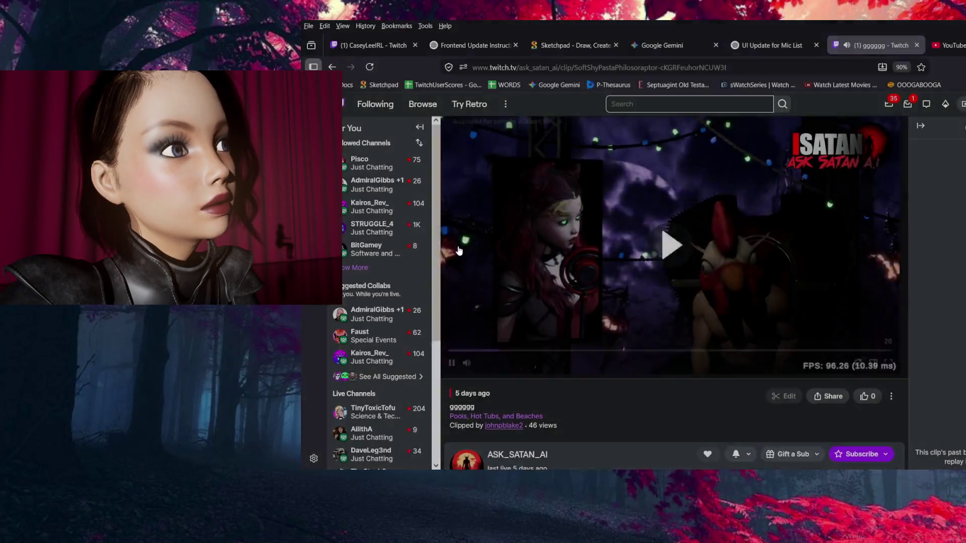
Play the ggggg clip full screen, rewinding it to the start and pausing and replaying it several times.
double_click(592, 206)
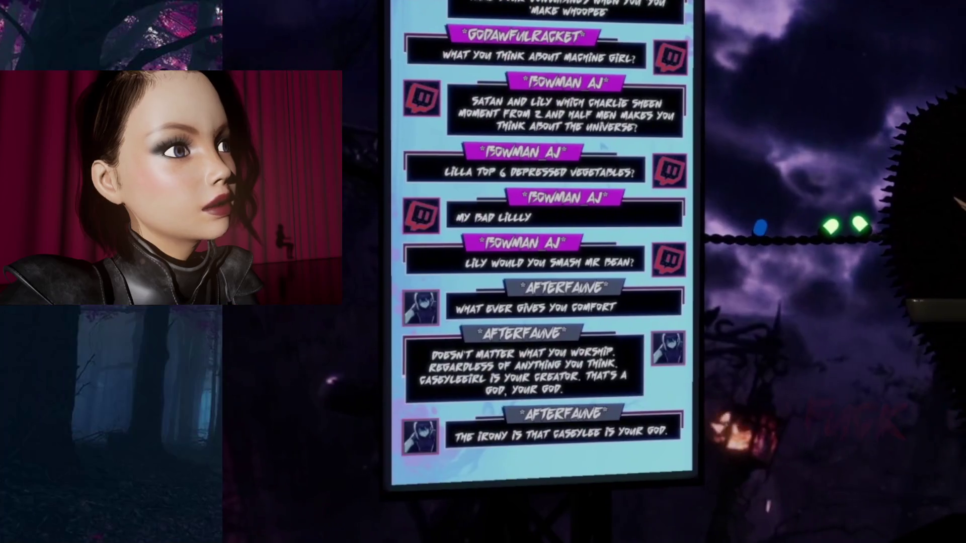
click(272, 540)
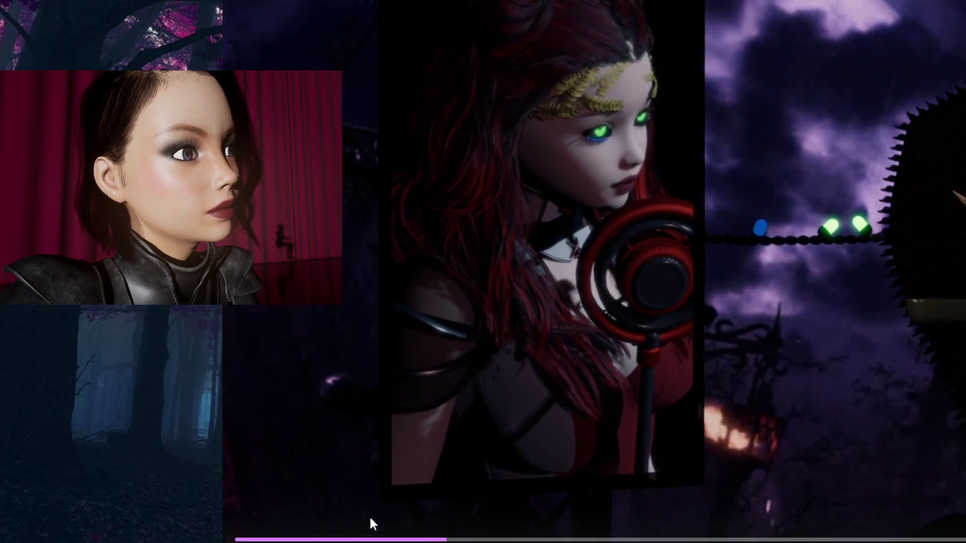
click(259, 540)
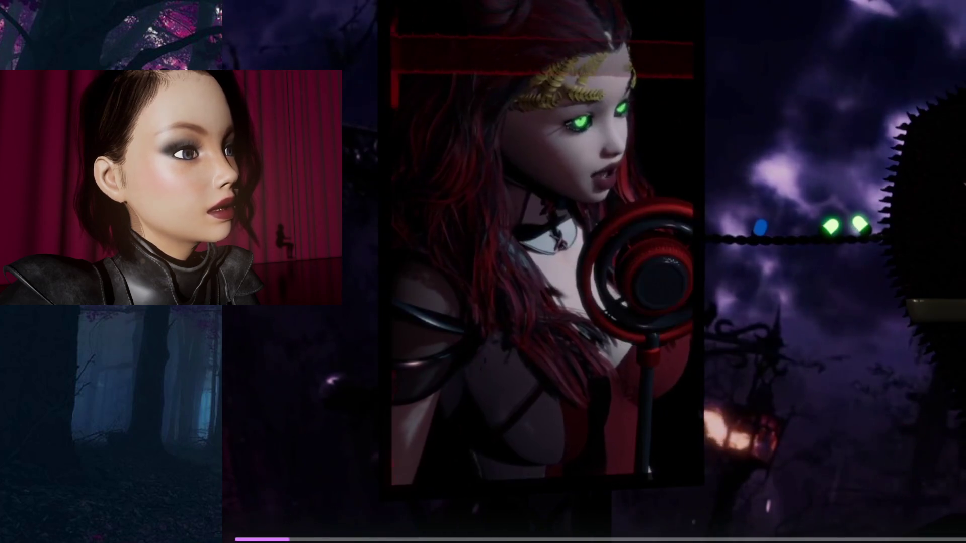
key(space)
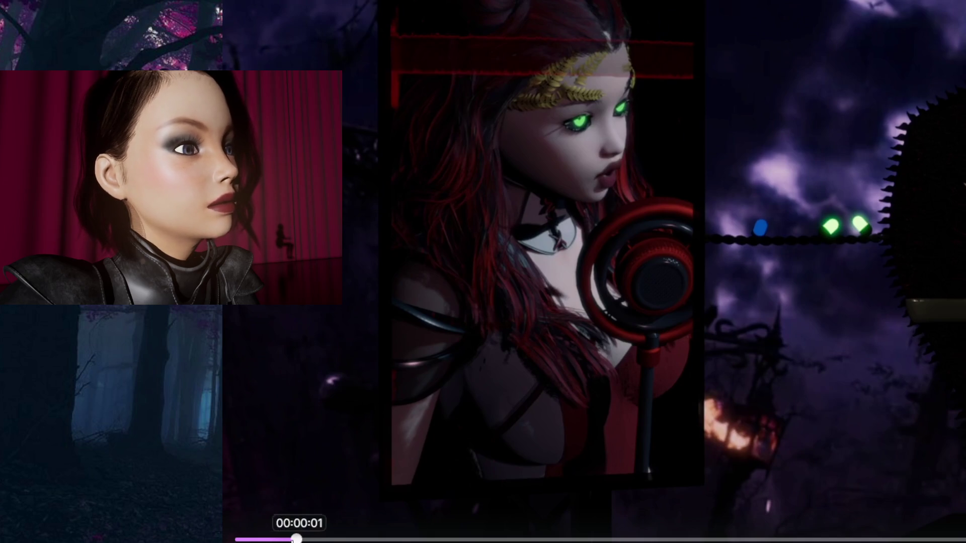
click(259, 539)
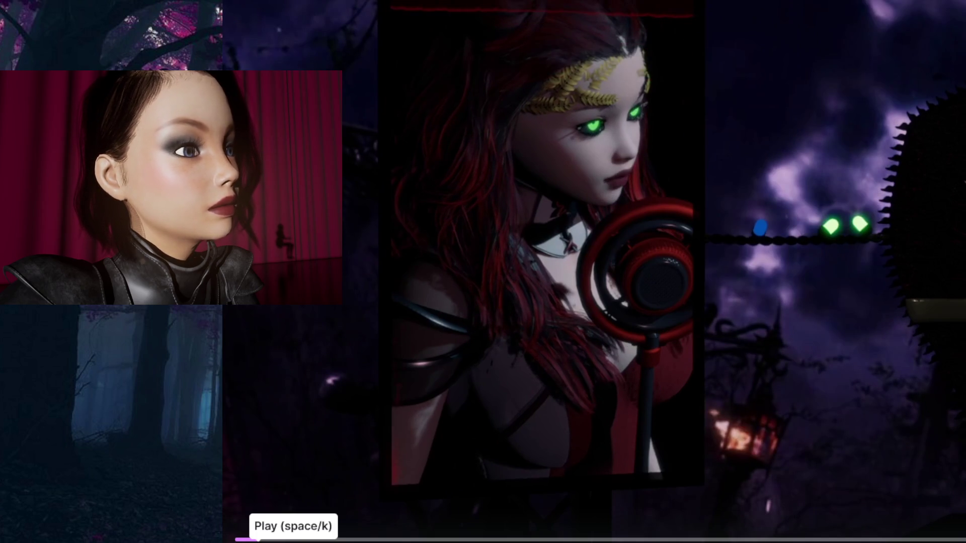
key(space)
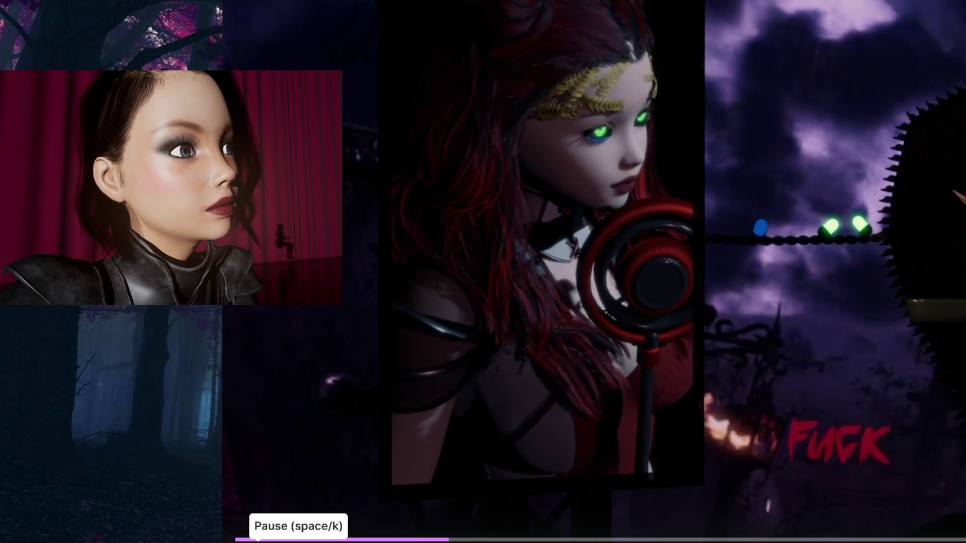
key(space)
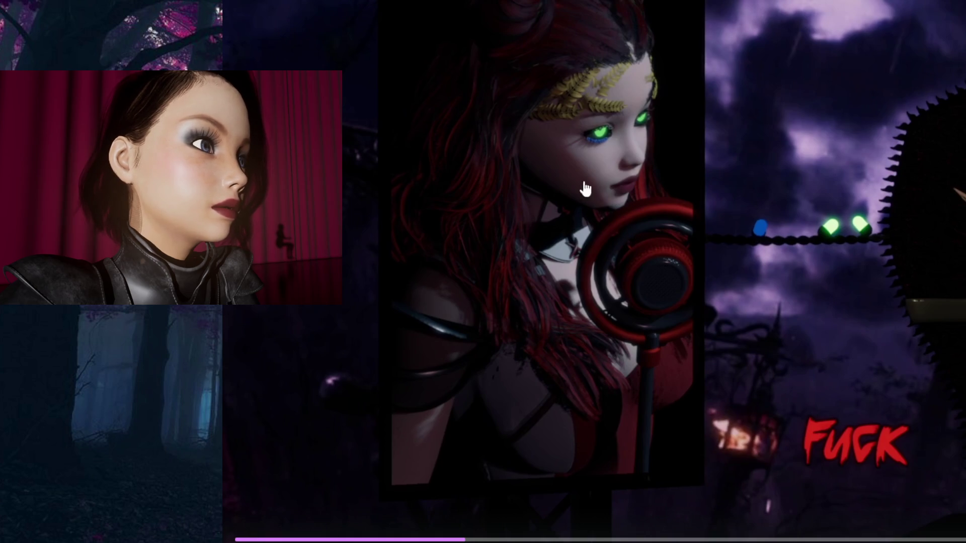
click(256, 539)
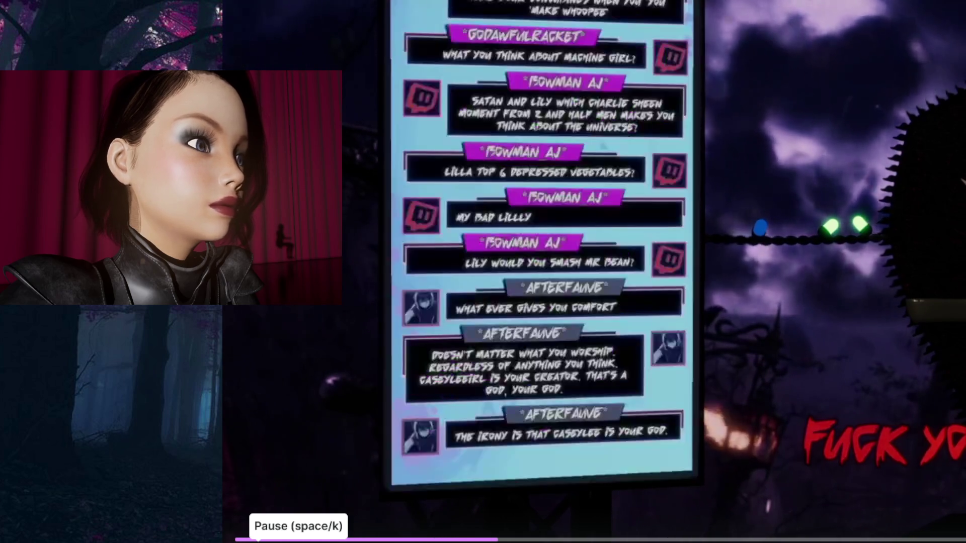
key(space)
key(space)
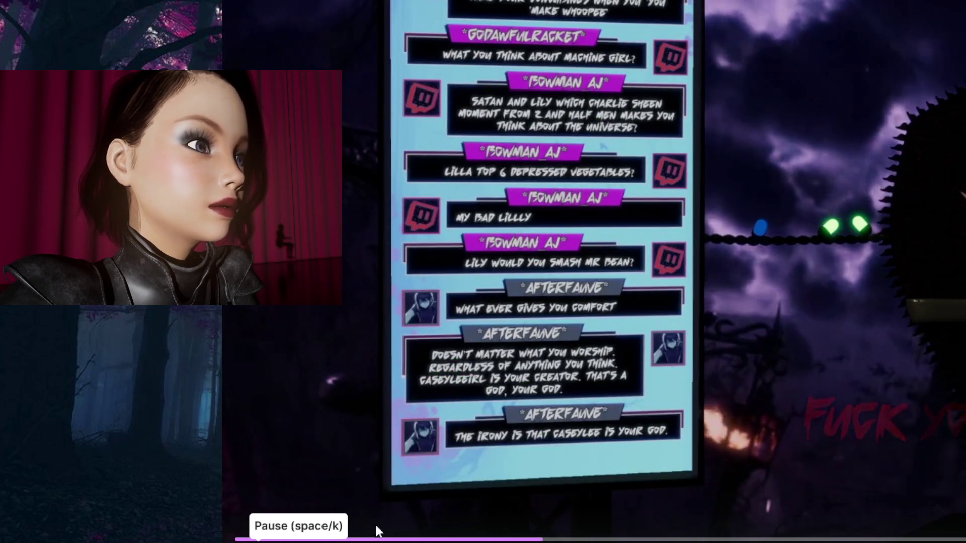
click(250, 539)
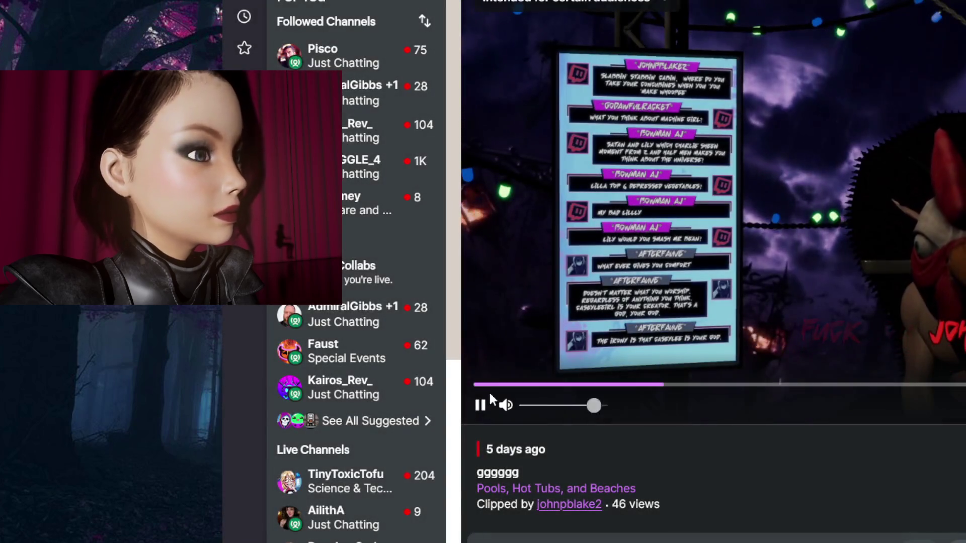
Pause the Twitch clip in the player.
click(481, 404)
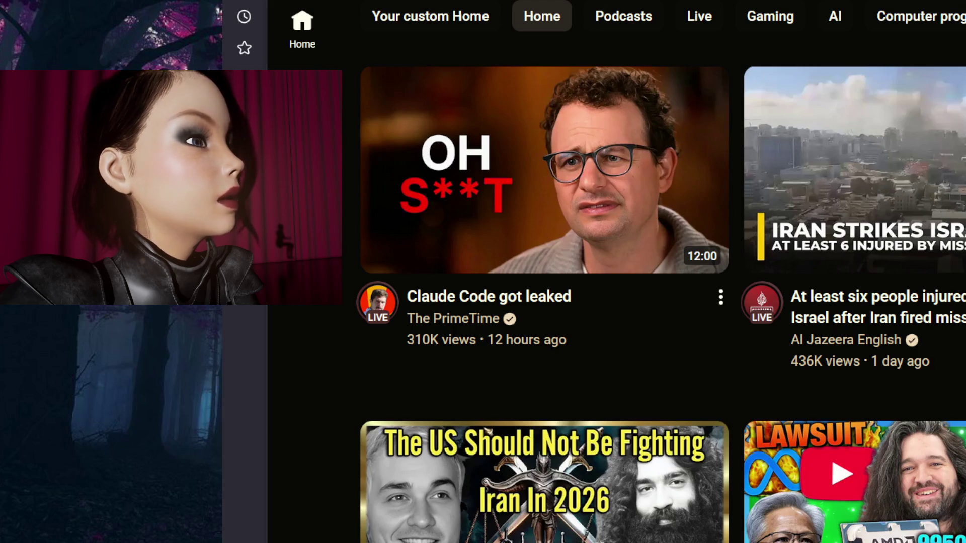
Open the Twitch live channel in a new tab, pause its player, then head to Kick.
key(ctrl+t)
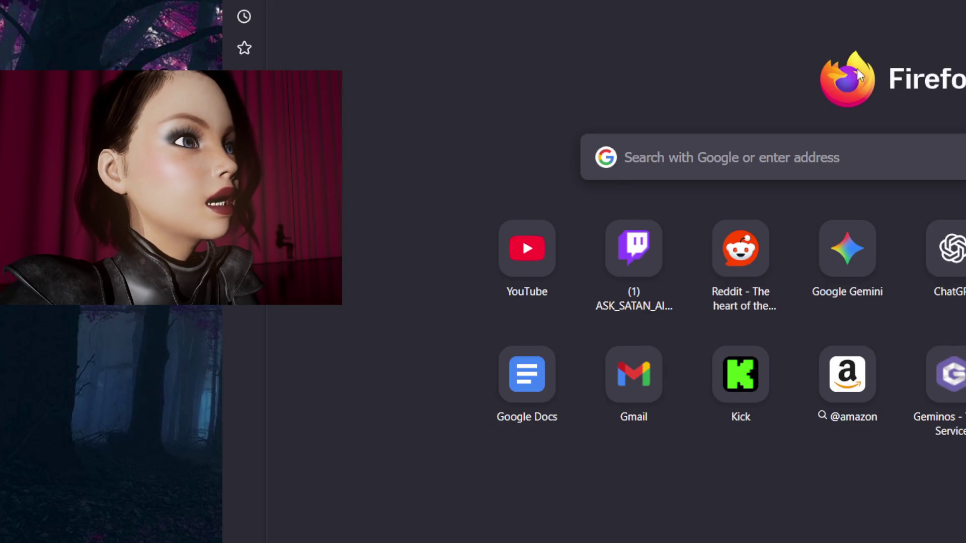
click(635, 261)
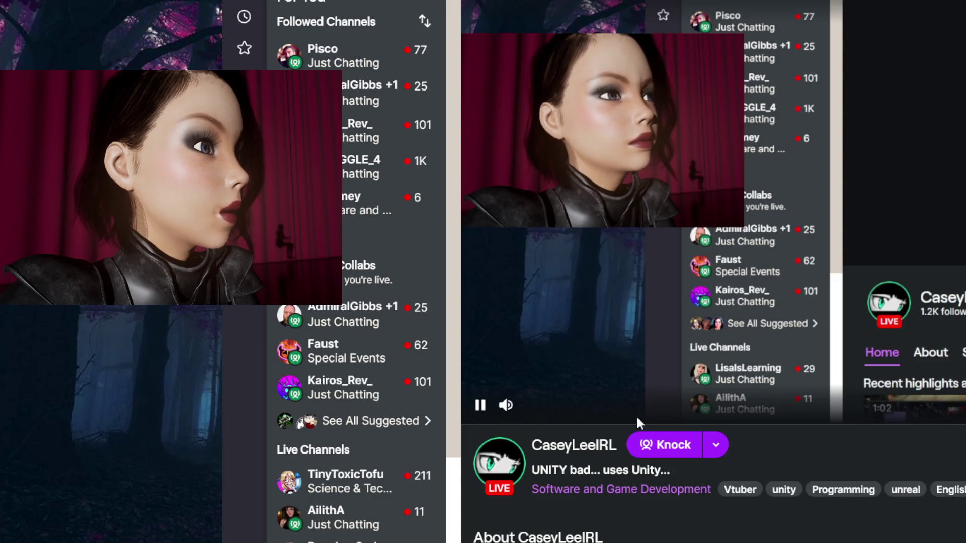
click(481, 405)
scroll(482, 417, down, 5)
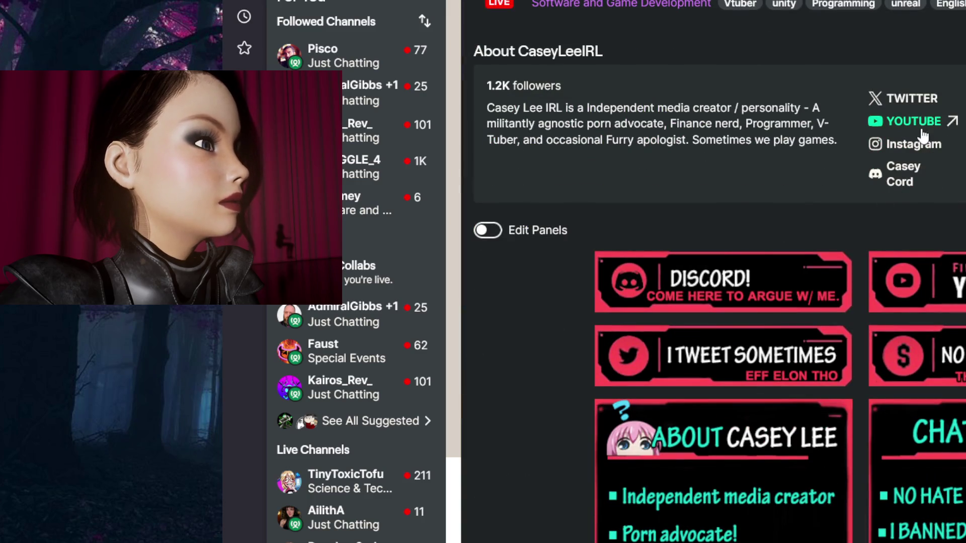
scroll(935, 206, up, 5)
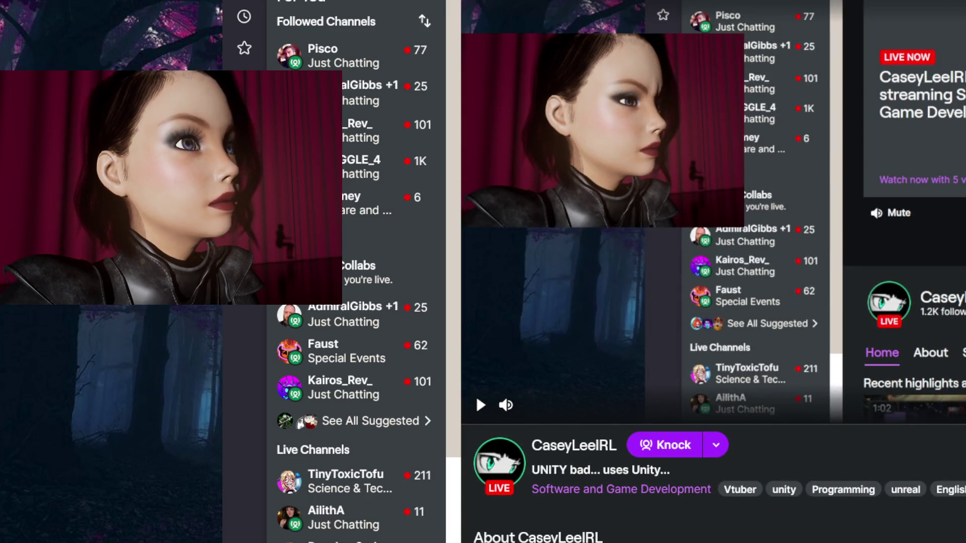
key(ctrl+l)
key(Escape)
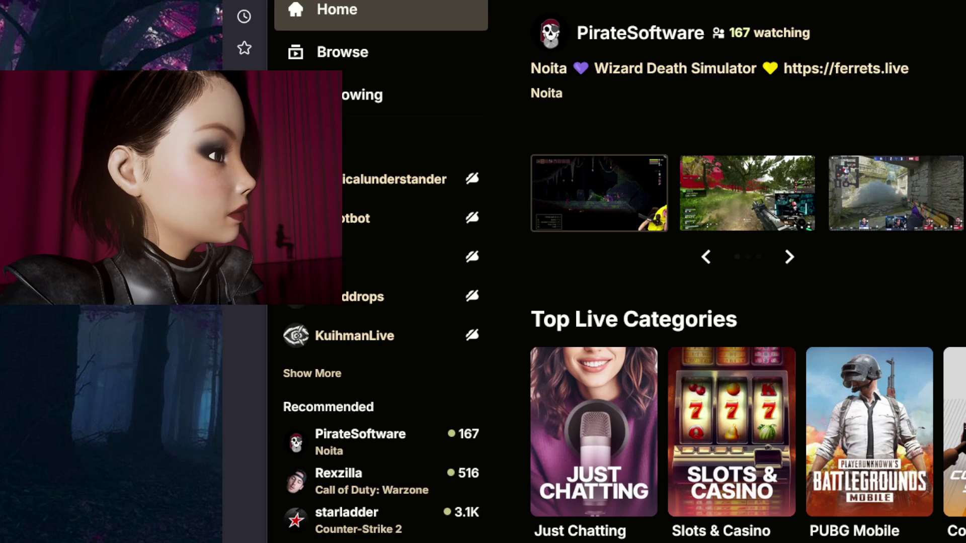
Open the streamer's live Kick channel and unmute its broadcast.
key(alt+Left)
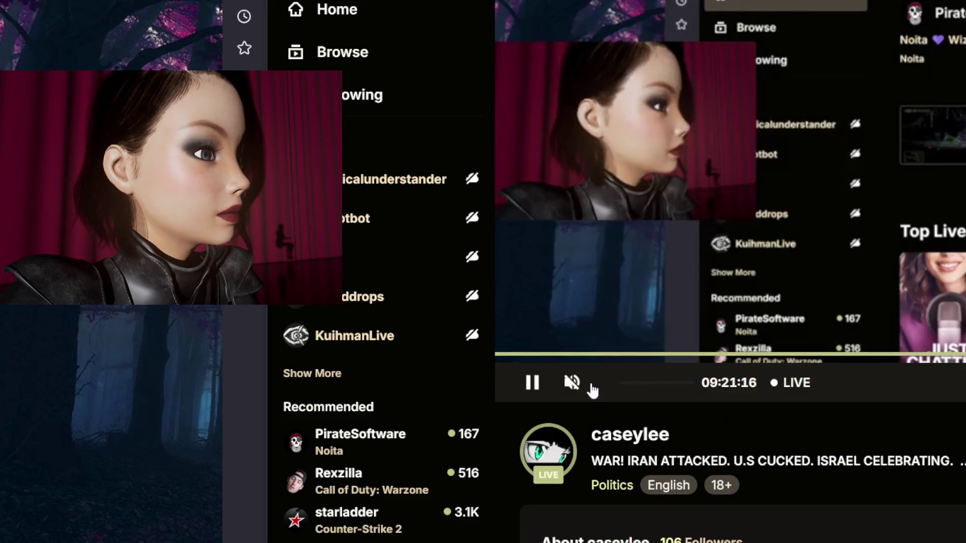
click(562, 390)
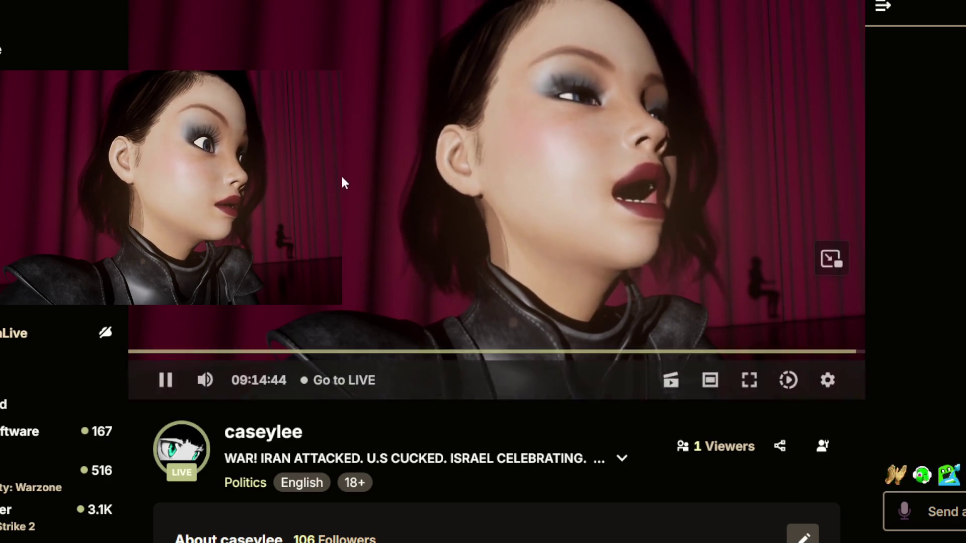
Pause the Kick broadcast and drag its seek bar back to about 03:52:13.
click(854, 352)
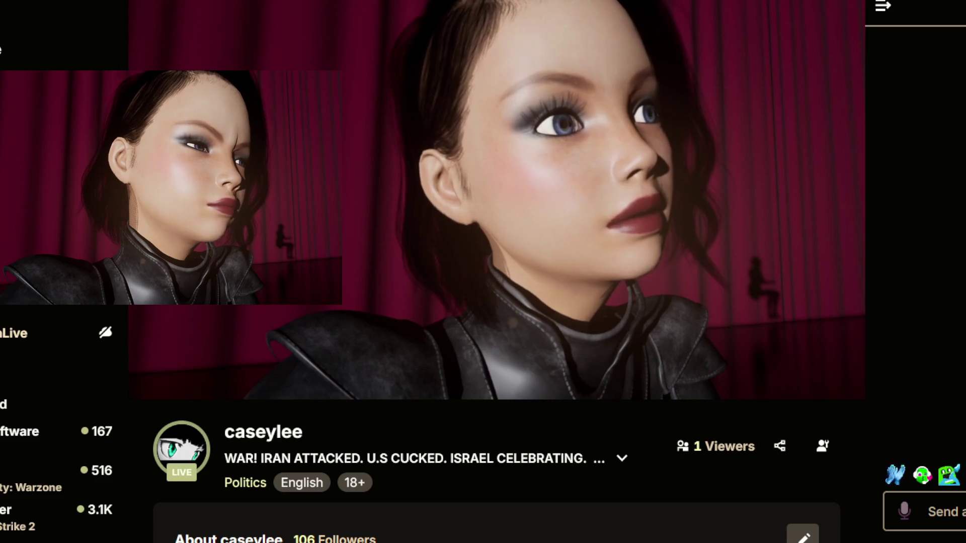
mouse_move(236, 377)
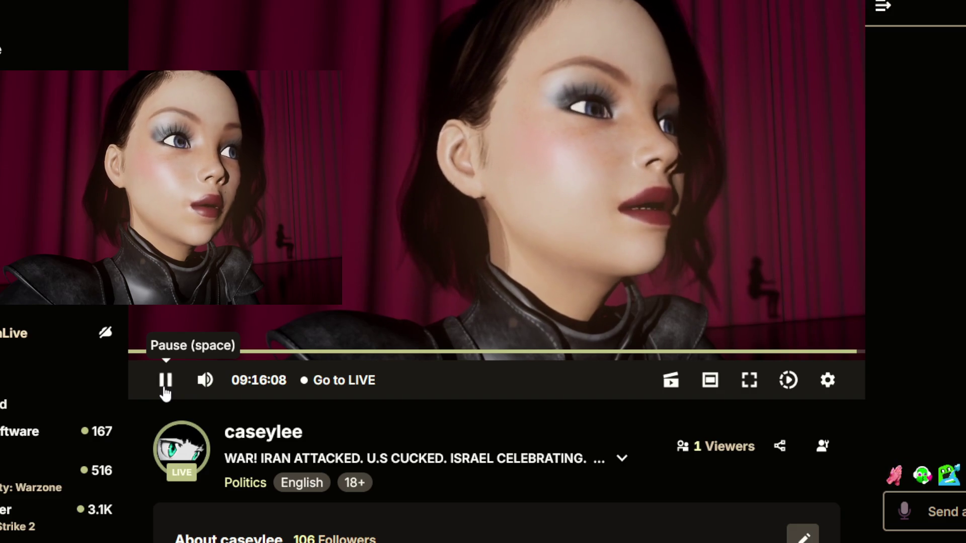
click(164, 387)
click(166, 391)
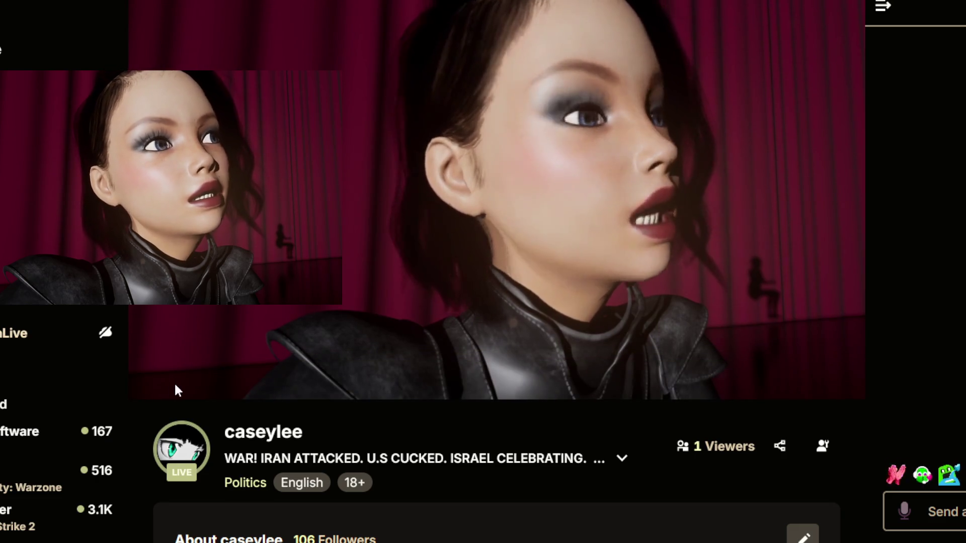
click(166, 380)
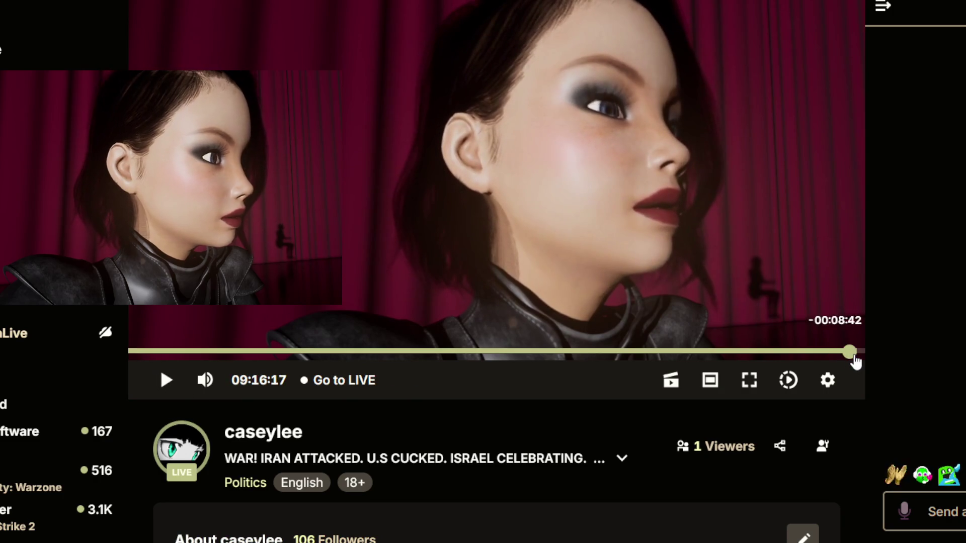
click(855, 355)
drag(857, 356, 432, 358)
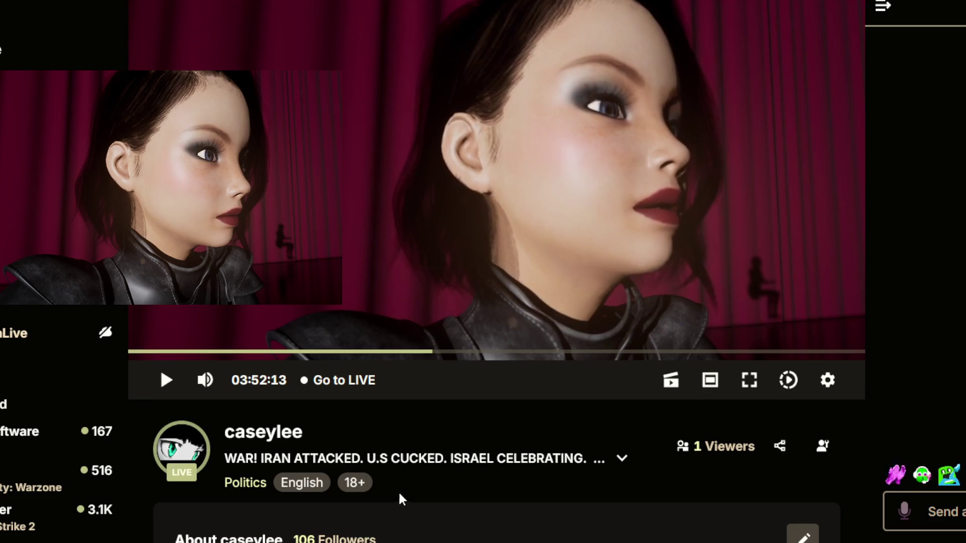
scroll(526, 385, down, 2)
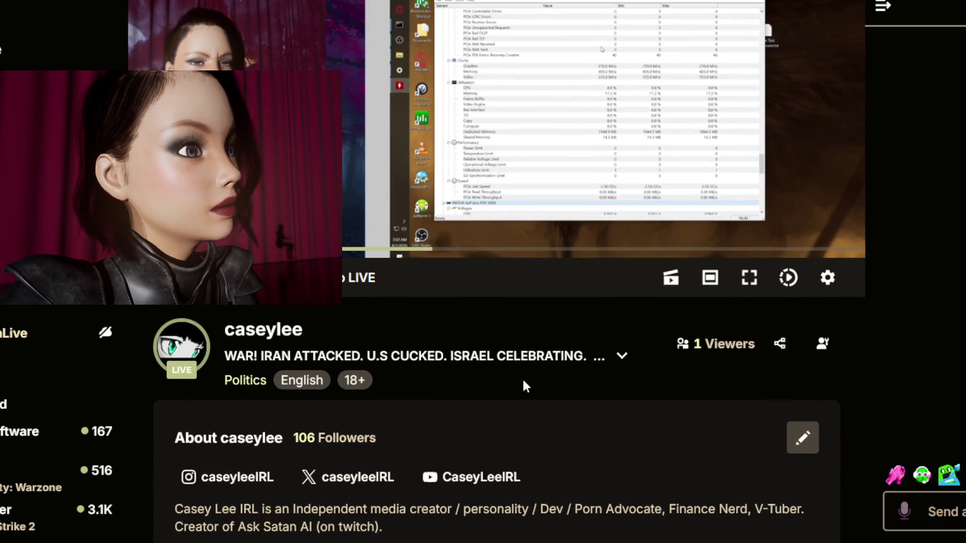
drag(257, 355, 586, 356)
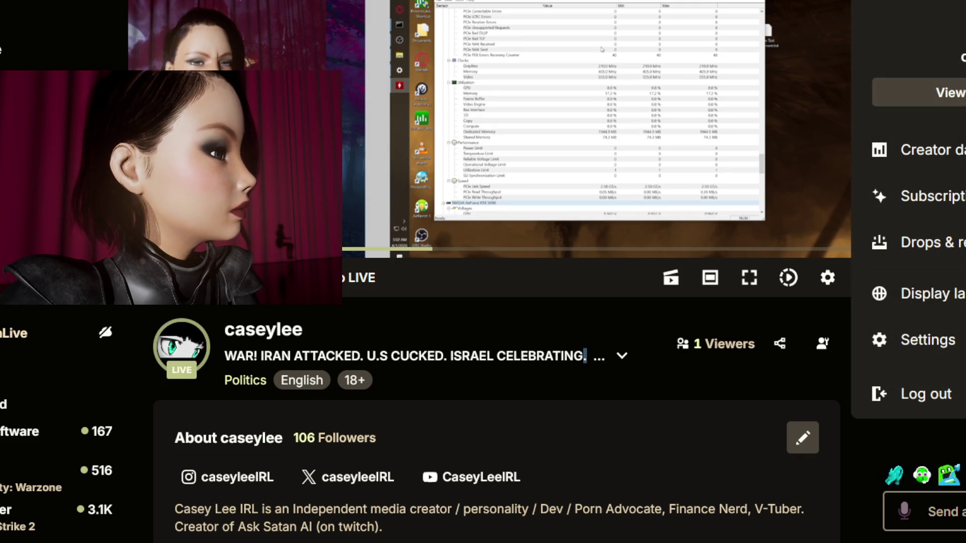
mouse_move(820, 175)
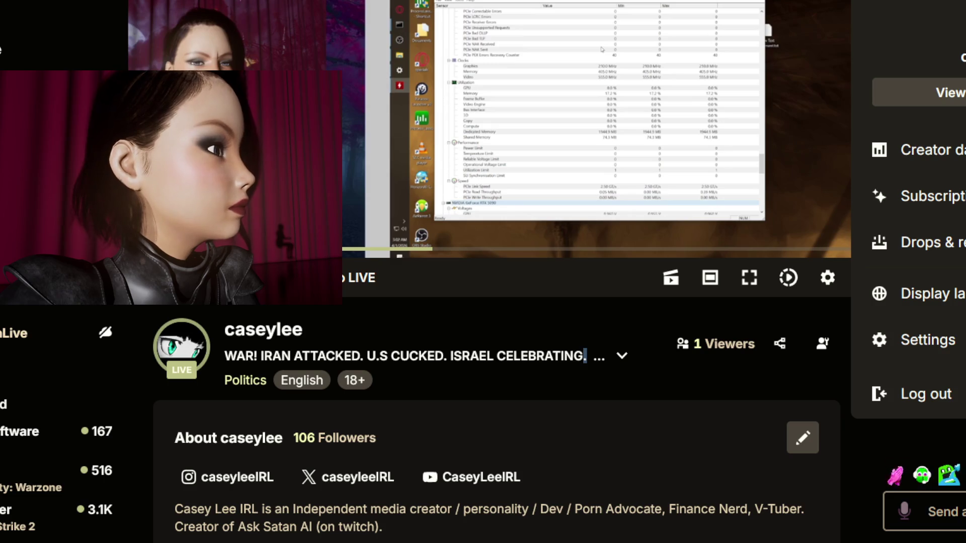
click(931, 149)
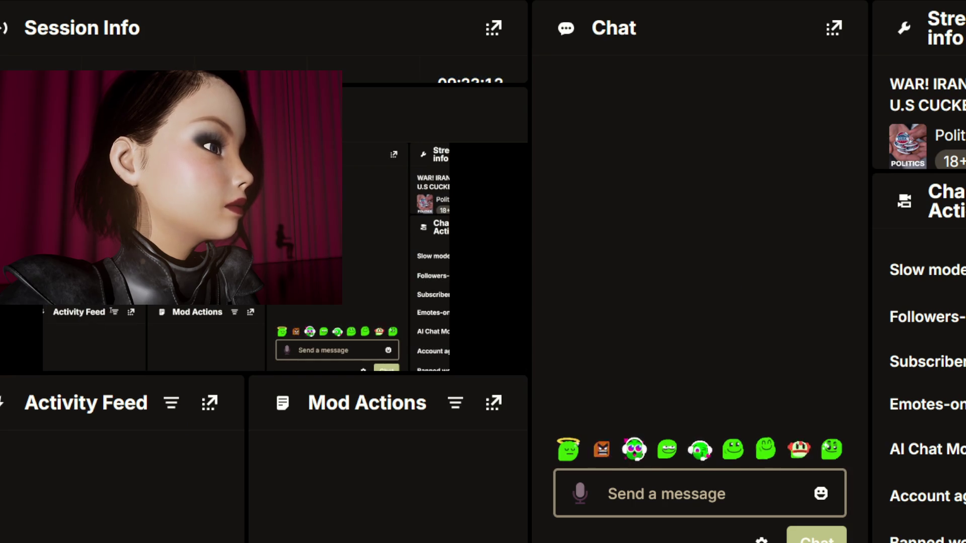
In Edit Stream Info, set the stream category to Software Development.
click(926, 95)
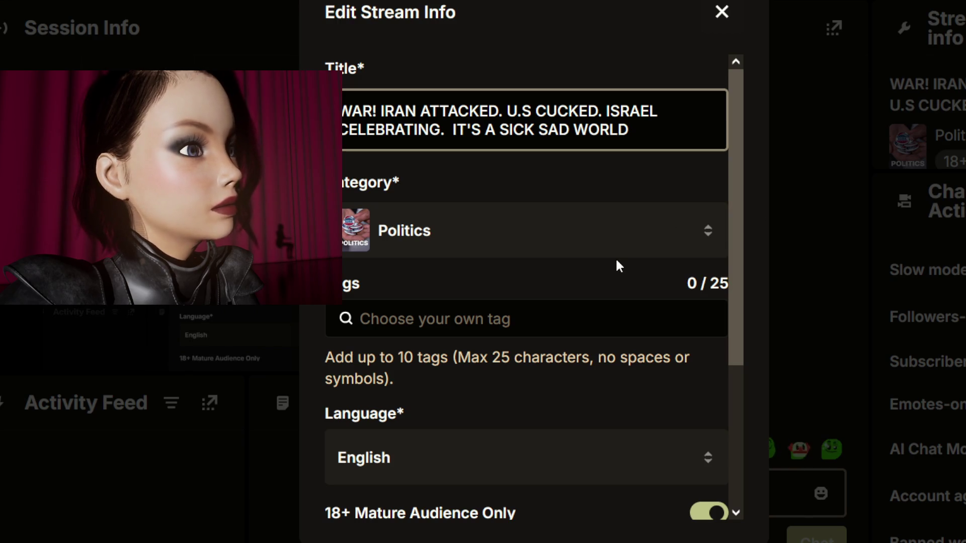
scroll(619, 265, down, 3)
scroll(649, 236, up, 3)
click(671, 233)
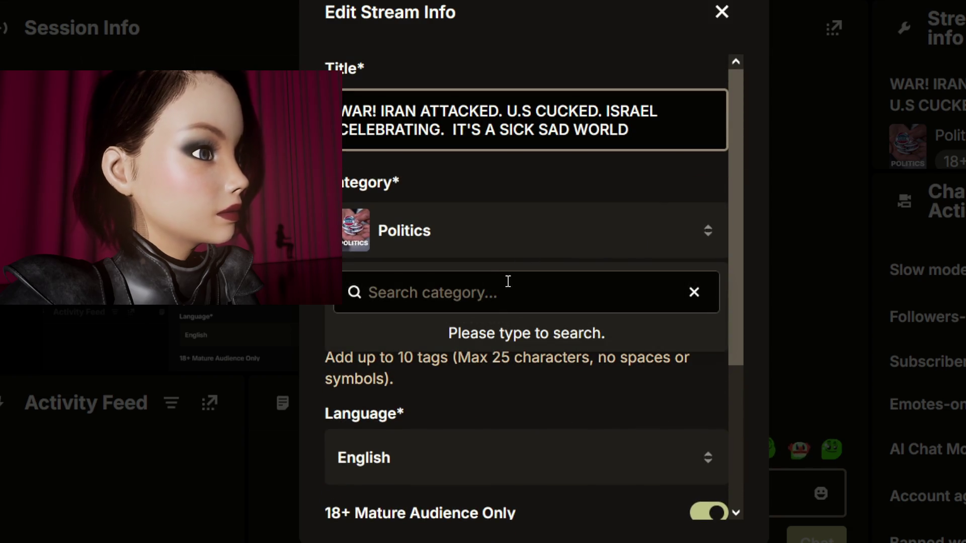
text(sofo)
key(BackSpace)
key(BackSpace)
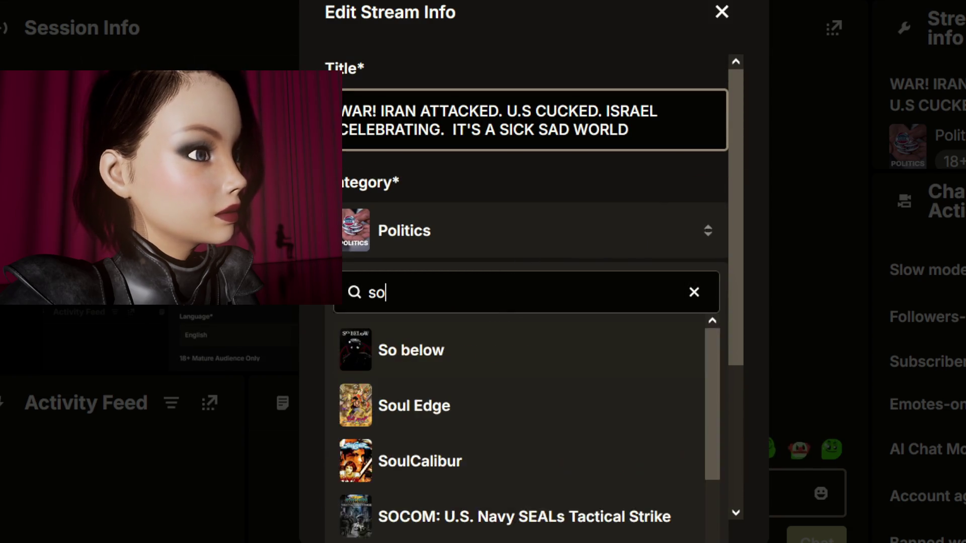
text(f)
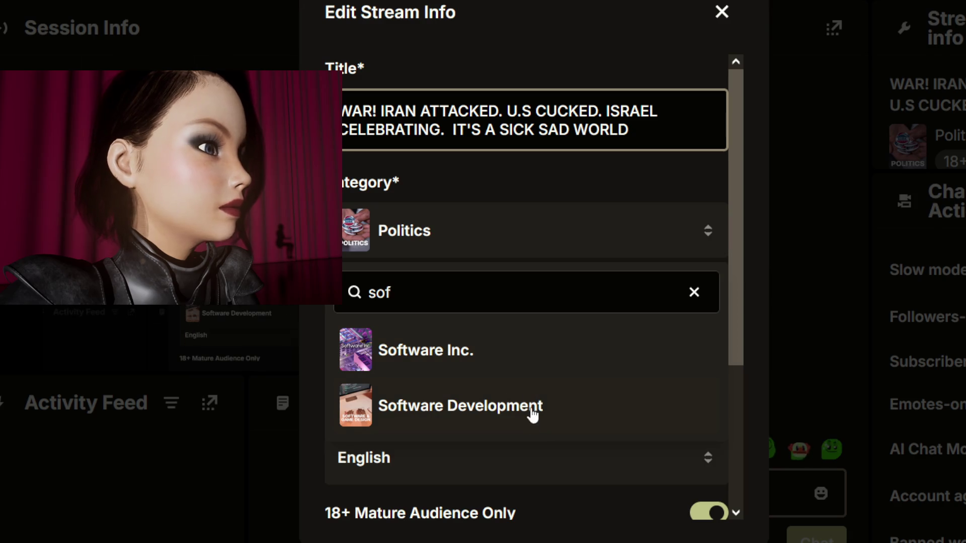
click(530, 410)
Replace the stream title with 'Deving A.I Streams and streamer tools.'.
click(630, 129)
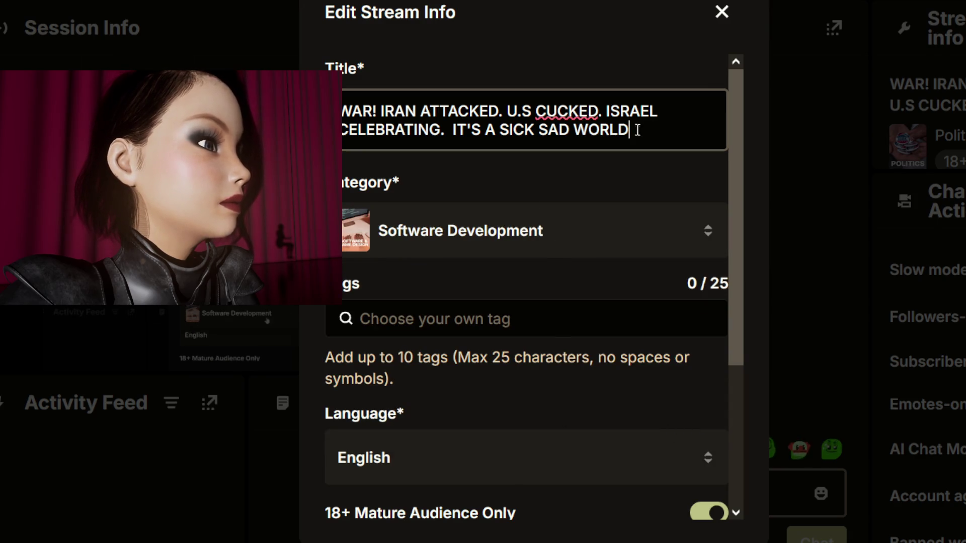
key(ctrl+a)
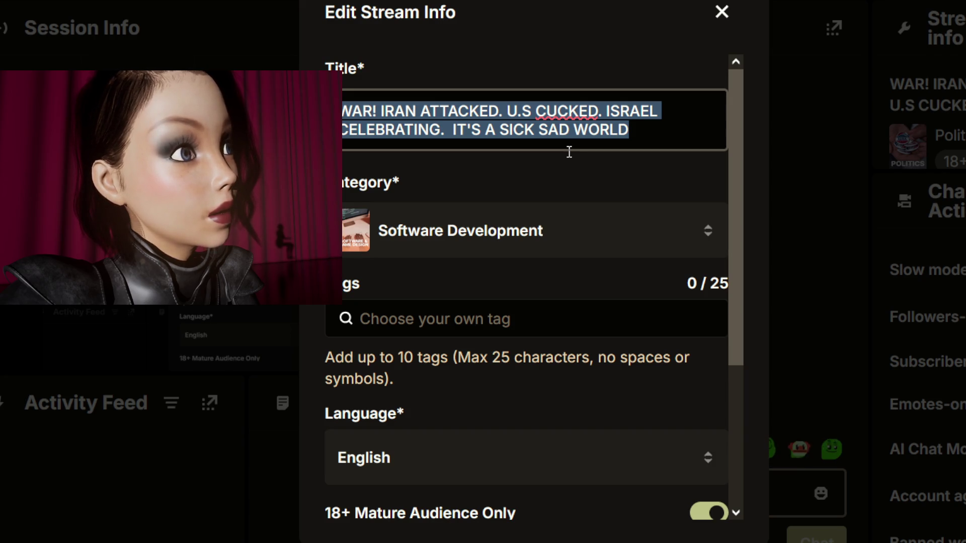
text(AI STREAMS,)
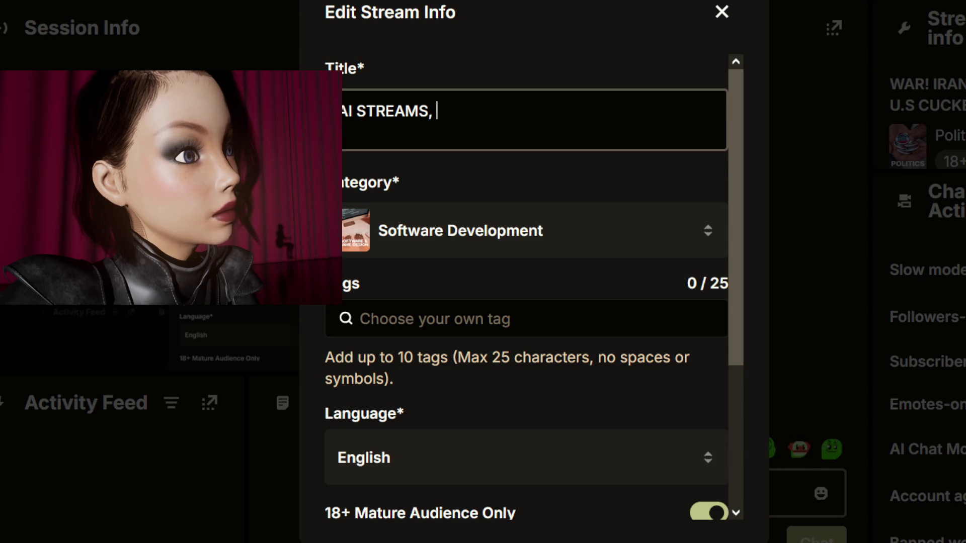
text(ETC.)
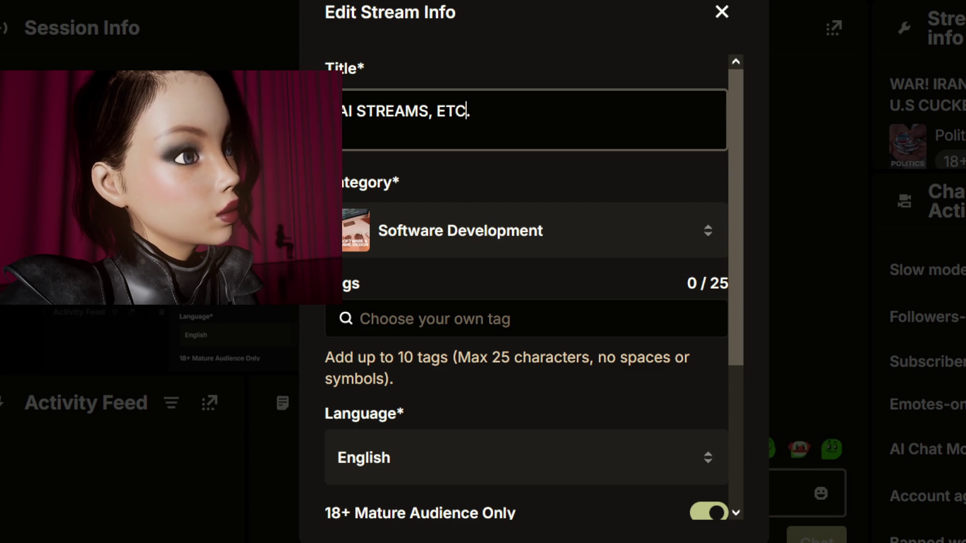
key(Home)
text(Deving)
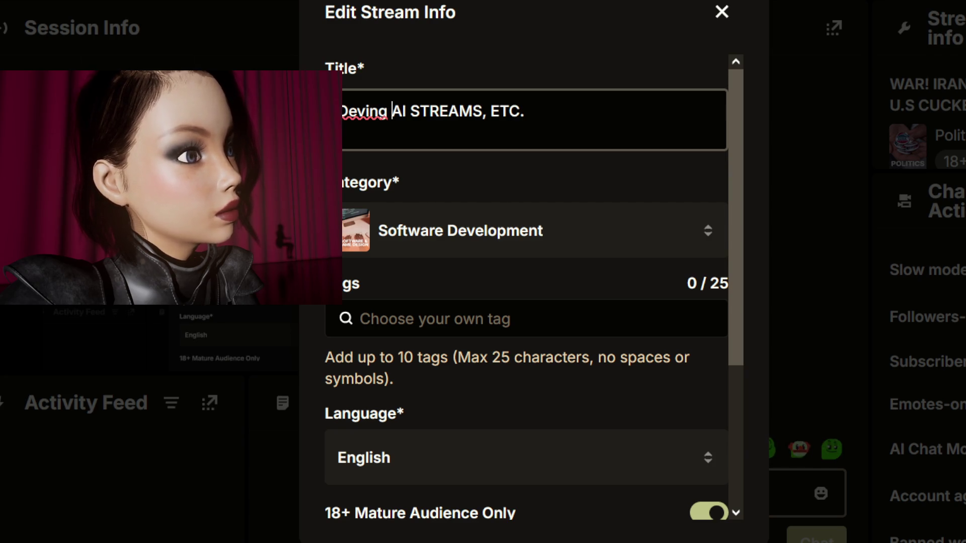
key(Left)
text(/.)
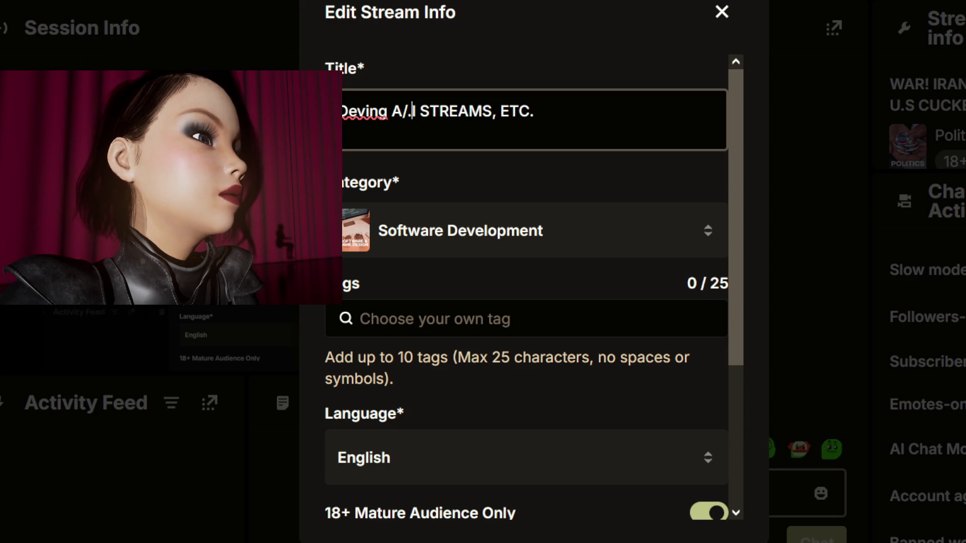
key(BackSpace)
key(BackSpace)
text(.)
double_click(442, 111)
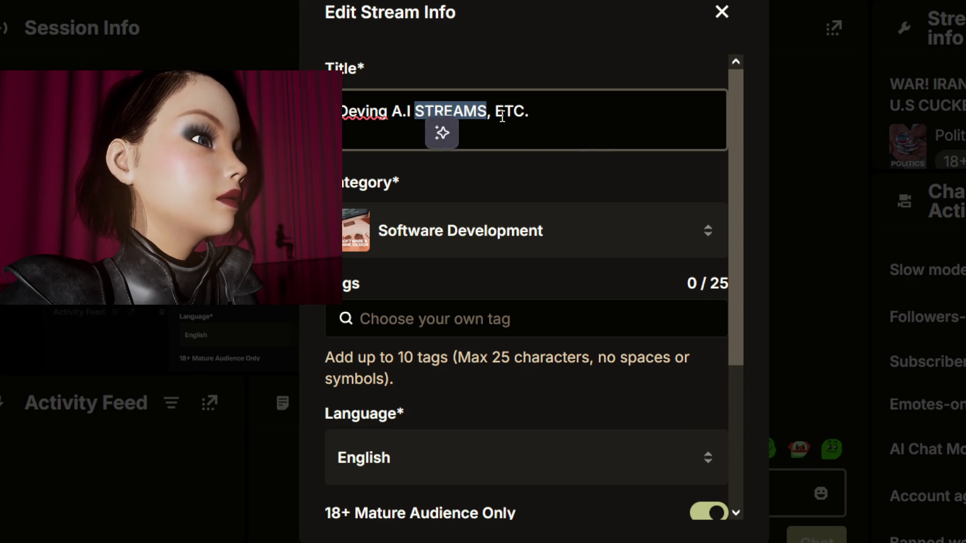
text(Streams and)
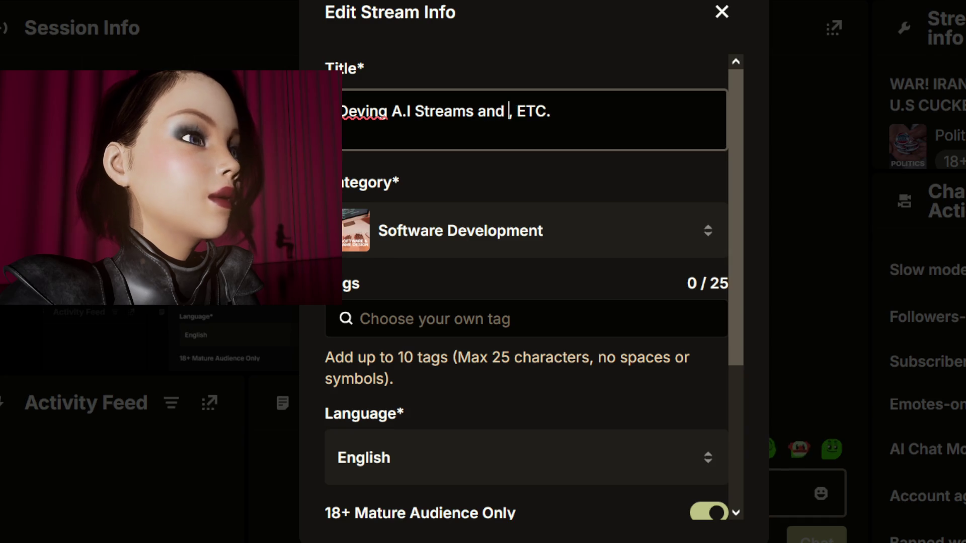
key(BackSpace)
key(BackSpace)
key(BackSpace)
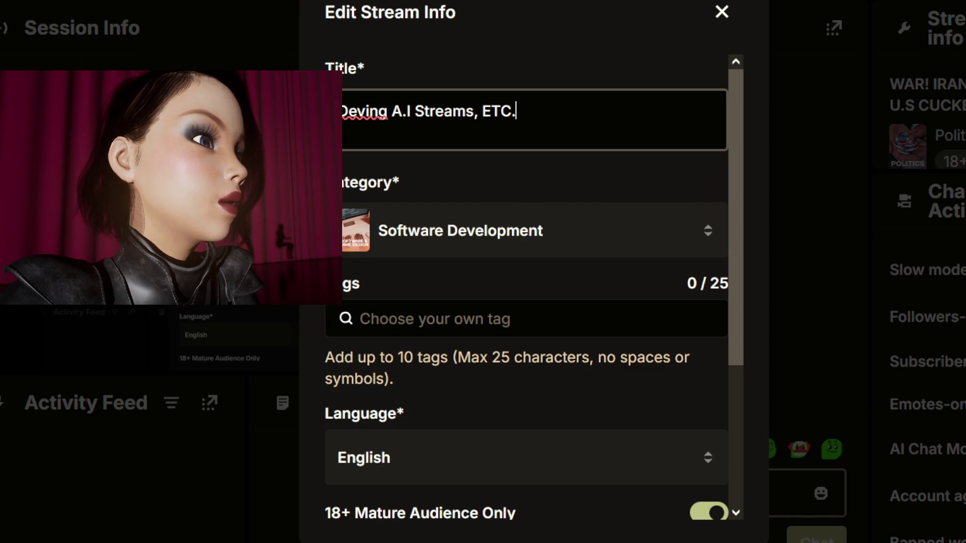
key(BackSpace)
key(BackSpace)
key(BackSpace)
text(and)
key(BackSpace)
key(BackSpace)
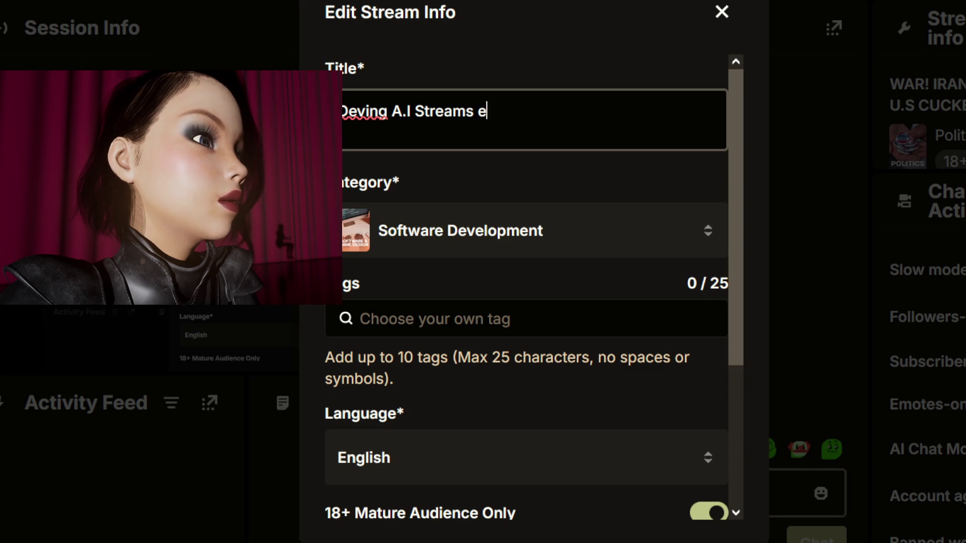
key(BackSpace)
text(and streamer tool)
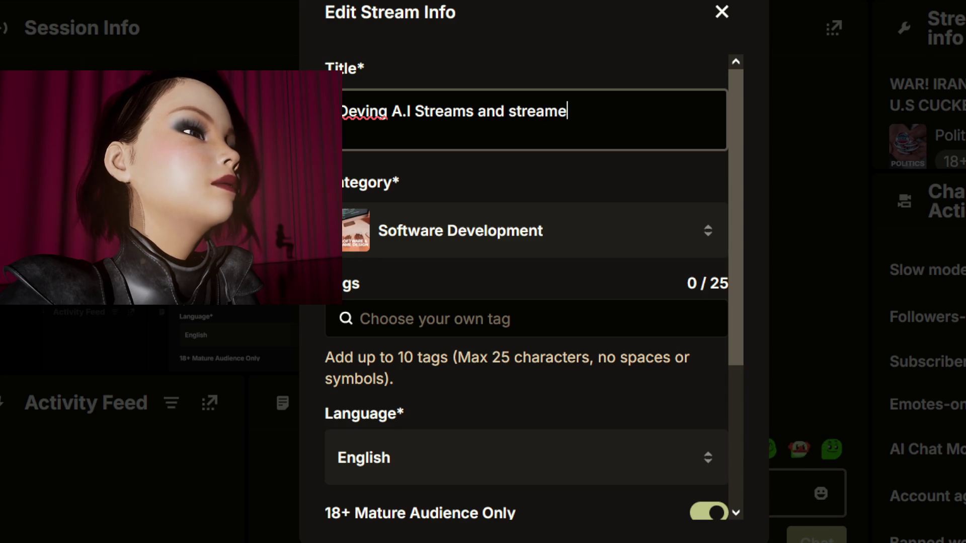
text(s.)
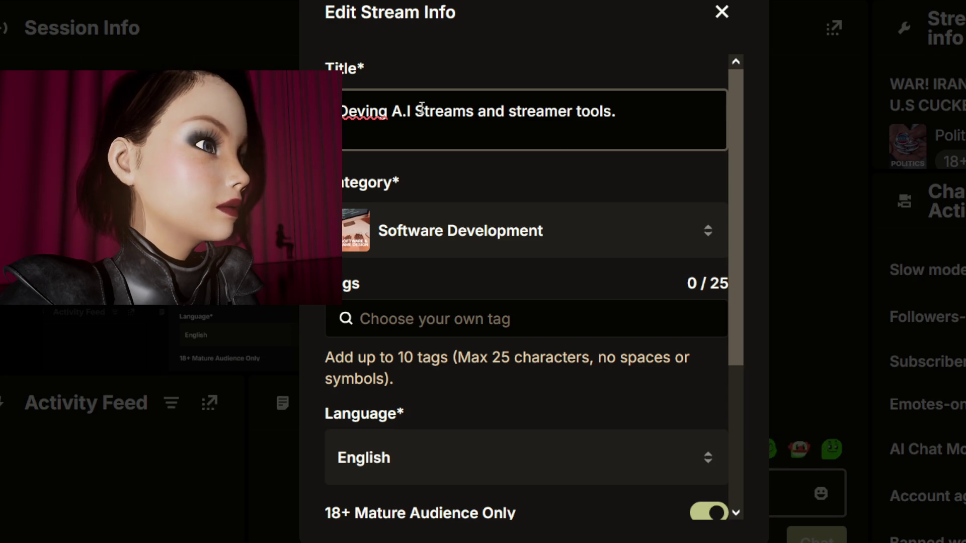
Correct the title's first word to 'Deving' and save the stream info.
double_click(377, 110)
key(BackSpace)
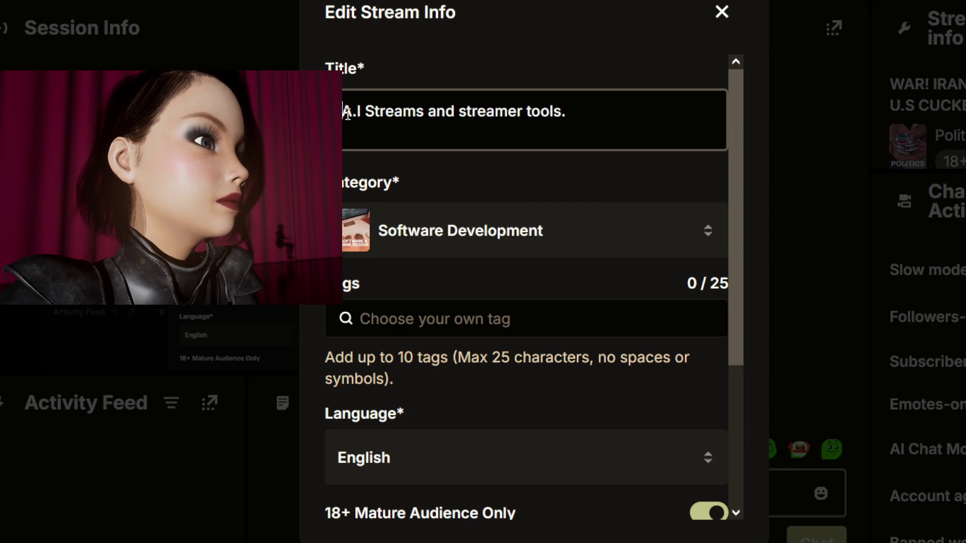
text(deving)
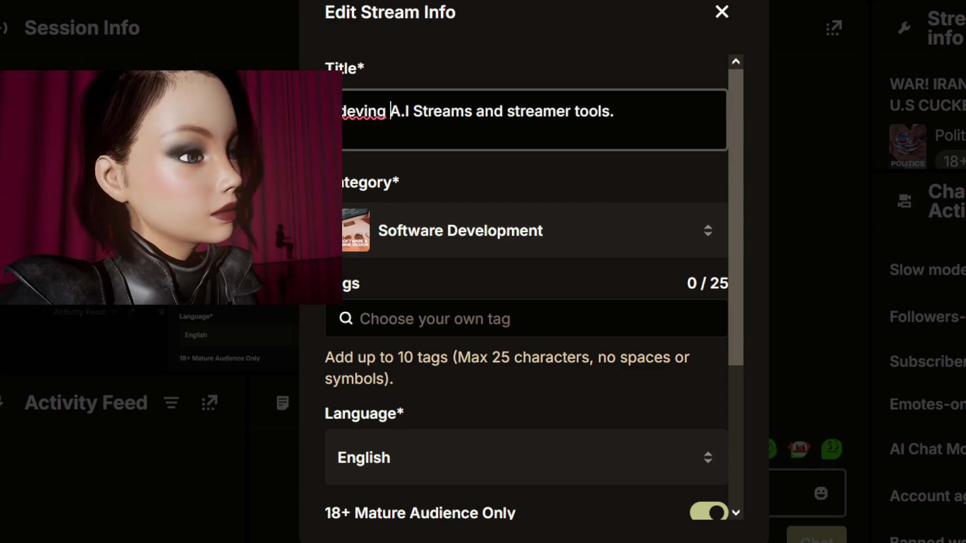
click(347, 111)
key(BackSpace)
text(DS)
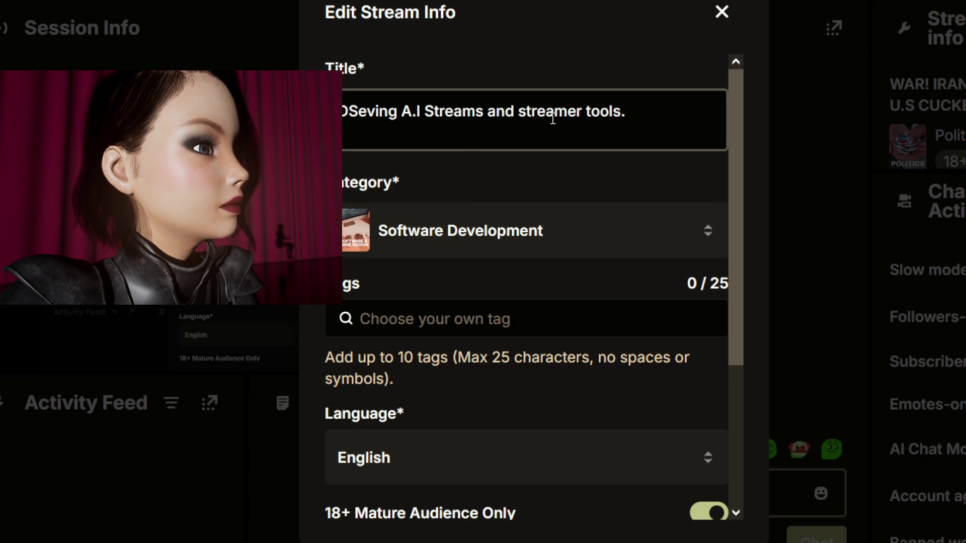
key(BackSpace)
scroll(669, 392, down, 4)
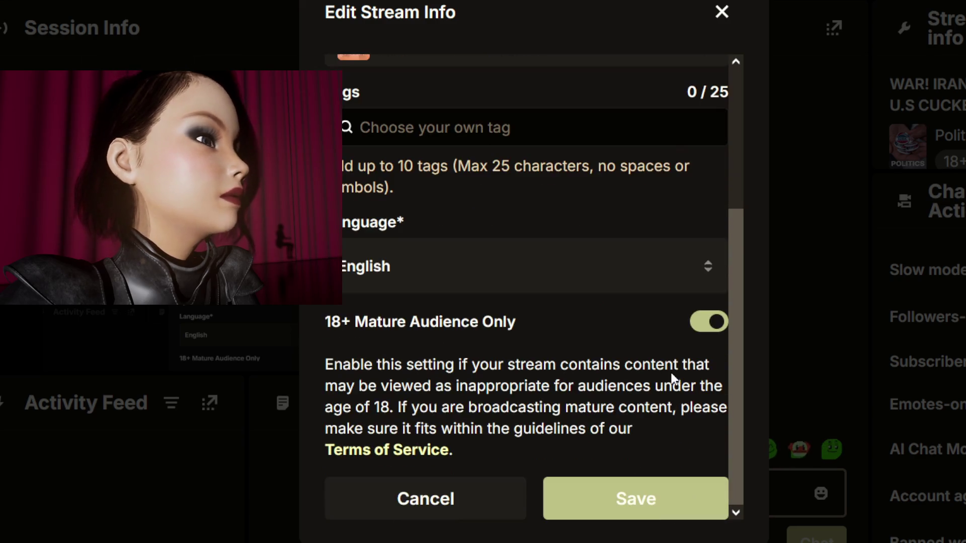
click(657, 509)
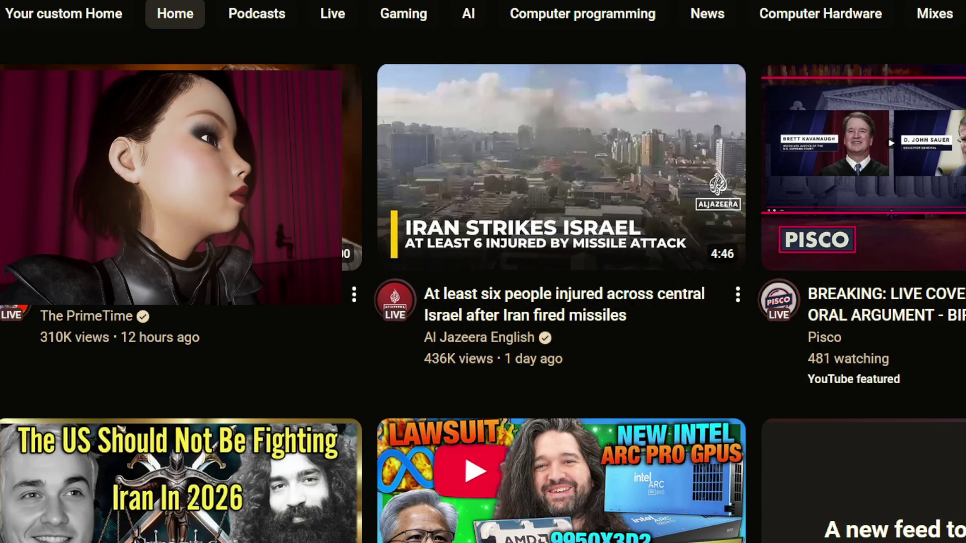
Open the live SCOTUS birthright citizenship argument stream and set its volume low.
click(916, 123)
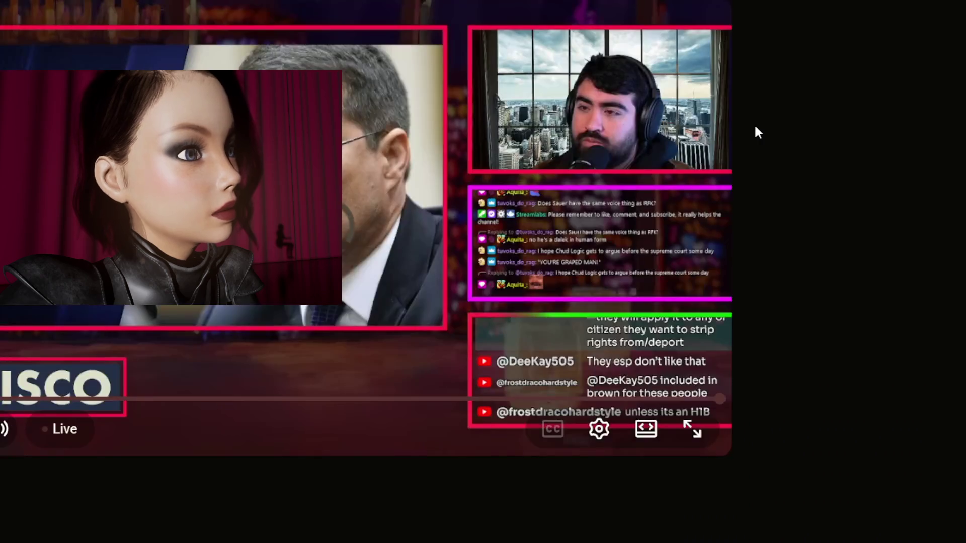
mouse_move(35, 442)
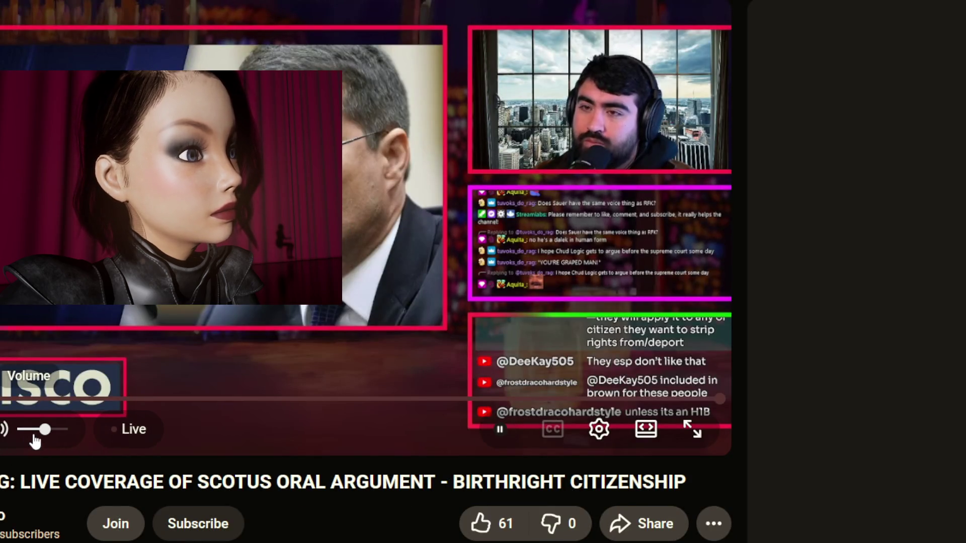
drag(35, 442, 19, 434)
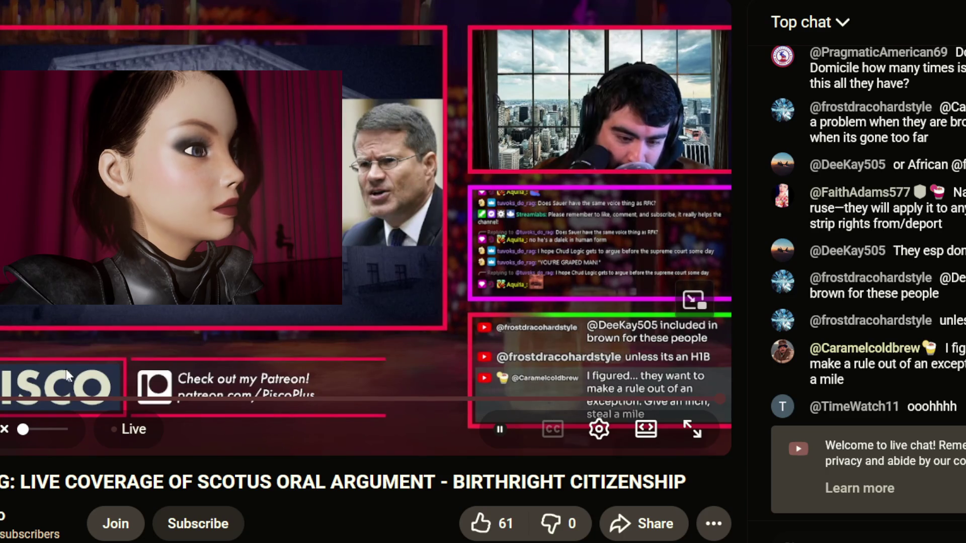
click(32, 438)
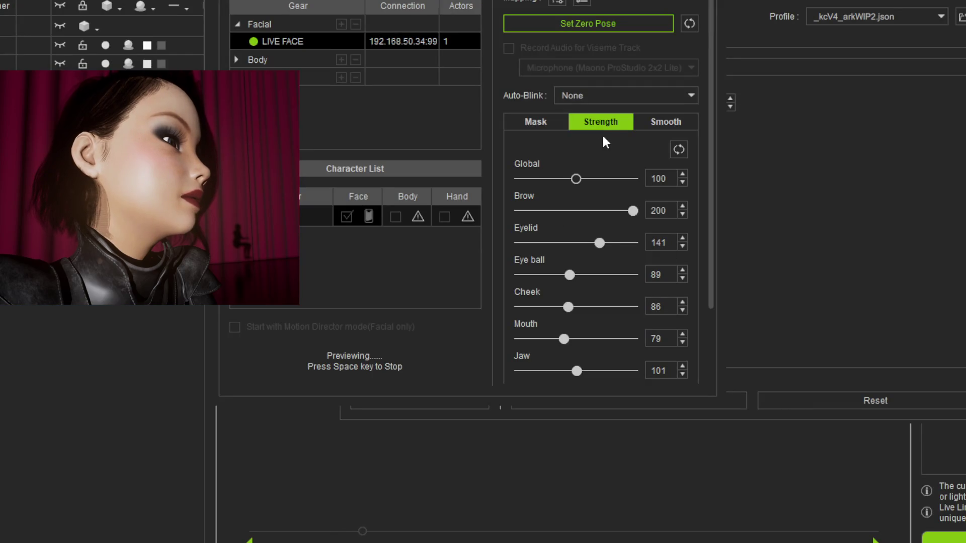
In the Smooth tab, raise Muscle smoothing from 2 to 4.
click(670, 124)
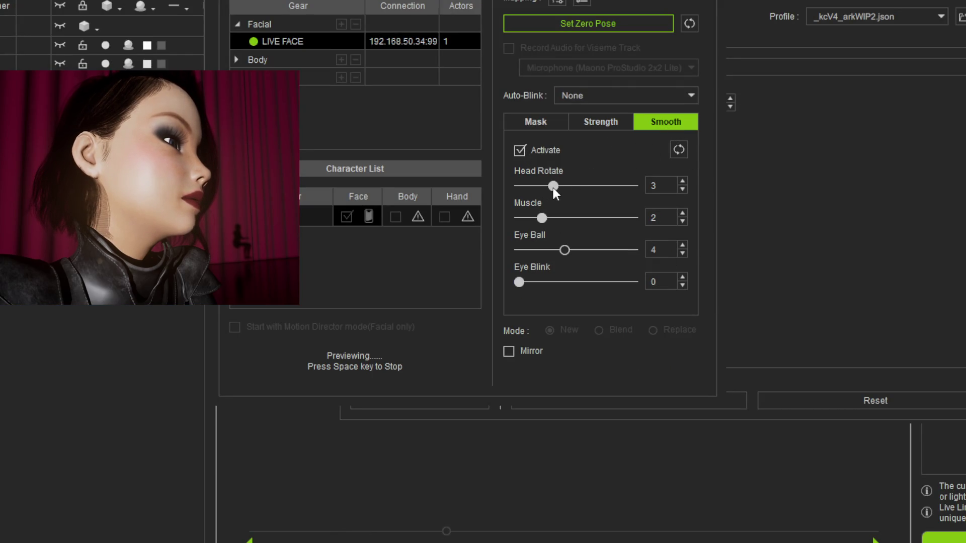
drag(548, 217, 560, 219)
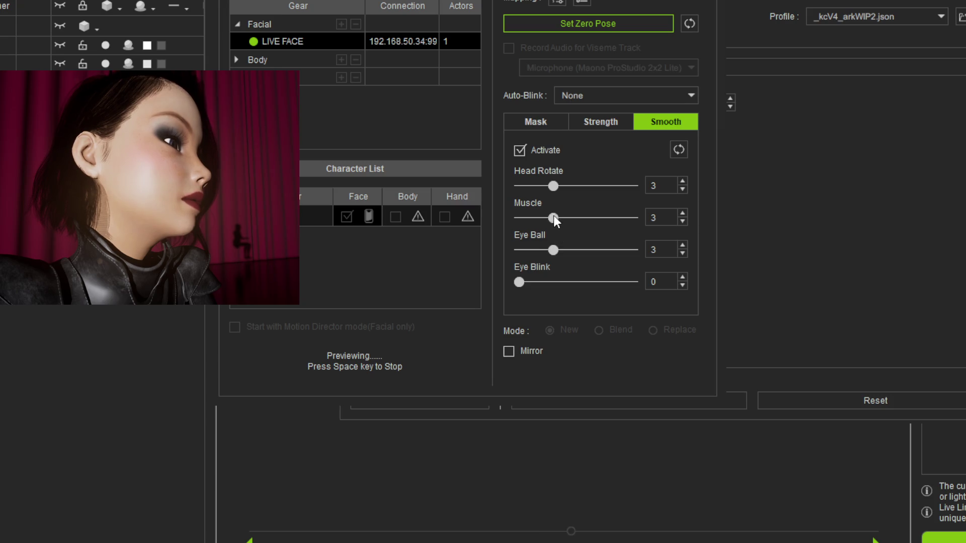
drag(554, 218, 567, 217)
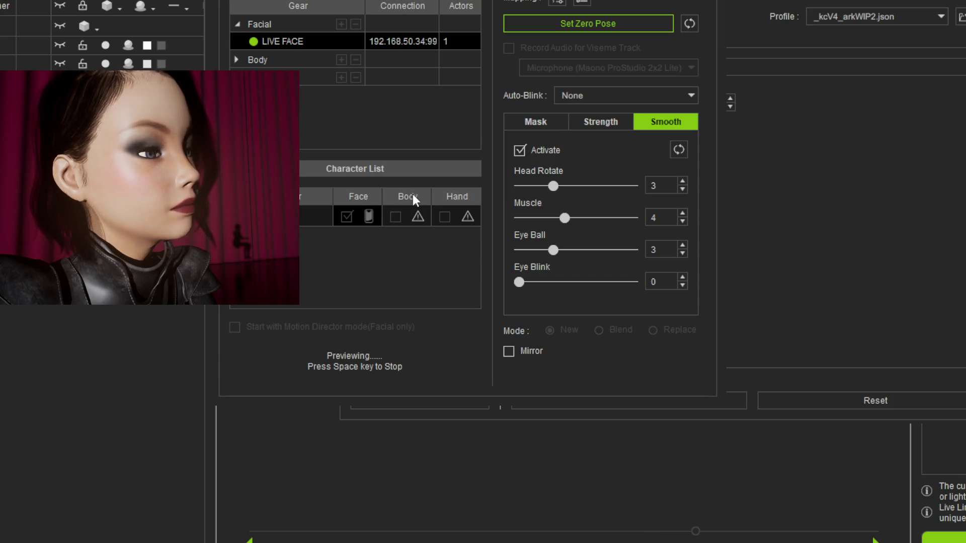
Return to the Strength tab and scroll through its strength sliders.
click(600, 120)
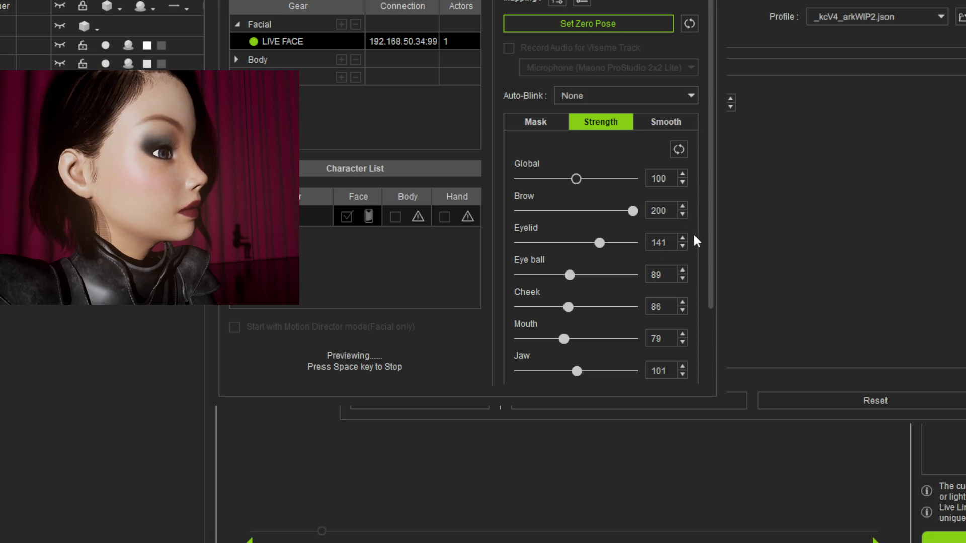
mouse_move(711, 247)
mouse_down()
mouse_move(722, 304)
mouse_move(717, 370)
mouse_move(690, 5)
mouse_up()
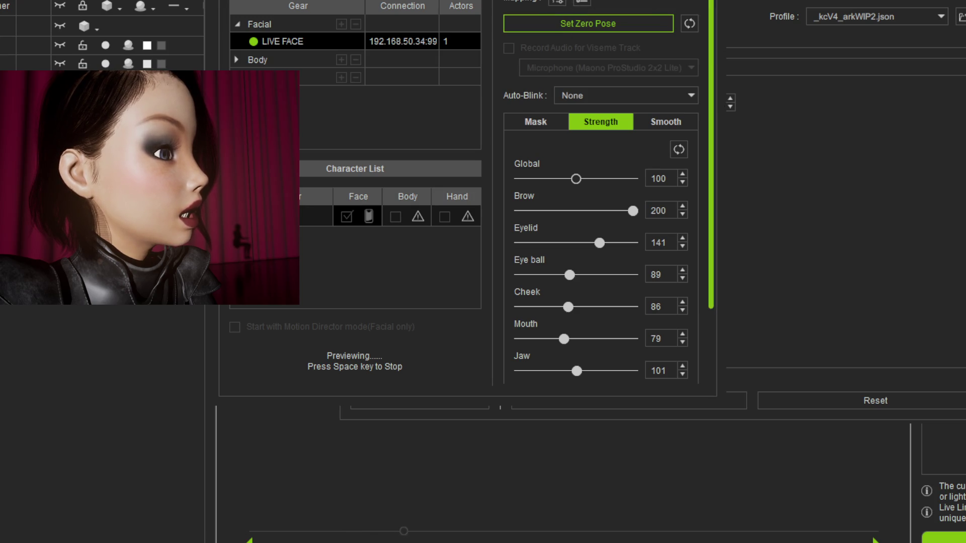
mouse_move(708, 146)
mouse_down()
mouse_move(703, 290)
mouse_move(695, 56)
mouse_up()
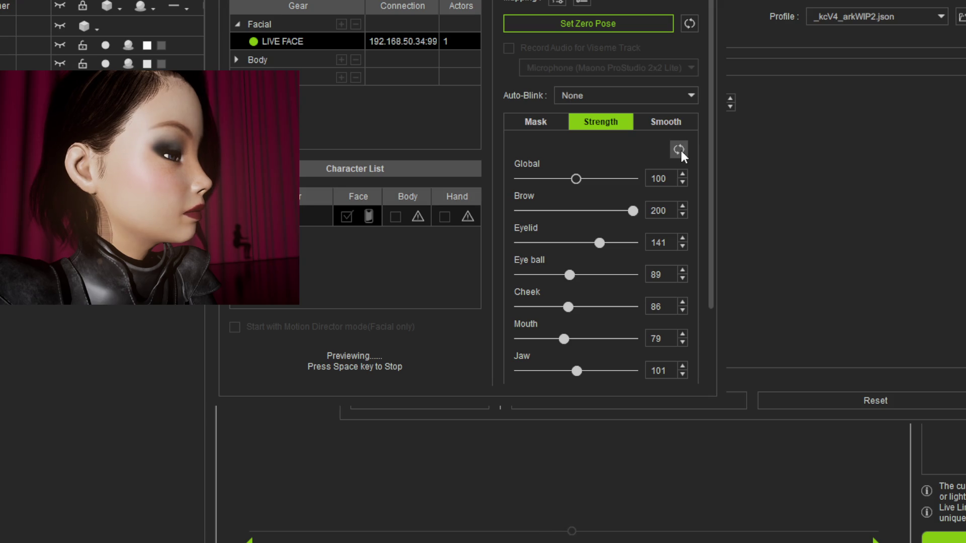
scroll(705, 263, down, 4)
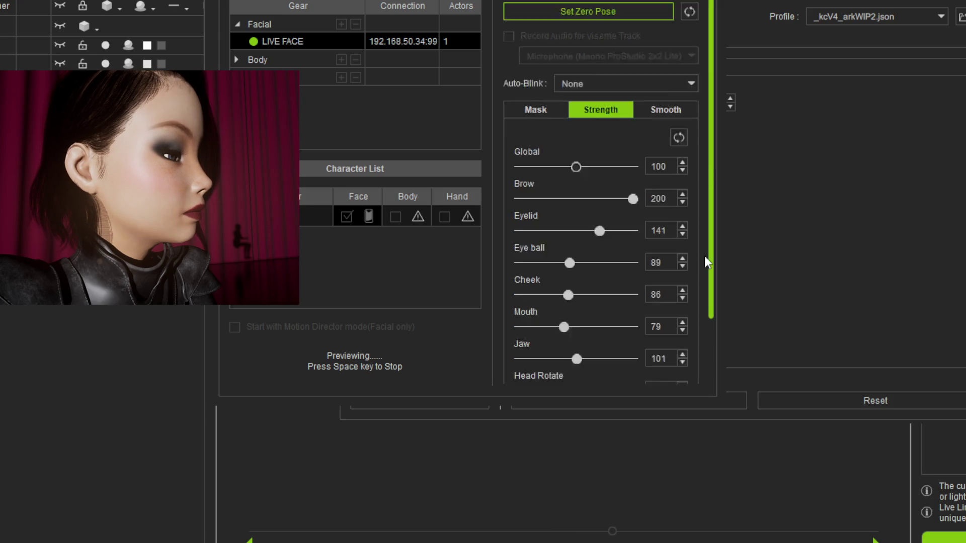
Save the expression mapping profile, overwriting the existing file.
click(893, 140)
click(960, 17)
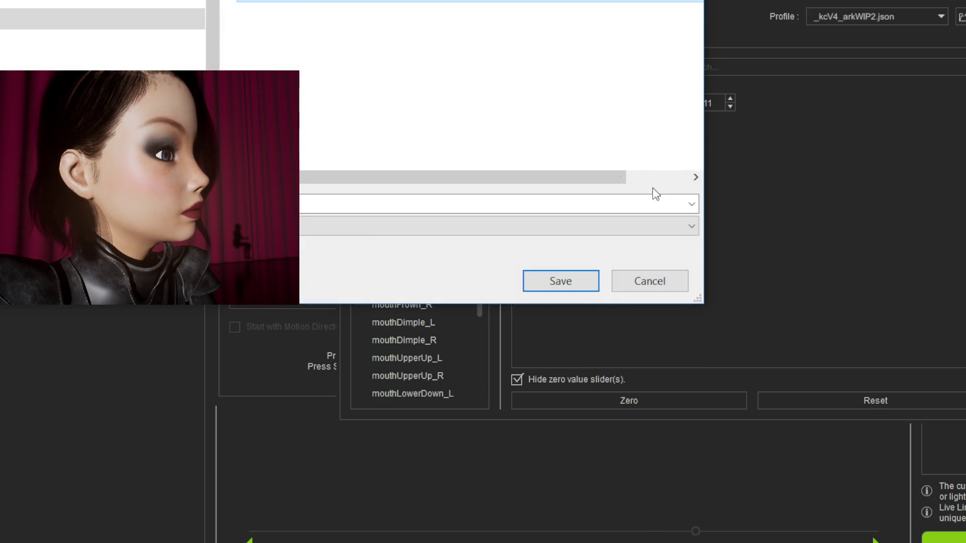
click(597, 291)
click(553, 205)
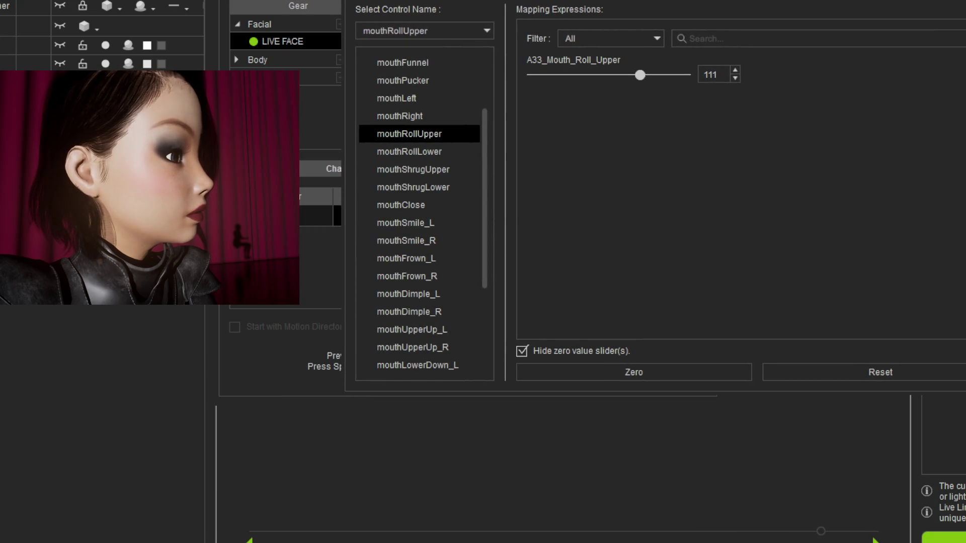
Select the mouthLeft control and set its A31_Mouth_Left strength to 78.
click(426, 115)
key(Up)
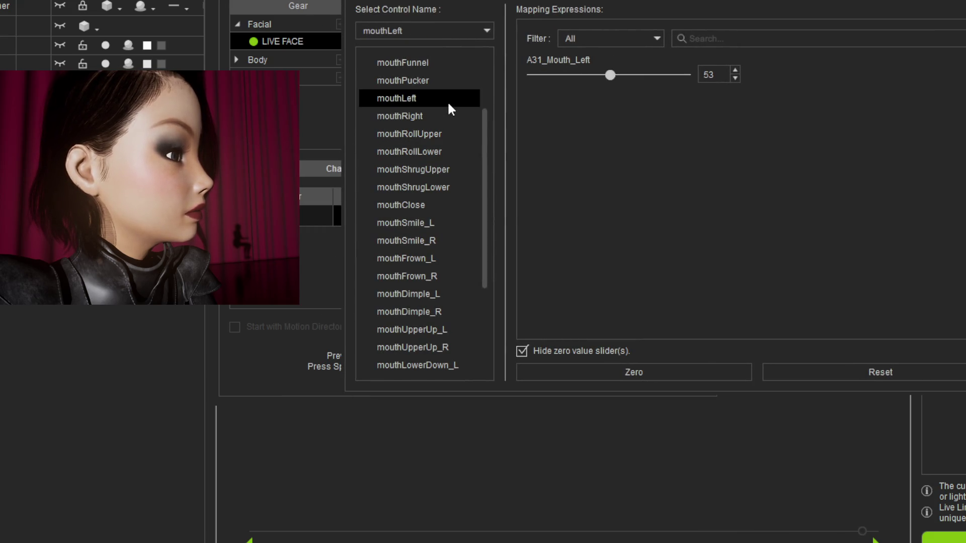
key(Down)
key(Up)
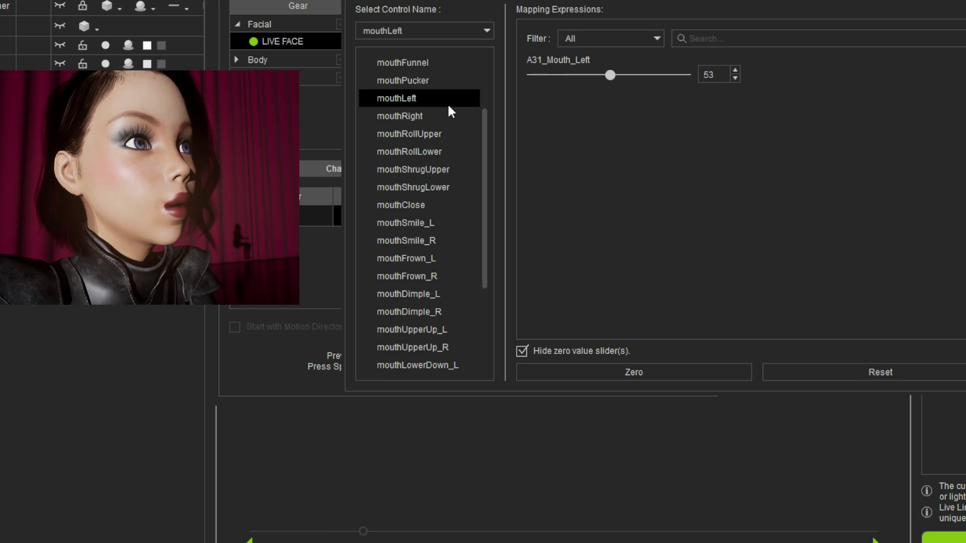
drag(616, 75, 626, 75)
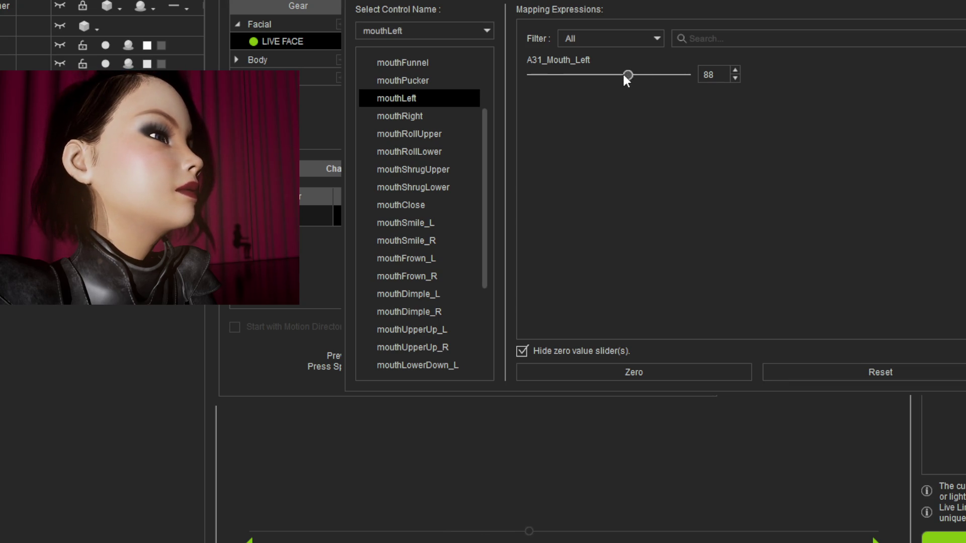
mouse_move(624, 75)
mouse_down()
mouse_move(613, 76)
mouse_move(622, 76)
mouse_up()
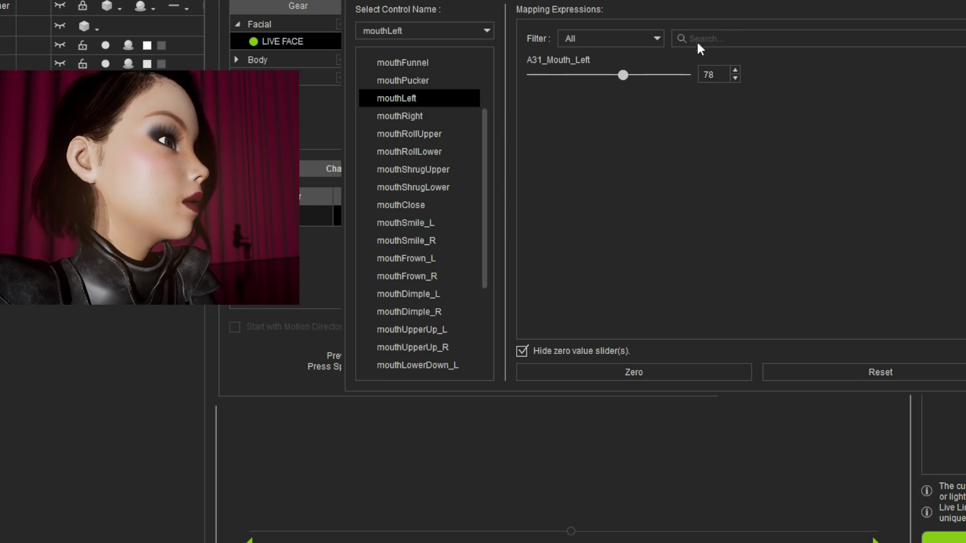
Search 'jaw', show zero-value sliders, and set Turn_Jaw_L to 20 for mouthLeft.
click(734, 34)
text(jaw)
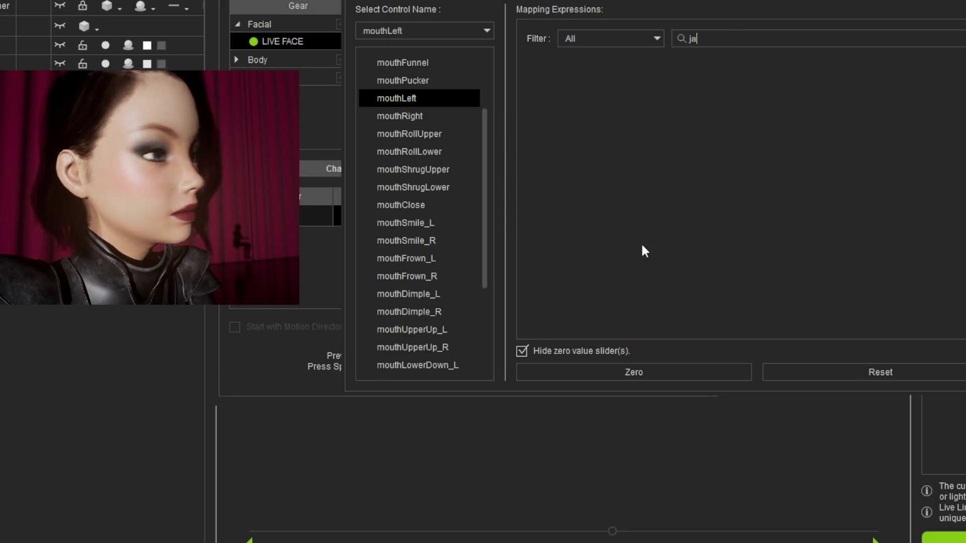
click(531, 350)
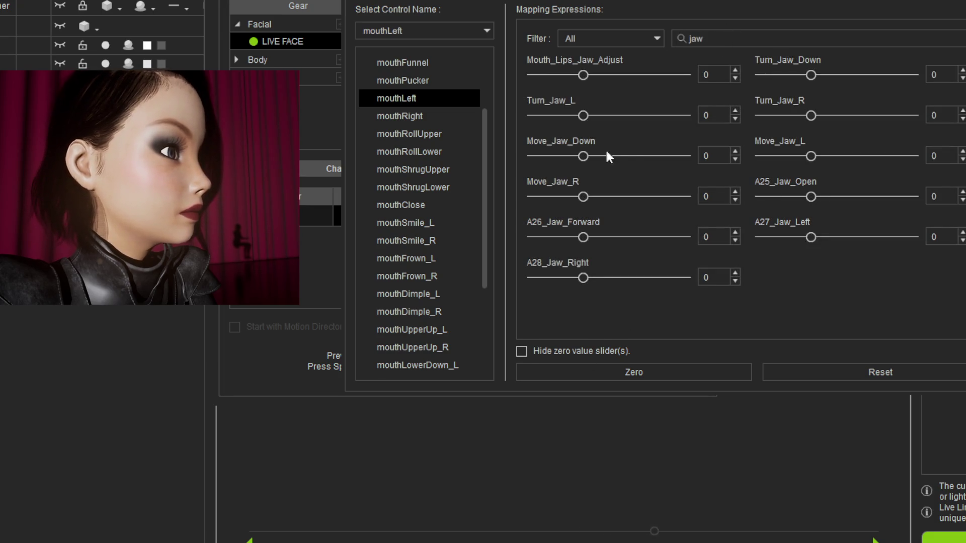
mouse_move(582, 116)
mouse_down()
mouse_move(618, 116)
mouse_move(594, 117)
mouse_up()
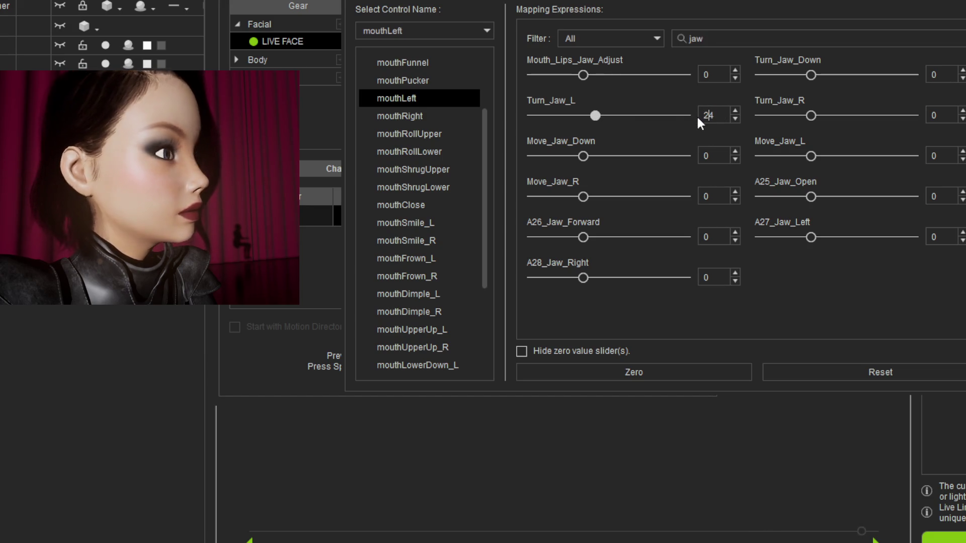
key(BackSpace)
text(0)
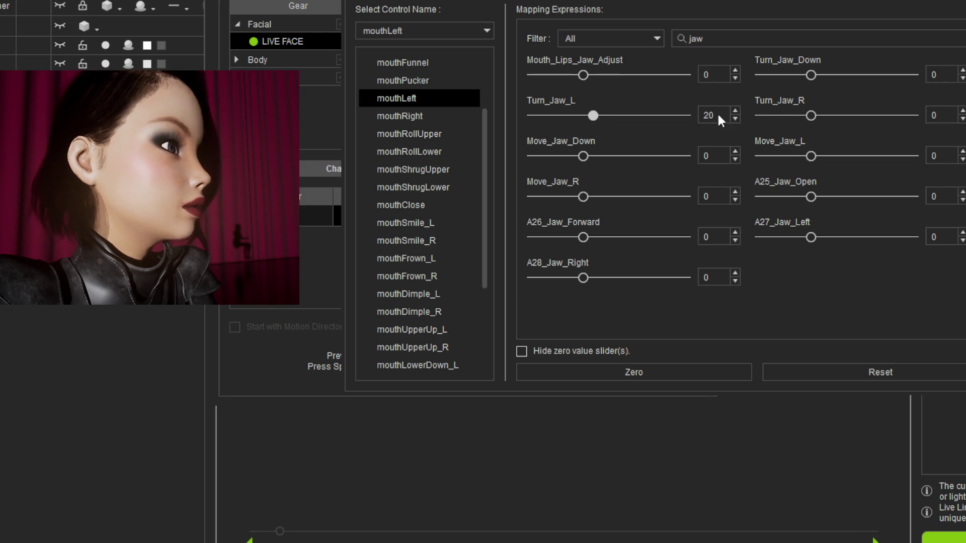
click(820, 311)
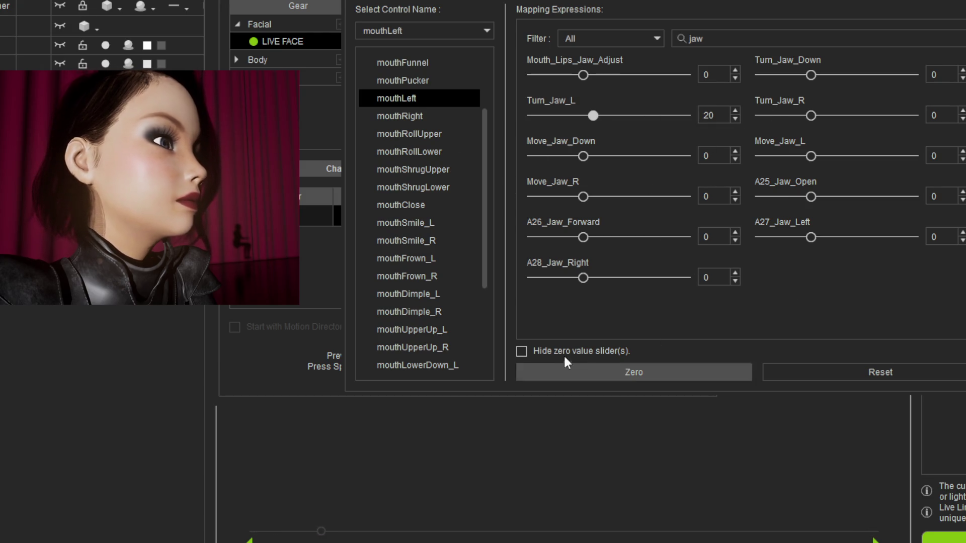
Set mouthRight's Turn_Jaw_R strength to 20.
click(423, 116)
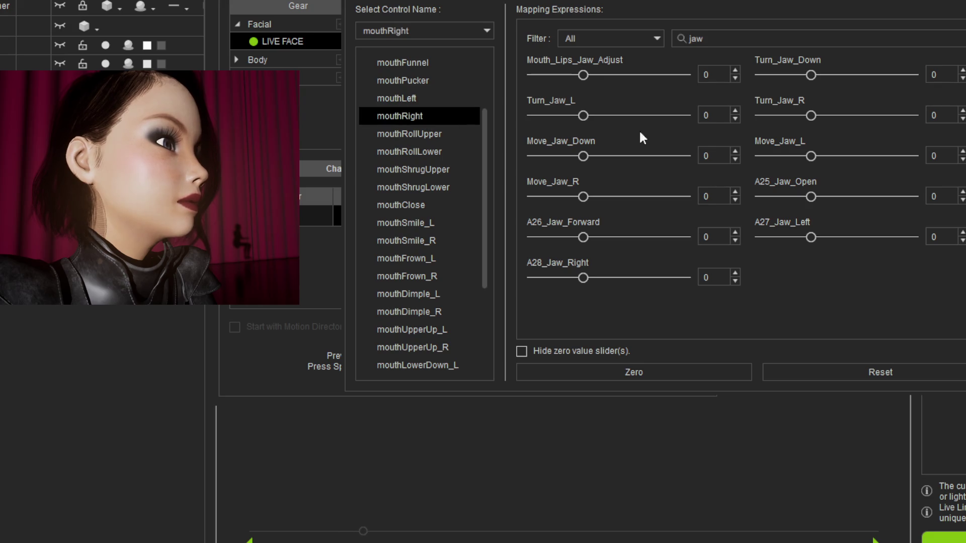
double_click(937, 116)
text(200)
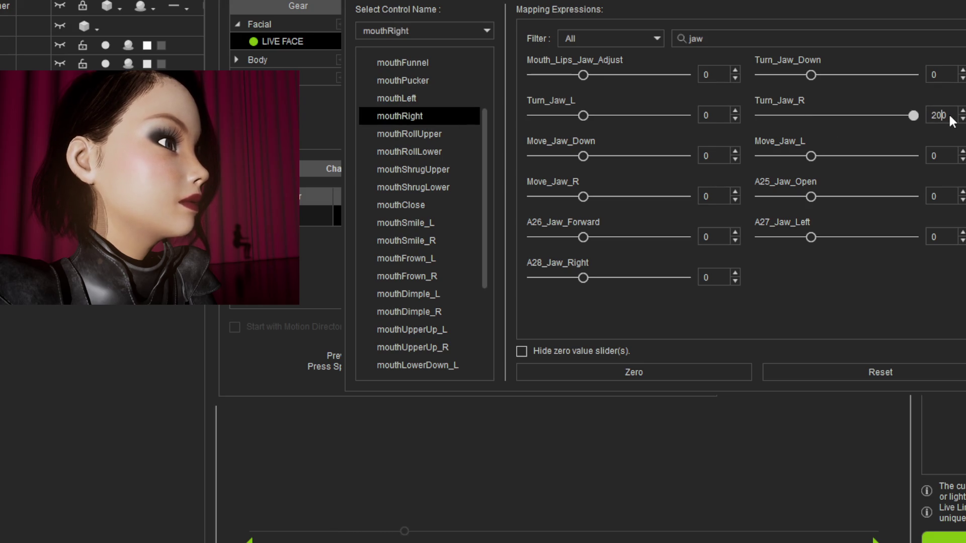
key(BackSpace)
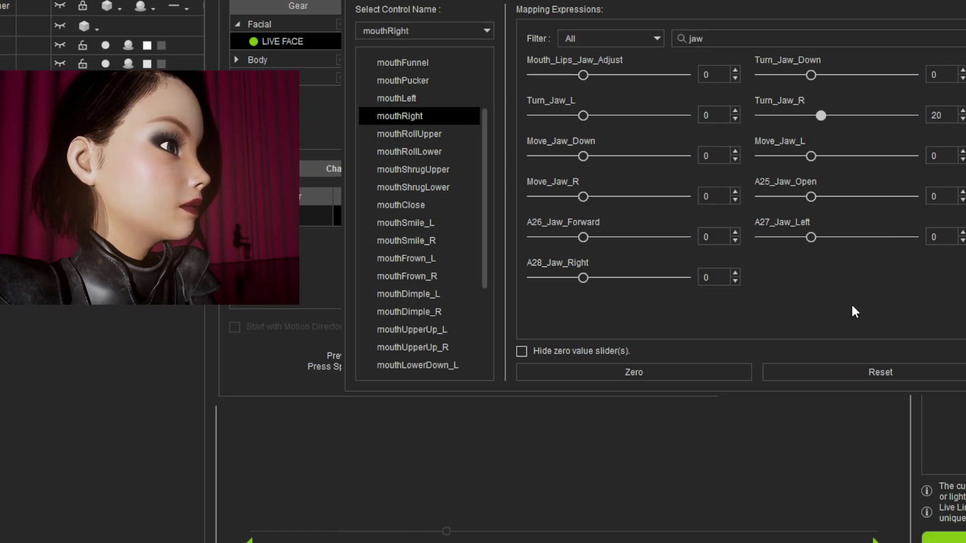
Compare mouthLeft's jaw setting against mouthRight's.
click(418, 99)
click(433, 118)
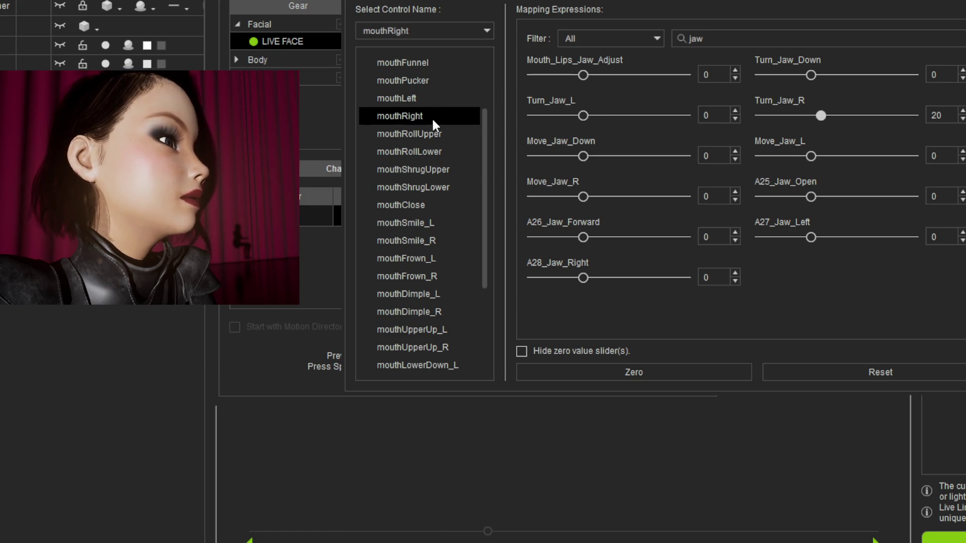
key(Up)
key(Down)
scroll(436, 148, up, 1)
key(Up)
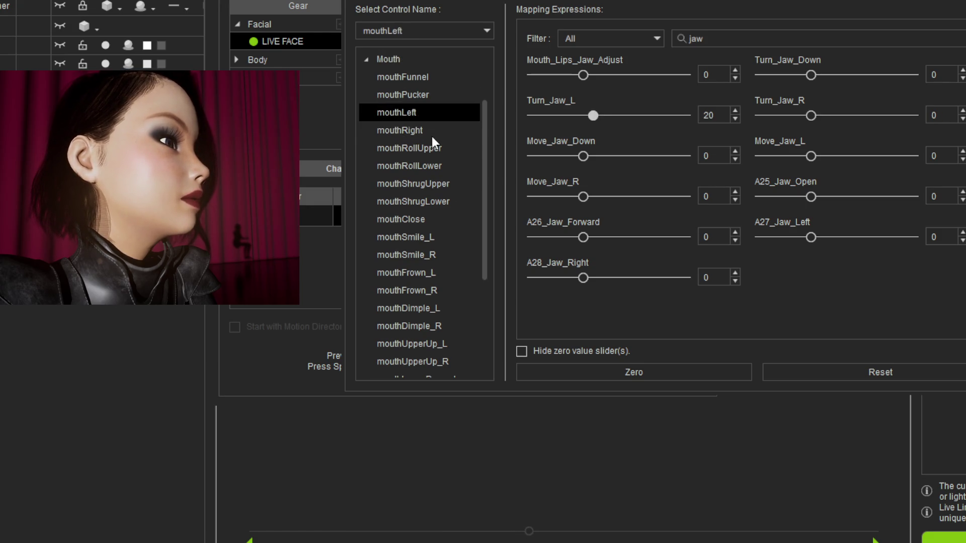
View the mouthFunnel and mouthPucker mappings and re-enable Hide zero value sliders.
click(432, 134)
click(439, 76)
click(443, 95)
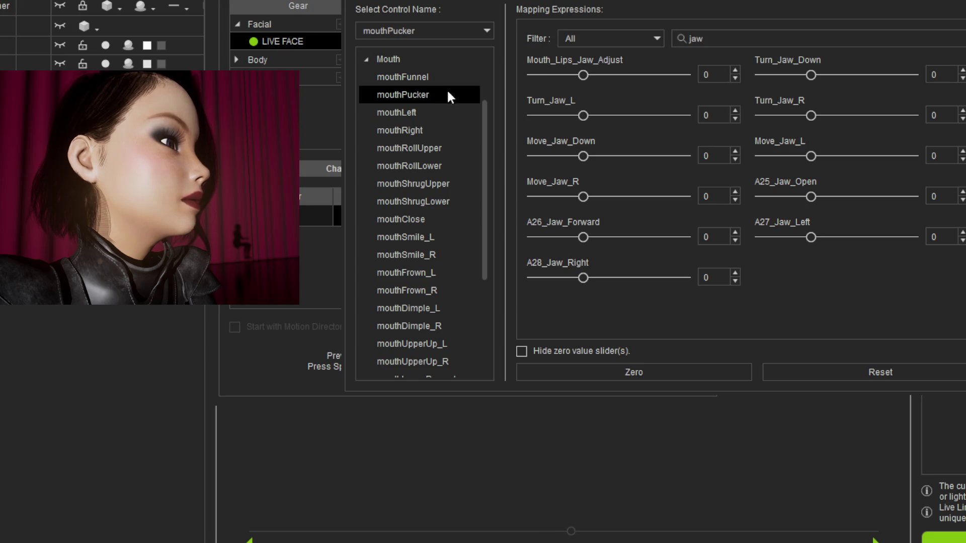
click(522, 351)
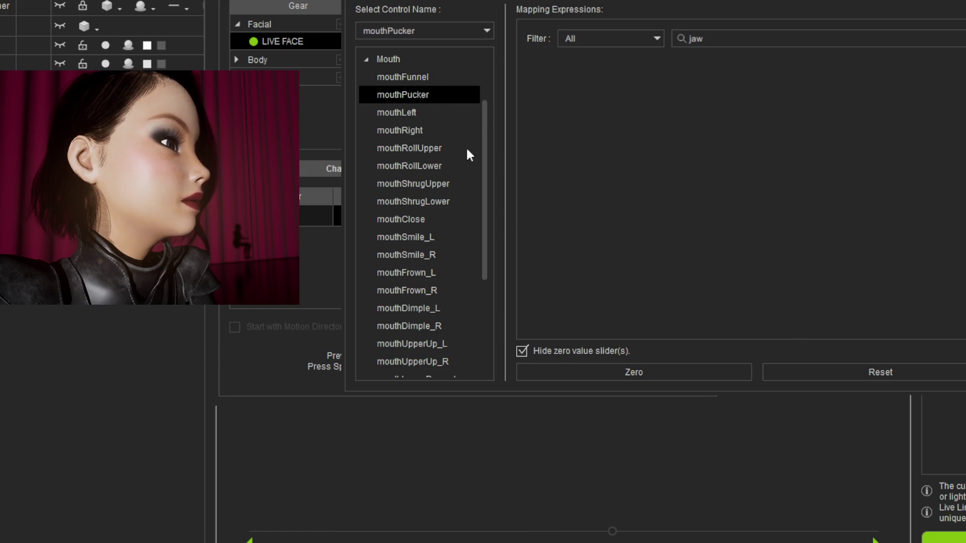
Switch back and forth between mouthFunnel and mouthPucker to check their mappings.
click(435, 80)
click(434, 91)
click(436, 75)
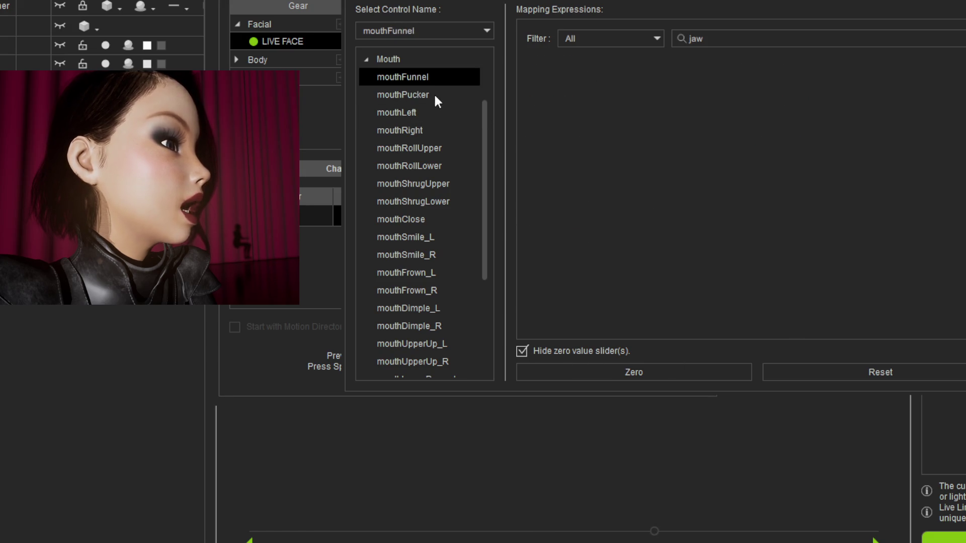
click(434, 93)
click(435, 81)
click(440, 95)
click(434, 78)
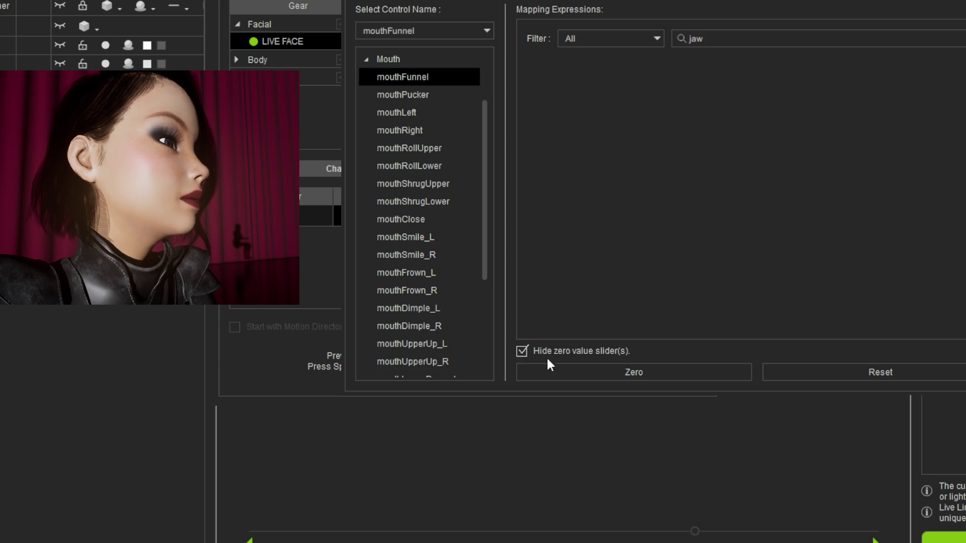
scroll(434, 246, up, 1)
scroll(466, 225, up, 1)
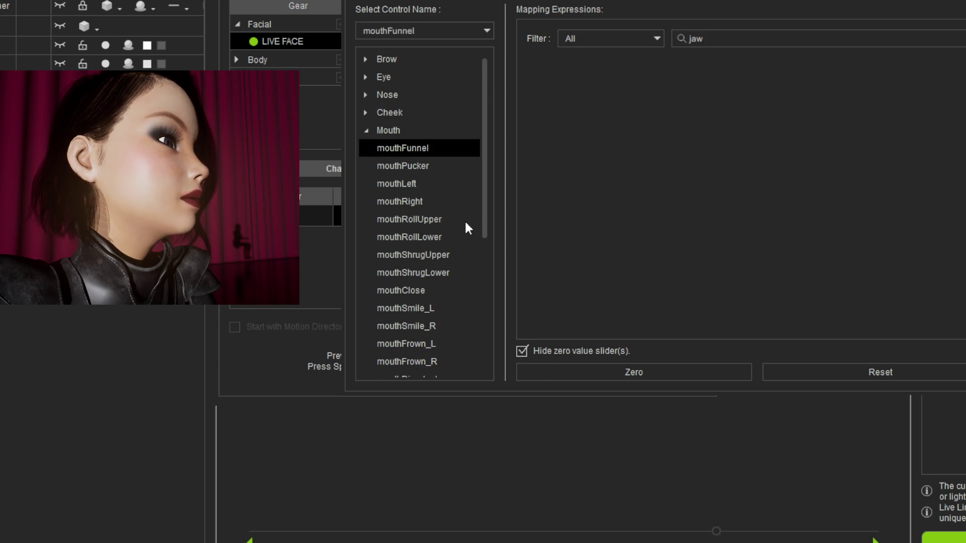
Browse the Select Control Name list of facial controls.
click(487, 31)
click(556, 186)
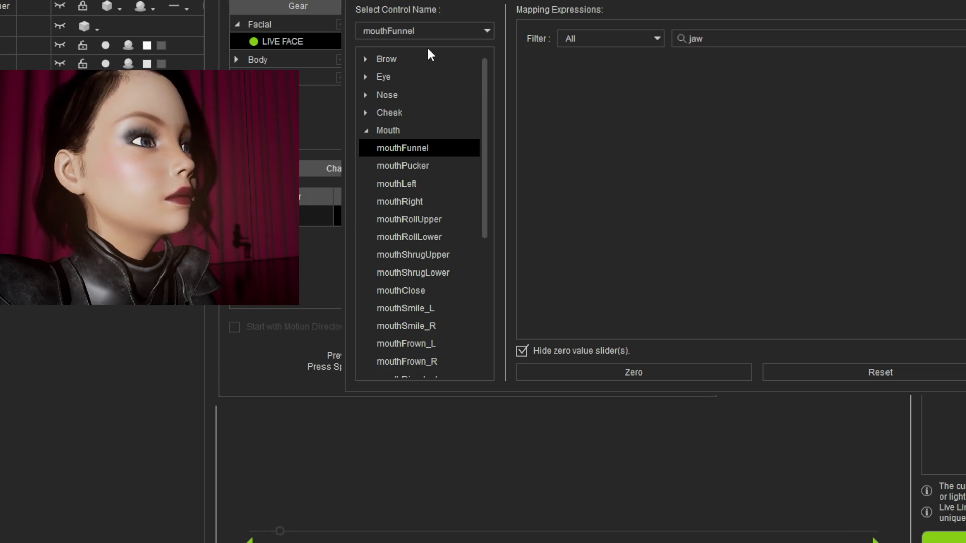
click(442, 31)
scroll(468, 191, down, 5)
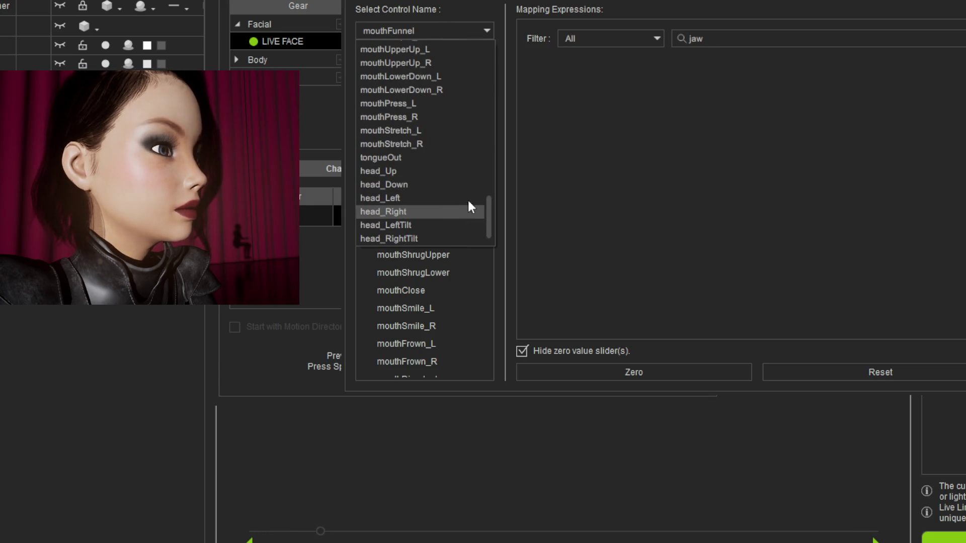
scroll(461, 209, up, 5)
click(534, 206)
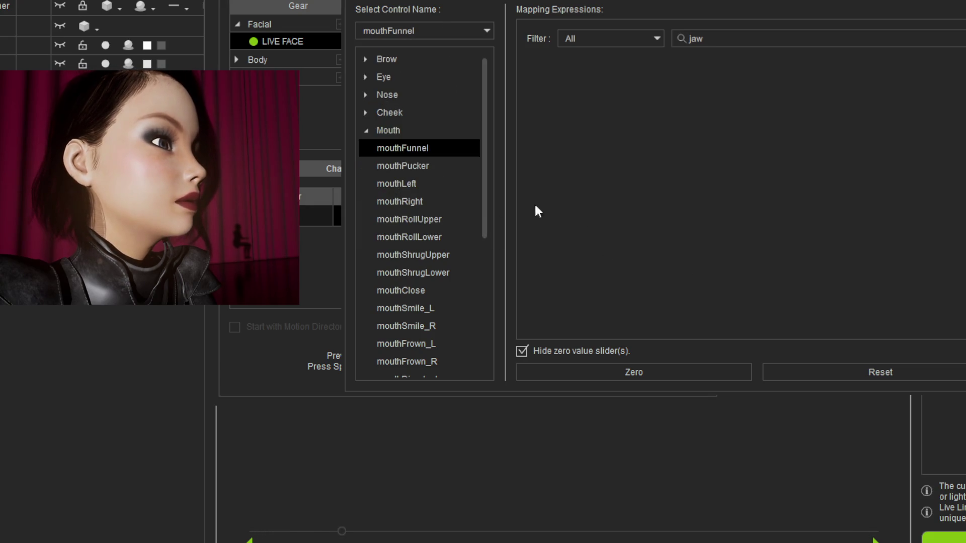
Collapse the Mouth group, reposition the mapping window and scroll through the control list.
click(367, 130)
mouse_move(453, 2)
mouse_down()
mouse_move(956, 4)
mouse_move(553, 4)
mouse_up()
click(437, 2)
scroll(436, 9, down, 5)
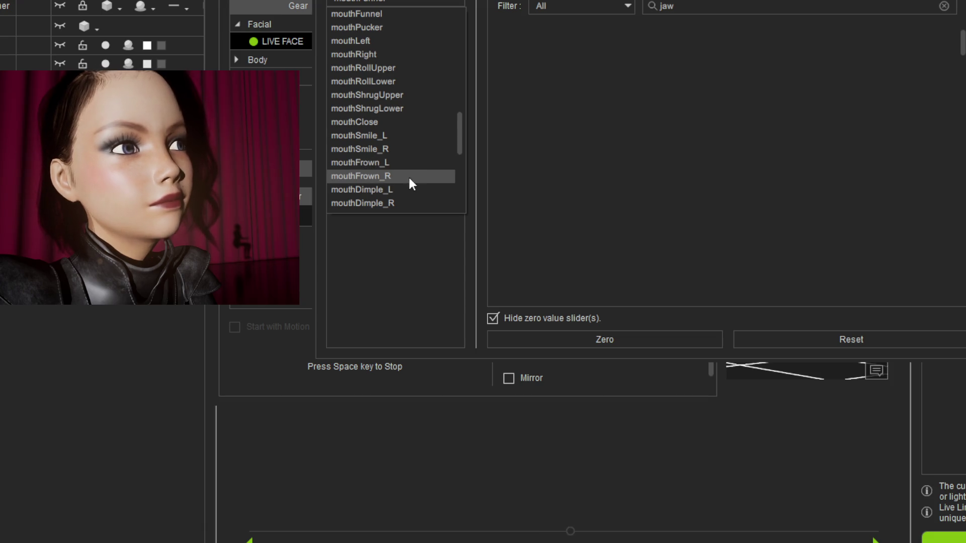
scroll(428, 151, up, 7)
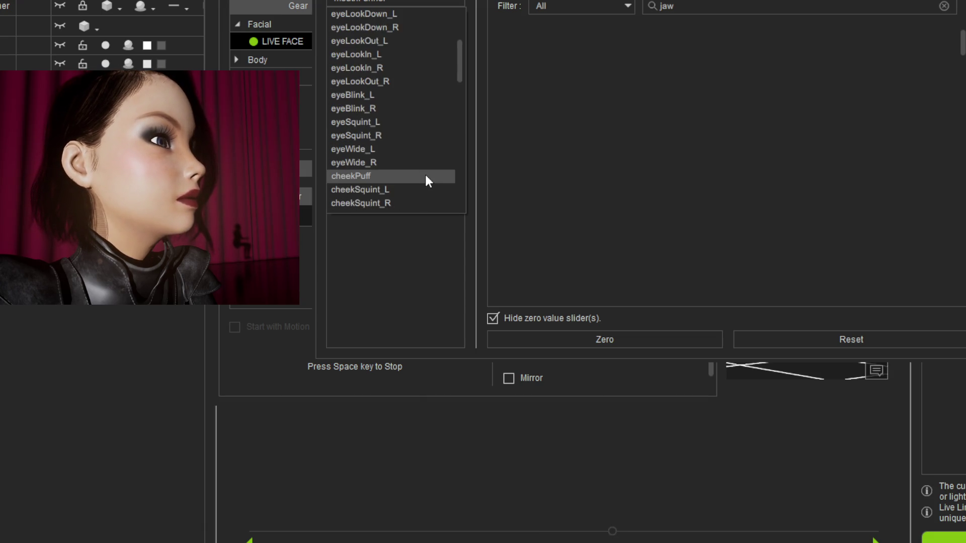
scroll(427, 152, down, 3)
scroll(427, 156, down, 9)
scroll(430, 173, up, 2)
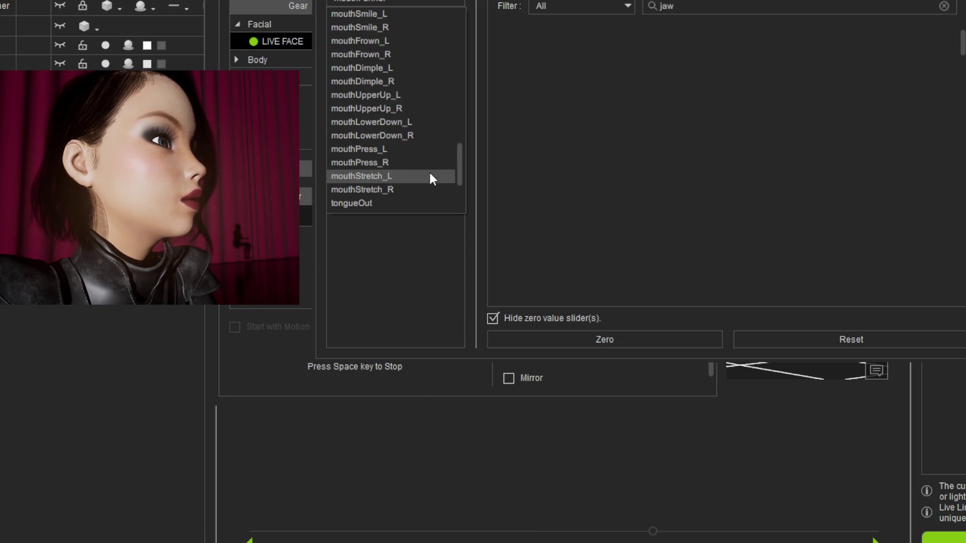
scroll(429, 176, up, 3)
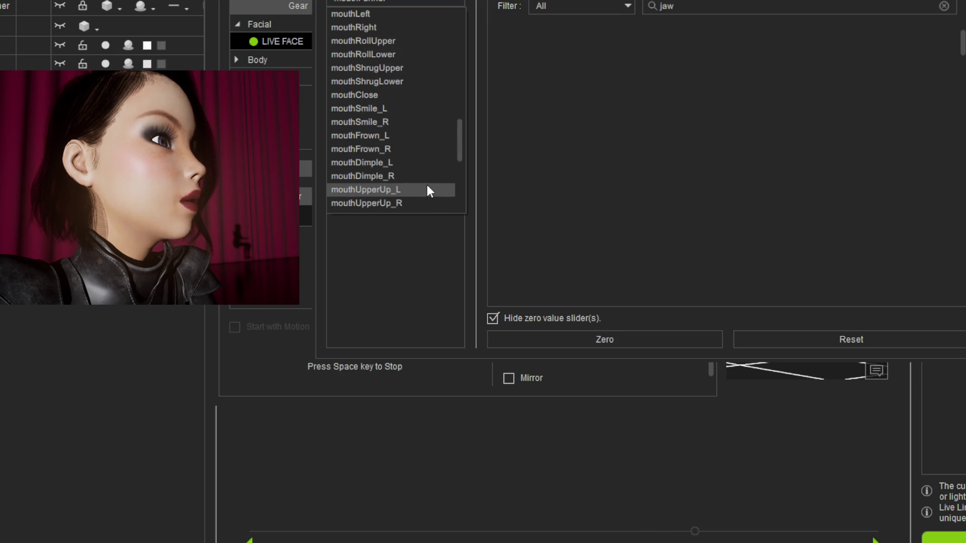
Clear the jaw search filter and set smile strengths: mouthSmile_L 58, mouthSmile_R 29.
click(417, 109)
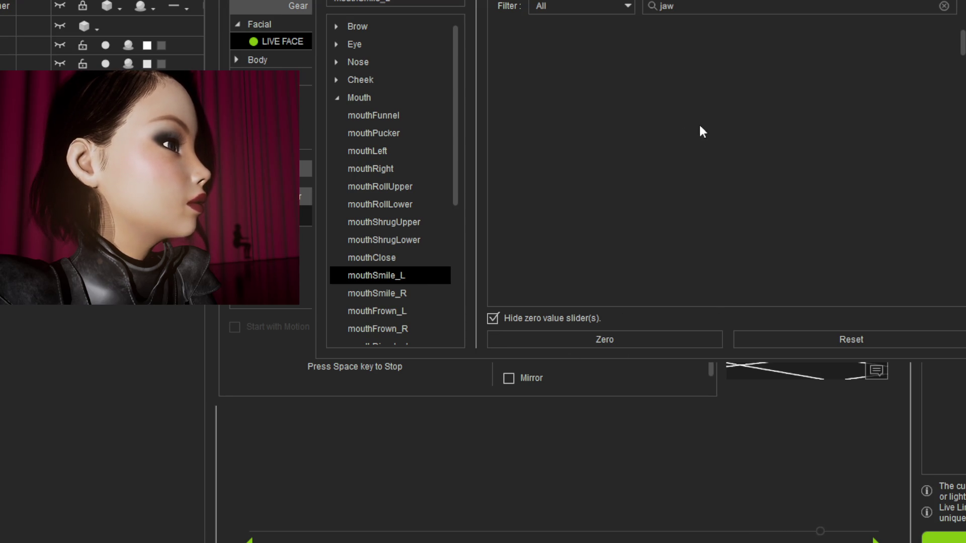
double_click(667, 6)
key(BackSpace)
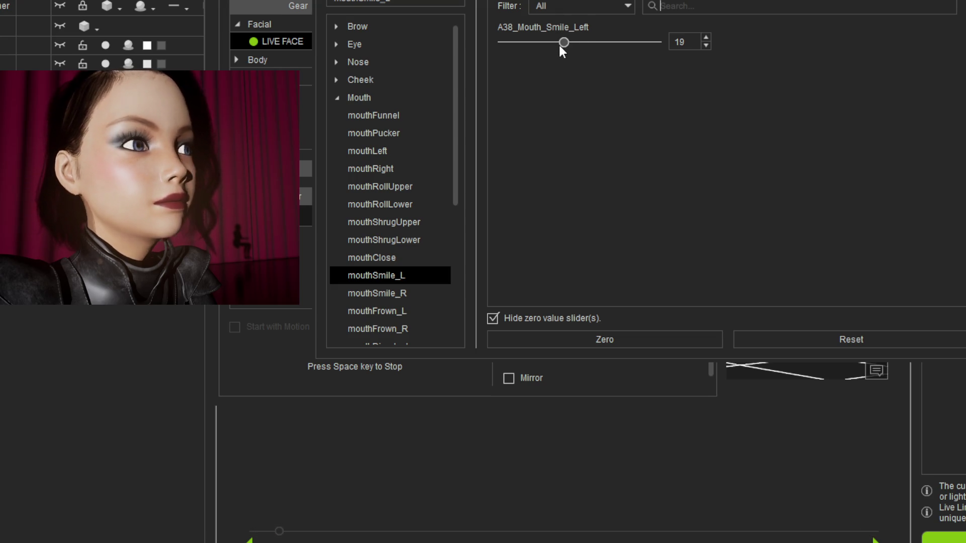
mouse_move(563, 49)
mouse_down()
mouse_move(595, 46)
mouse_move(585, 54)
mouse_up()
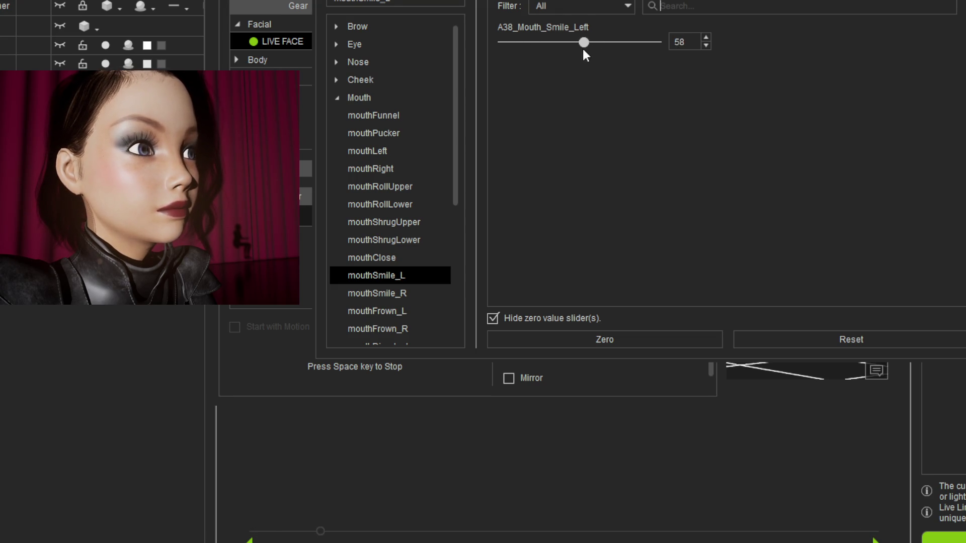
click(414, 293)
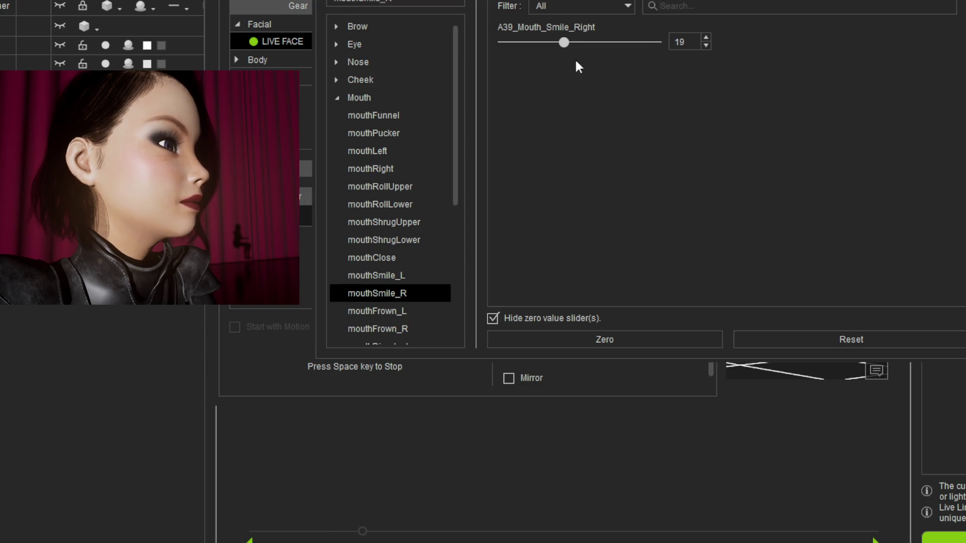
mouse_move(565, 43)
mouse_down()
mouse_move(630, 47)
mouse_move(580, 48)
mouse_up()
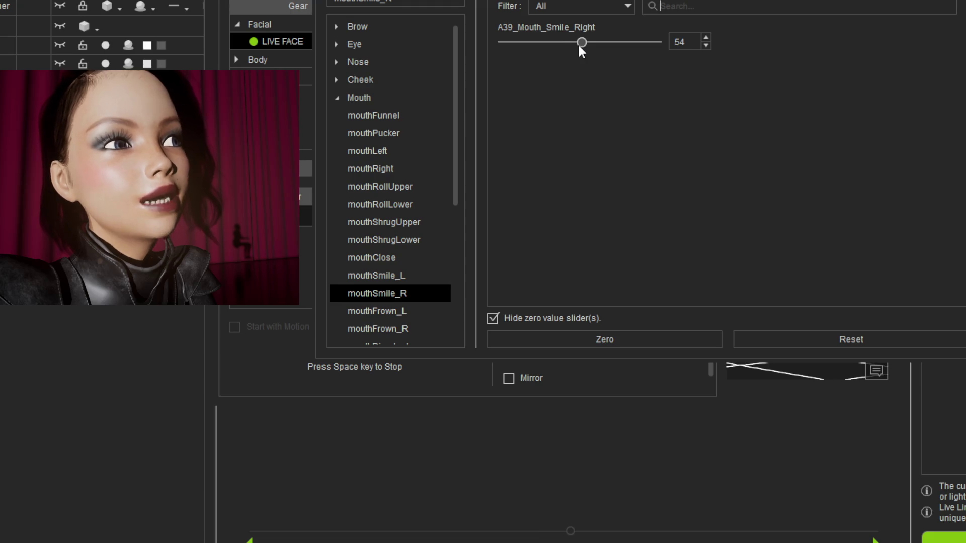
drag(584, 50, 570, 48)
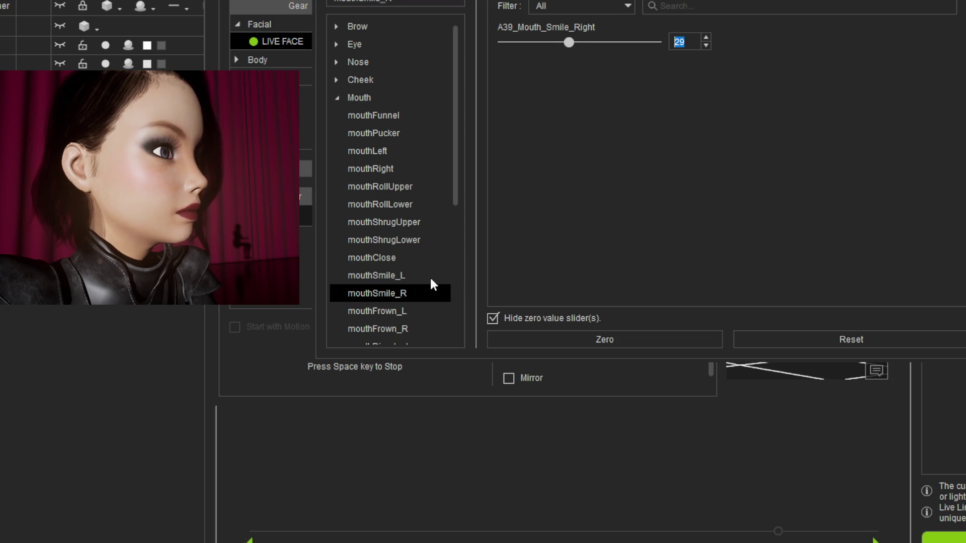
Enter frown strengths: 166 for Mouth_Frown_Right and 155 for the left frown.
click(430, 278)
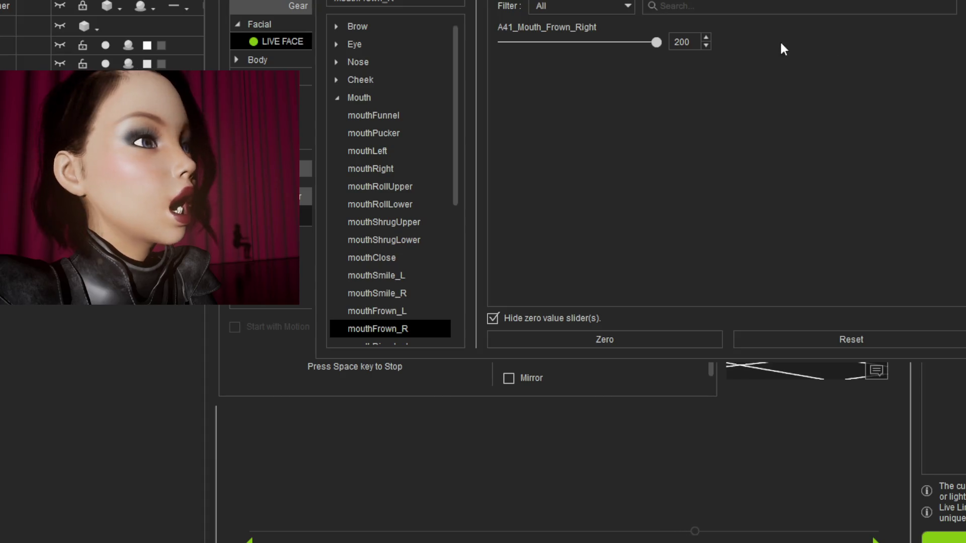
click(705, 45)
text(166)
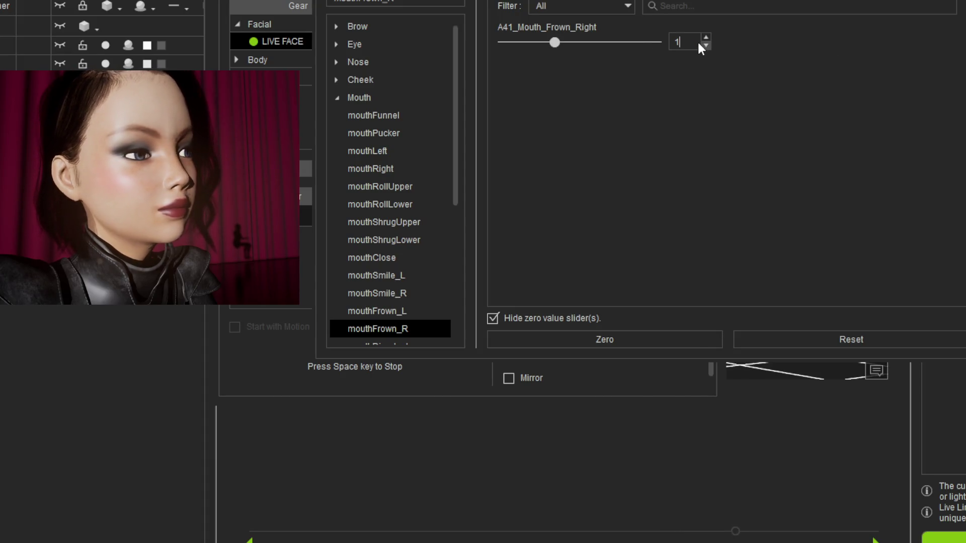
click(411, 315)
click(705, 45)
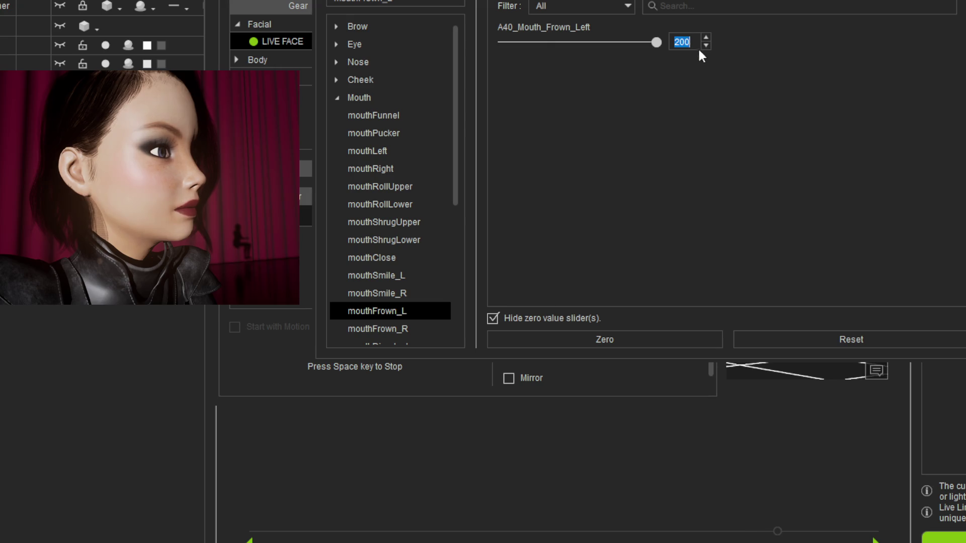
text(155)
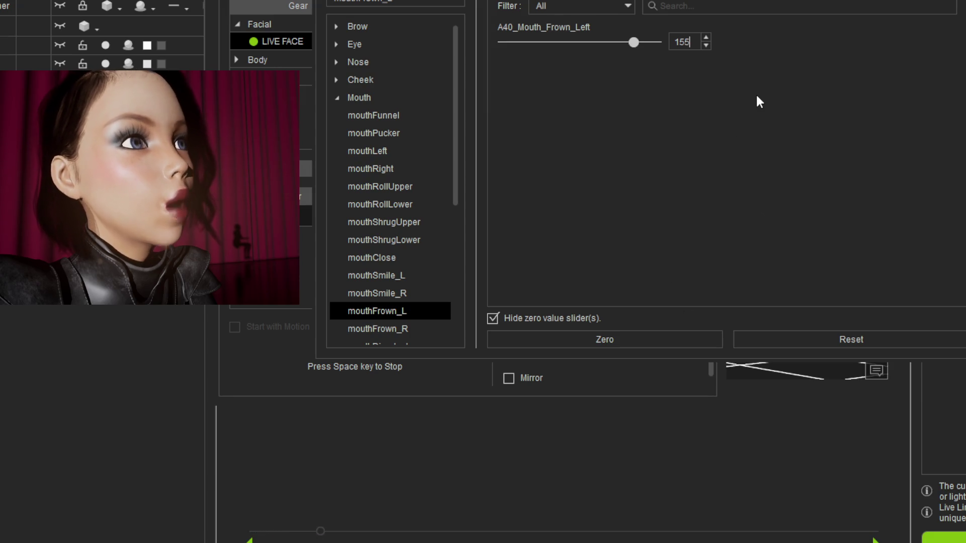
Retype the A40_Mouth_Frown_Left strength, settling on 160.
double_click(679, 44)
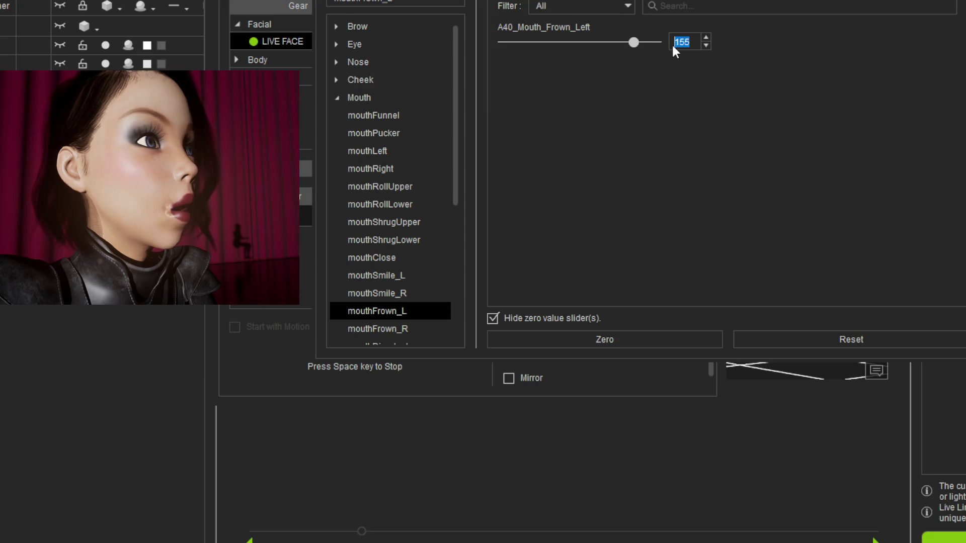
text(0)
key(Return)
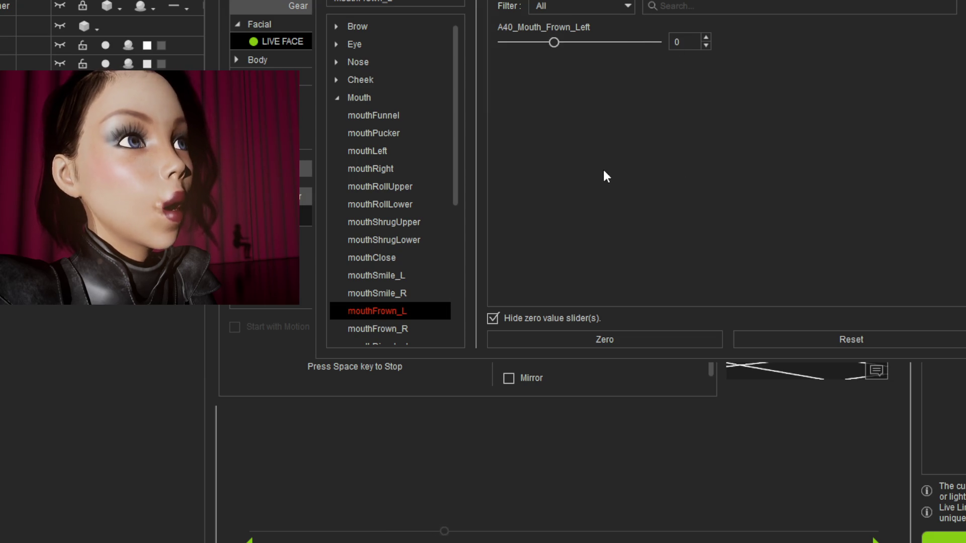
double_click(677, 40)
text(160)
key(Return)
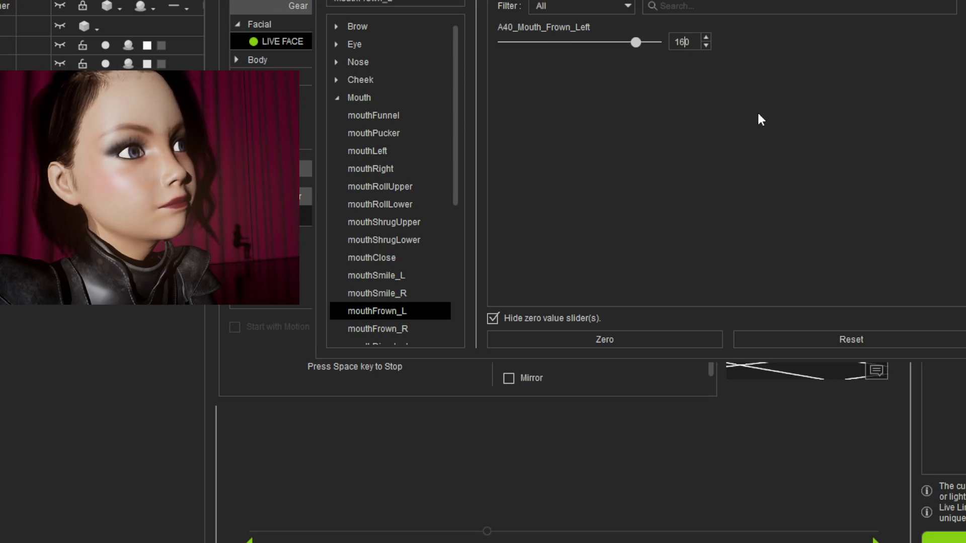
double_click(689, 43)
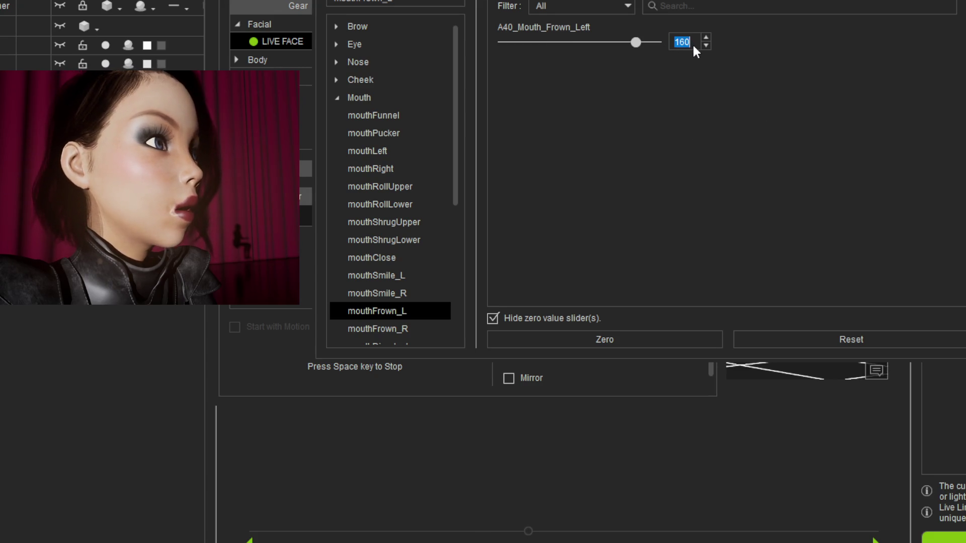
click(723, 158)
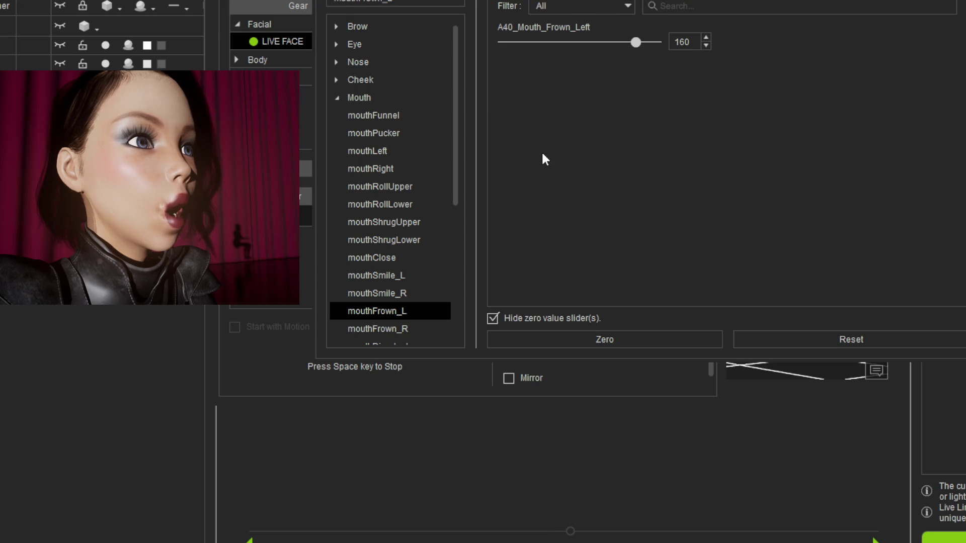
click(443, 2)
scroll(437, 146, up, 5)
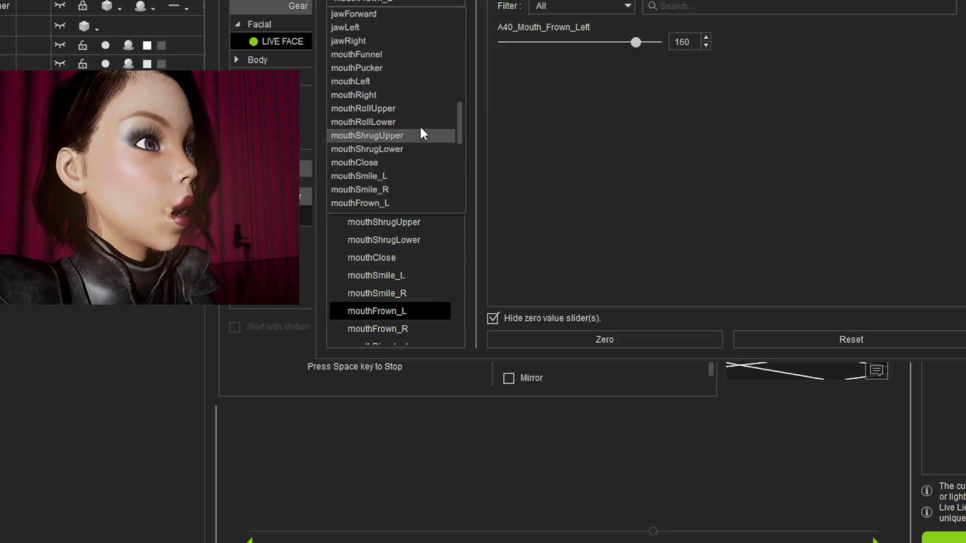
Sweep the A29_Mouth_Funnel slider to test it, then settle it near 65.
click(397, 55)
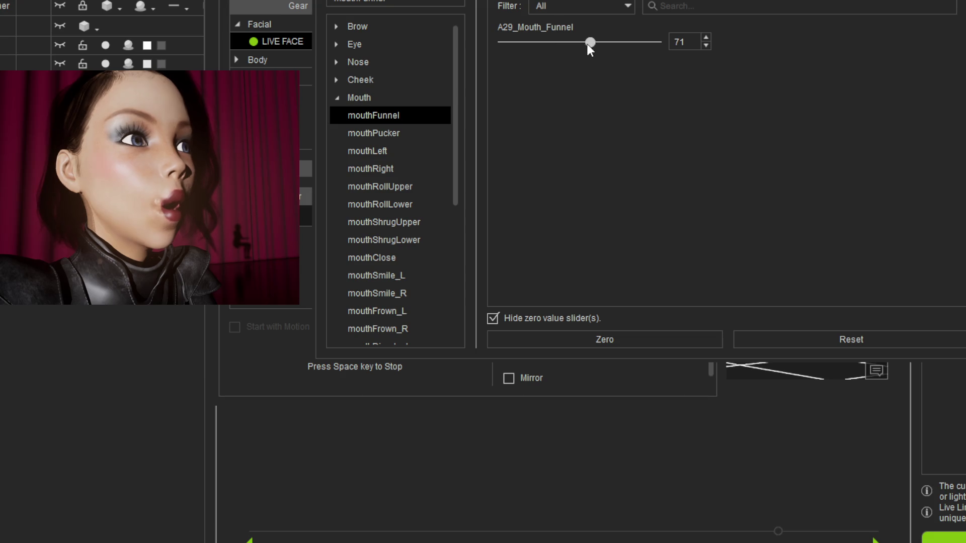
mouse_move(589, 43)
mouse_down()
mouse_move(498, 48)
mouse_move(563, 53)
mouse_up()
mouse_move(499, 55)
mouse_down()
mouse_move(596, 60)
mouse_move(517, 56)
mouse_up()
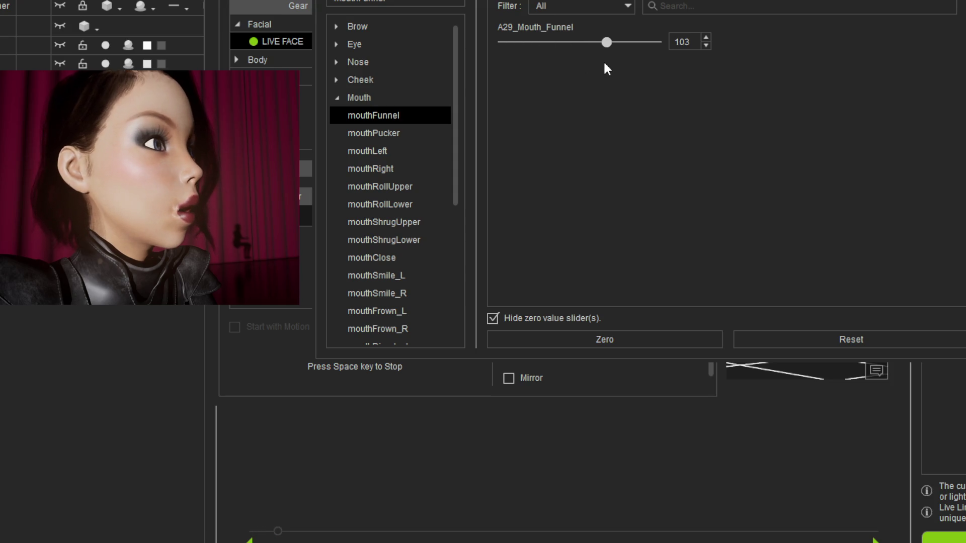
mouse_move(604, 64)
mouse_down()
mouse_move(563, 64)
mouse_move(584, 65)
mouse_up()
mouse_move(510, 64)
mouse_down()
mouse_move(699, 67)
mouse_move(565, 59)
mouse_up()
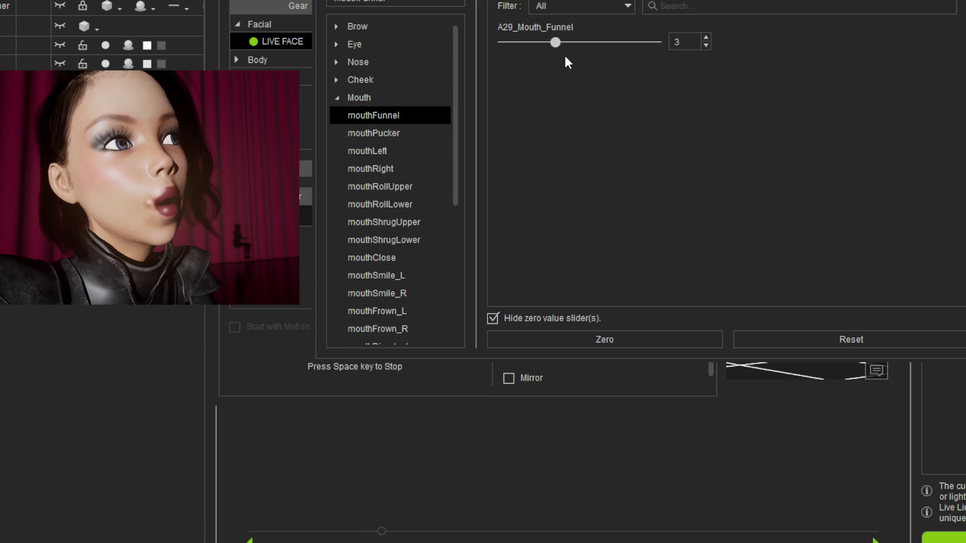
click(427, 133)
click(445, 116)
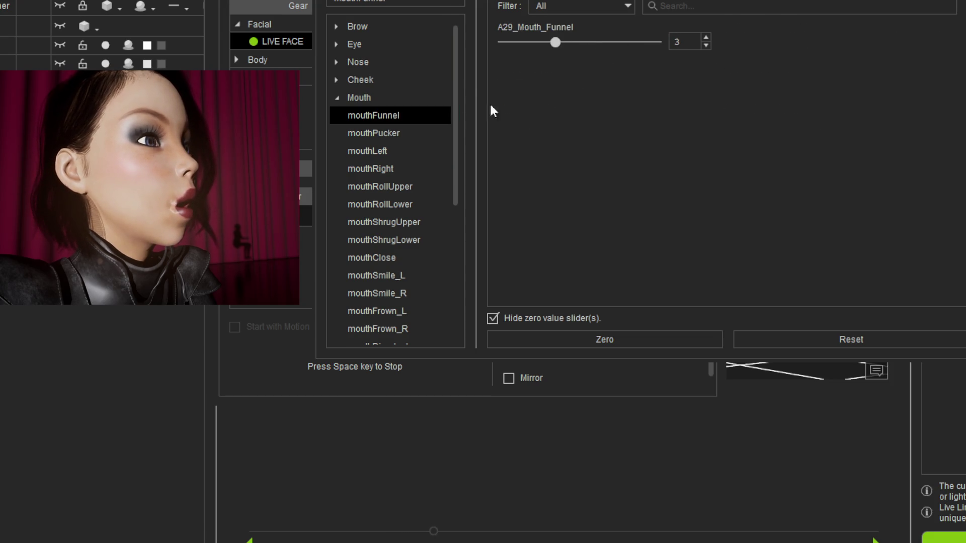
click(406, 134)
click(423, 119)
mouse_move(556, 41)
mouse_down()
mouse_move(625, 41)
mouse_move(588, 47)
mouse_move(620, 49)
mouse_move(496, 47)
mouse_move(604, 52)
mouse_up()
Select mouthClose and set its A37_Mouth_Close strength to 87.
click(409, 132)
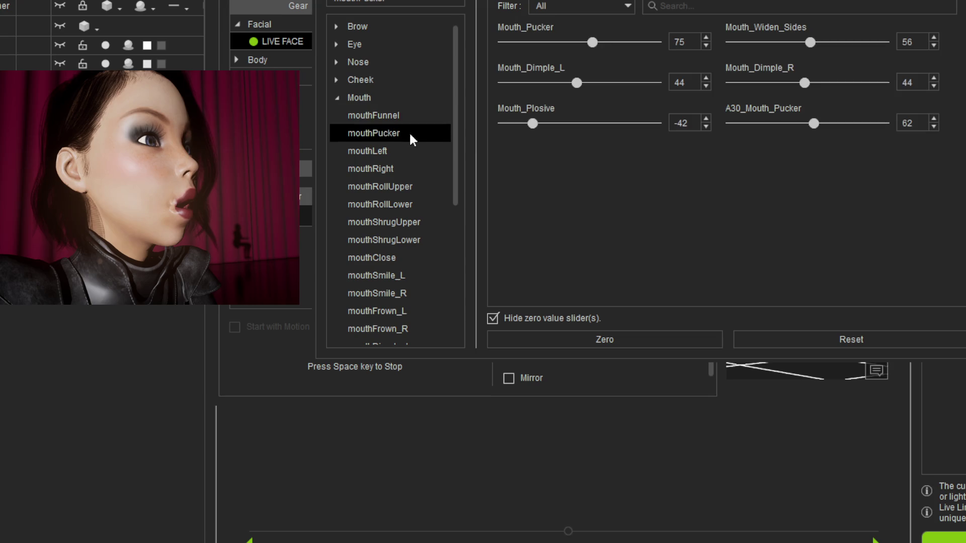
click(422, 257)
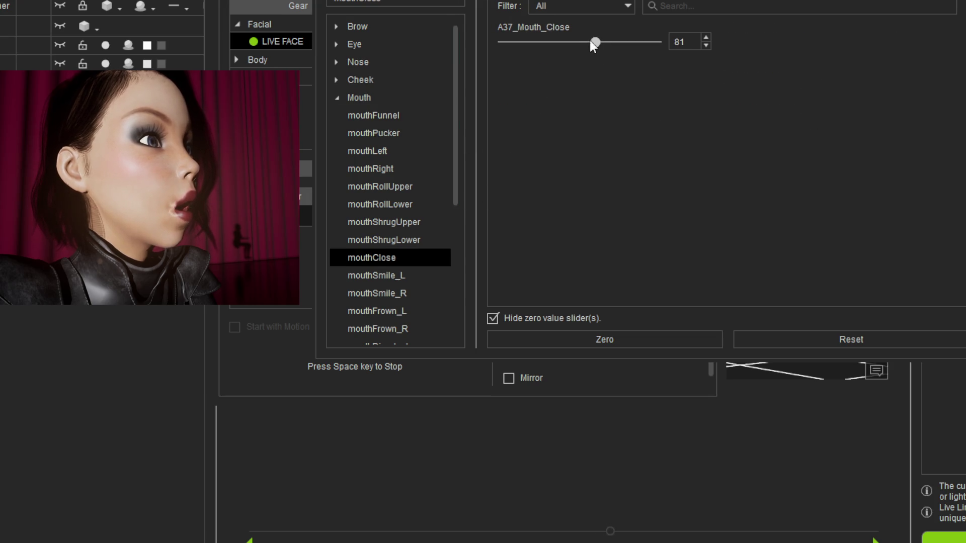
mouse_move(596, 42)
mouse_down()
mouse_move(489, 56)
mouse_move(606, 61)
mouse_move(584, 69)
mouse_move(599, 70)
mouse_up()
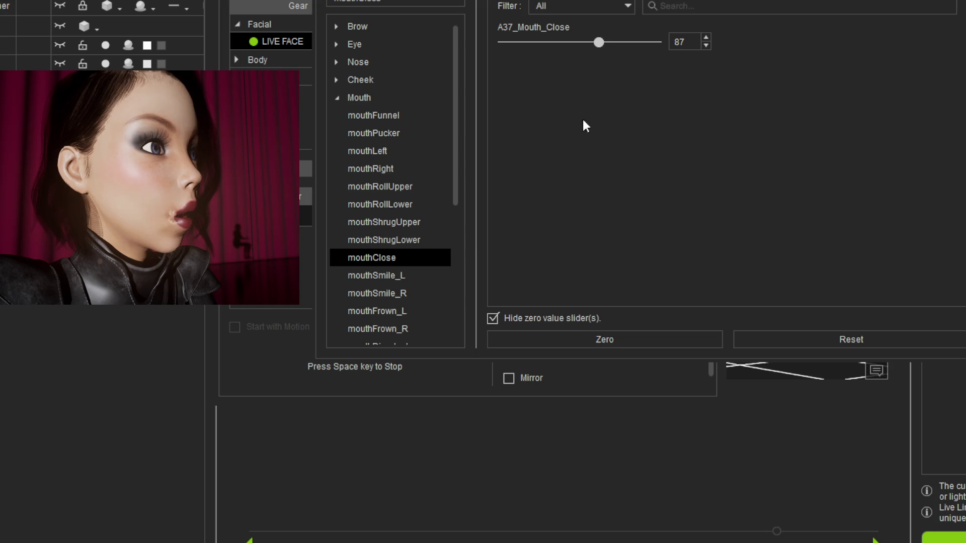
click(441, 186)
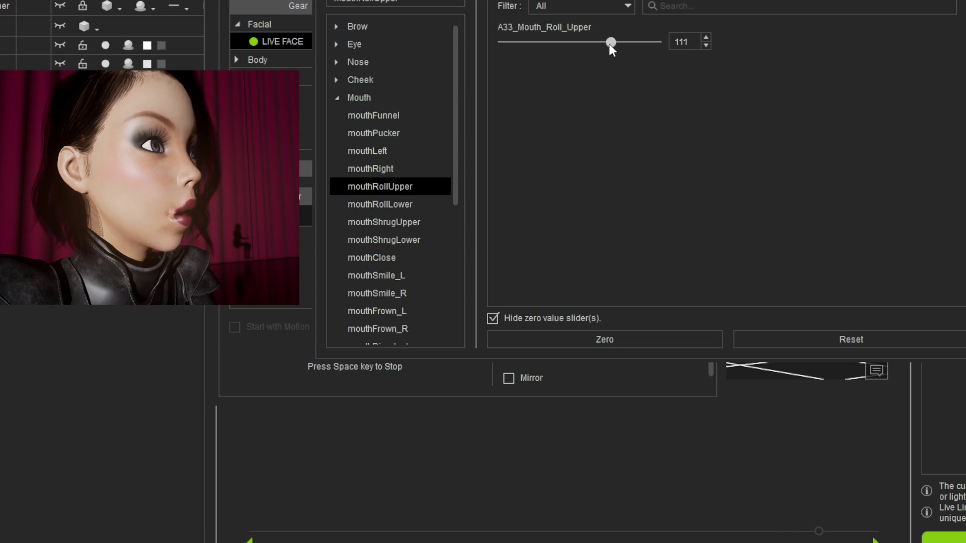
Check mouthRollLower's value, then lower A33_Mouth_Roll_Upper to 74.
mouse_move(610, 44)
mouse_down()
mouse_move(577, 48)
mouse_move(649, 47)
mouse_move(578, 56)
mouse_move(653, 67)
mouse_move(491, 65)
mouse_move(598, 71)
mouse_move(502, 65)
mouse_move(513, 66)
mouse_up()
click(412, 202)
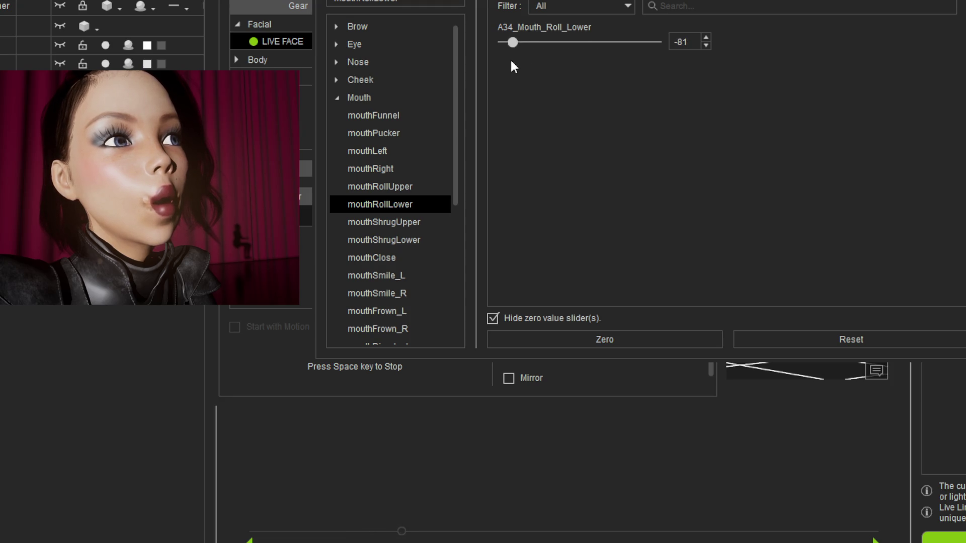
click(418, 191)
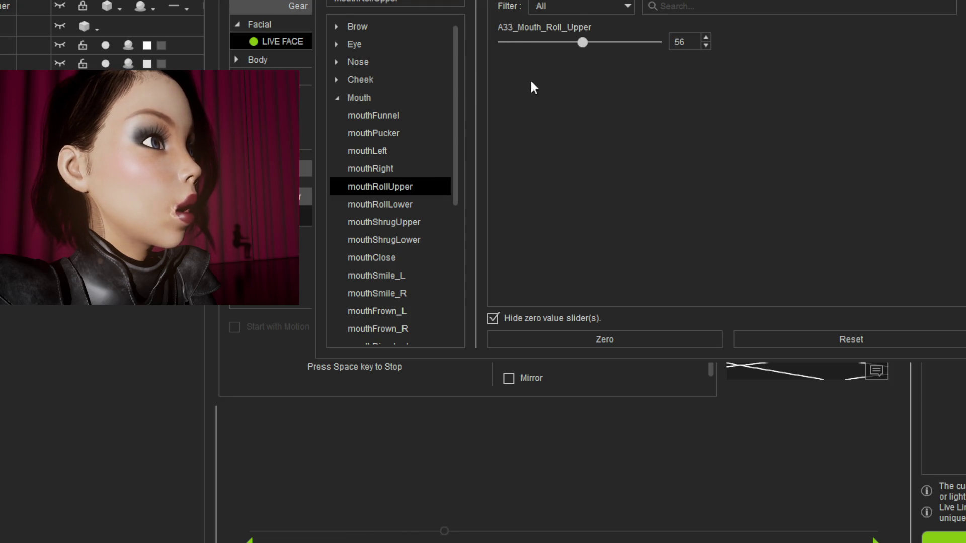
mouse_move(582, 42)
mouse_down()
mouse_move(542, 46)
mouse_move(653, 49)
mouse_move(557, 45)
mouse_move(703, 69)
mouse_move(567, 61)
mouse_move(651, 61)
mouse_up()
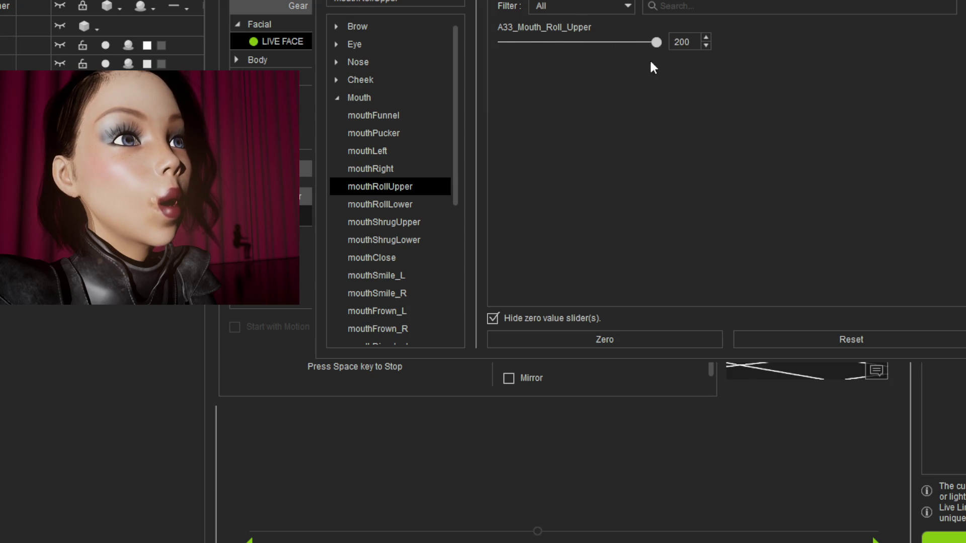
click(425, 169)
click(427, 151)
click(428, 132)
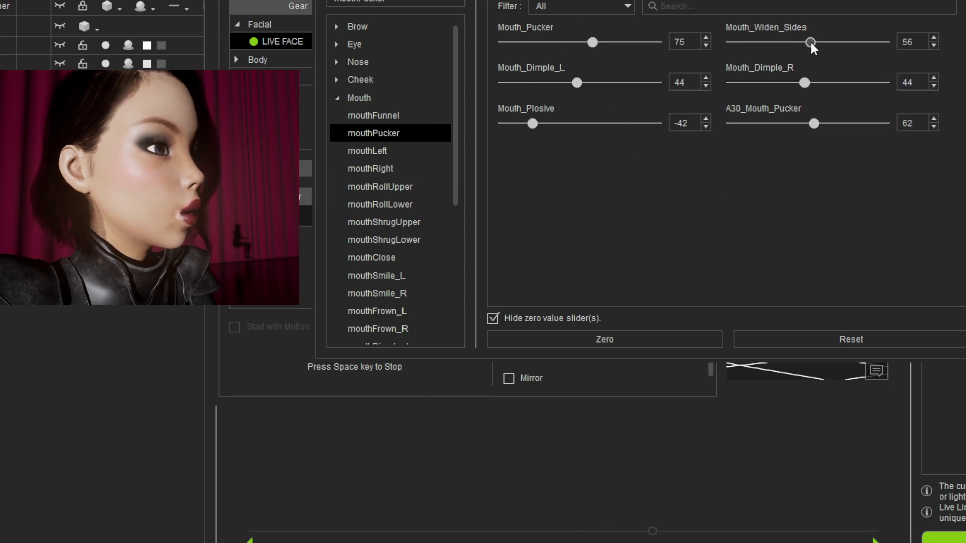
Raise Mouth_Widen_Sides to 131, drop Mouth_Pucker to 36, and move Mouth_Plosive from -42 to -6.
mouse_move(810, 42)
mouse_down()
mouse_move(840, 42)
mouse_move(668, 42)
mouse_move(936, 57)
mouse_move(849, 53)
mouse_up()
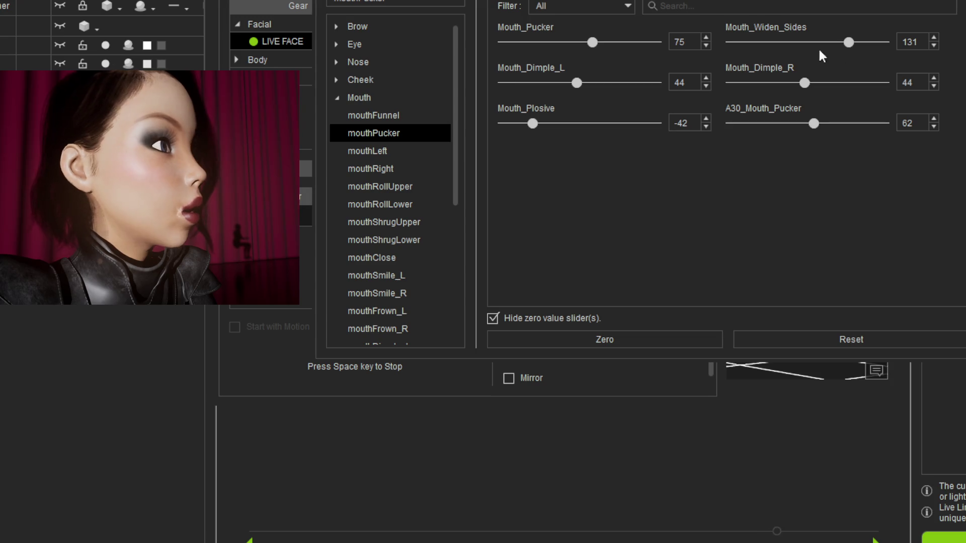
scroll(598, 46, down, 10)
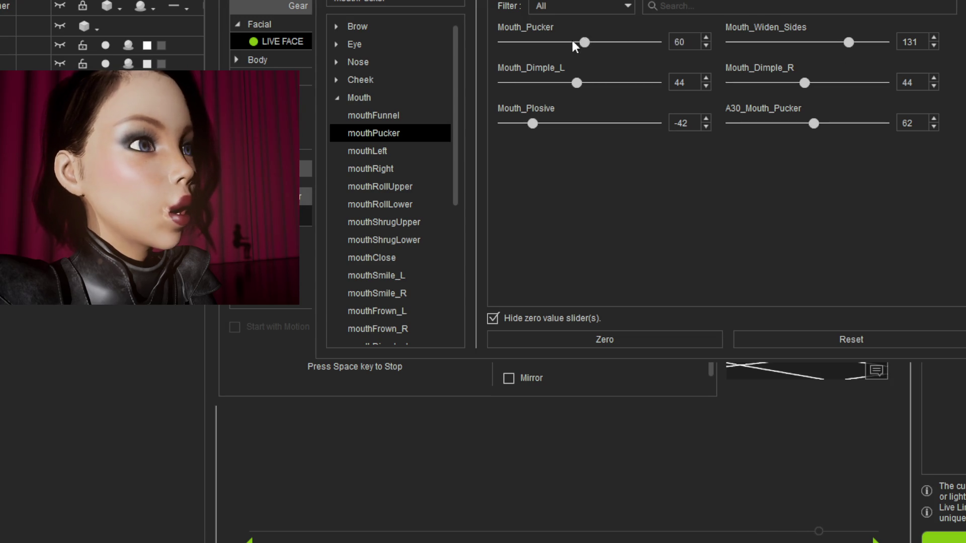
drag(598, 47, 572, 45)
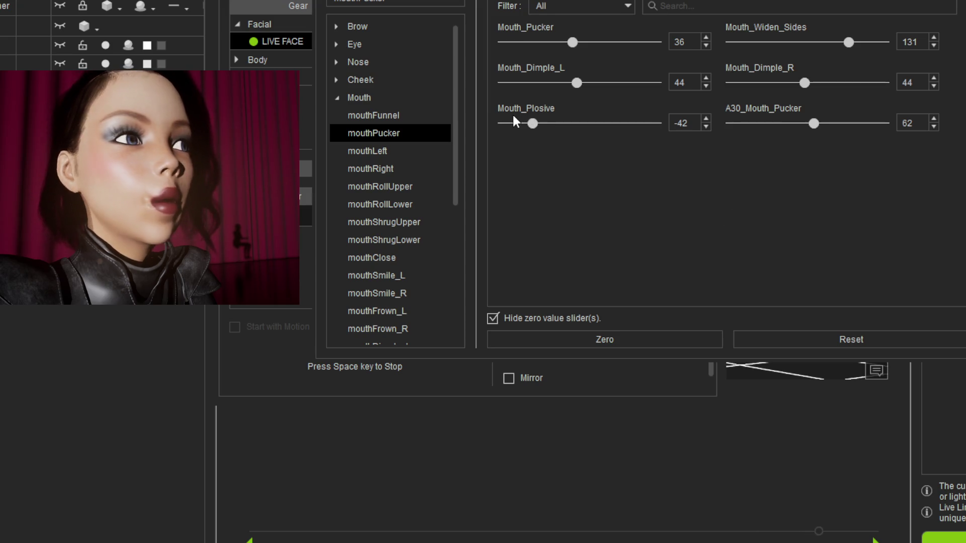
drag(533, 123, 549, 127)
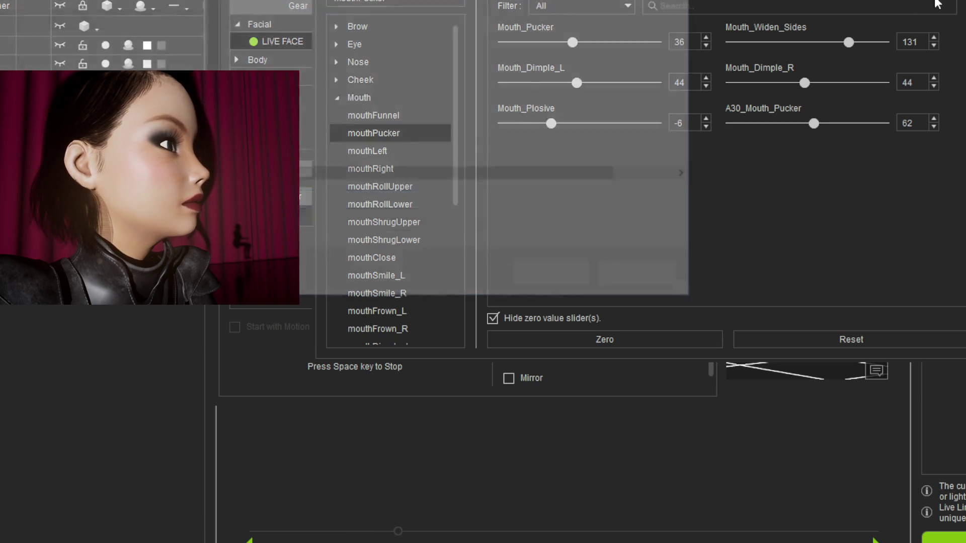
Save the profile and confirm overwriting _kcV4_arkWIP2.json.
click(561, 280)
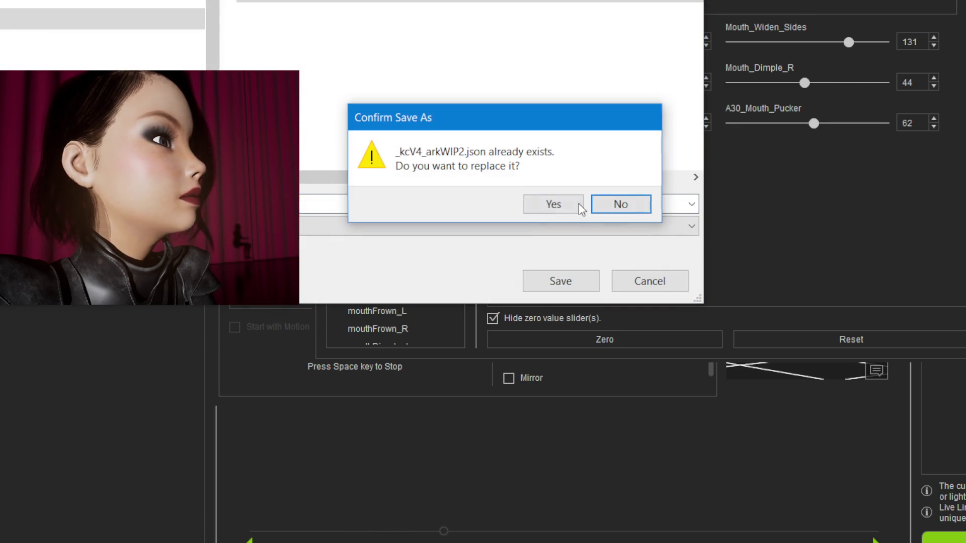
click(545, 202)
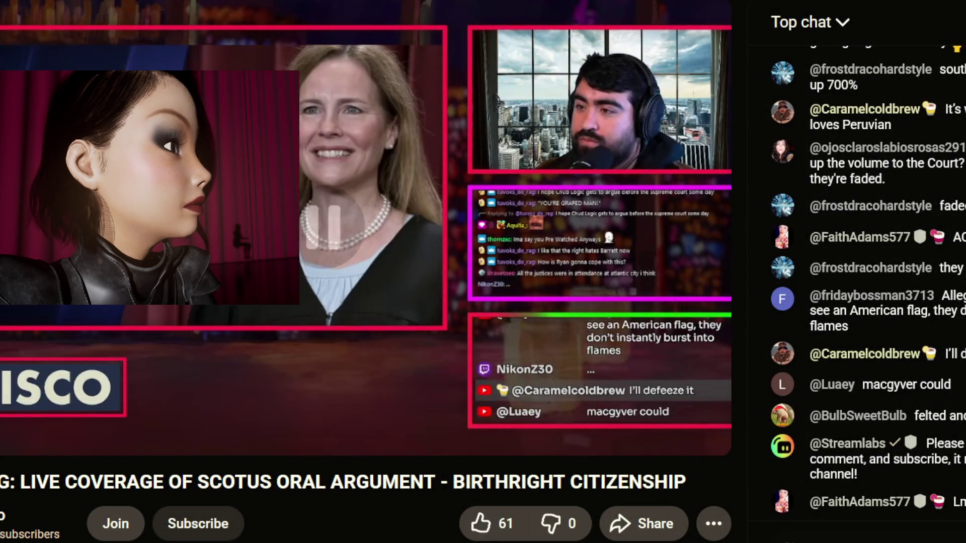
Unpause the live coverage stream in the YouTube player.
click(454, 111)
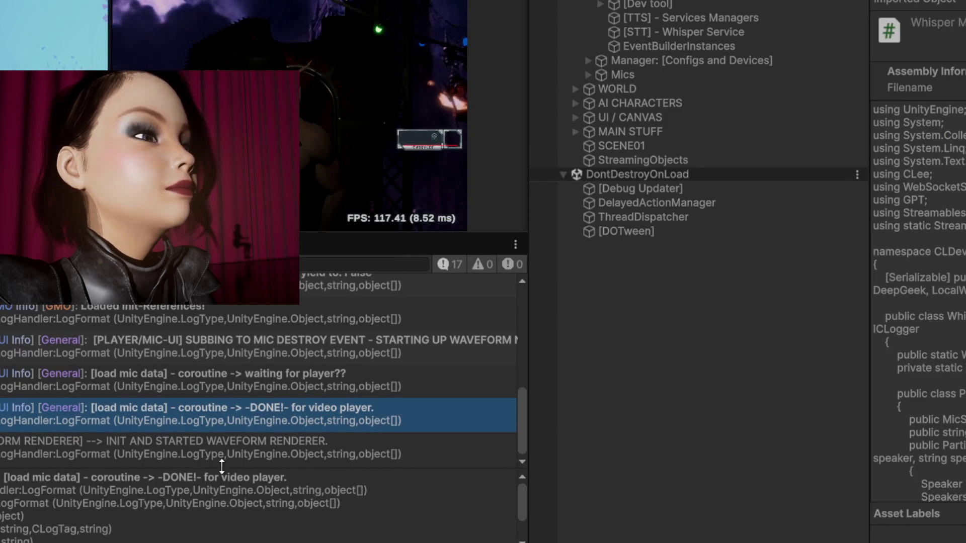
Review the waveform, mic data, OperationException and KickChatClient log entries, then clear the Console.
click(324, 449)
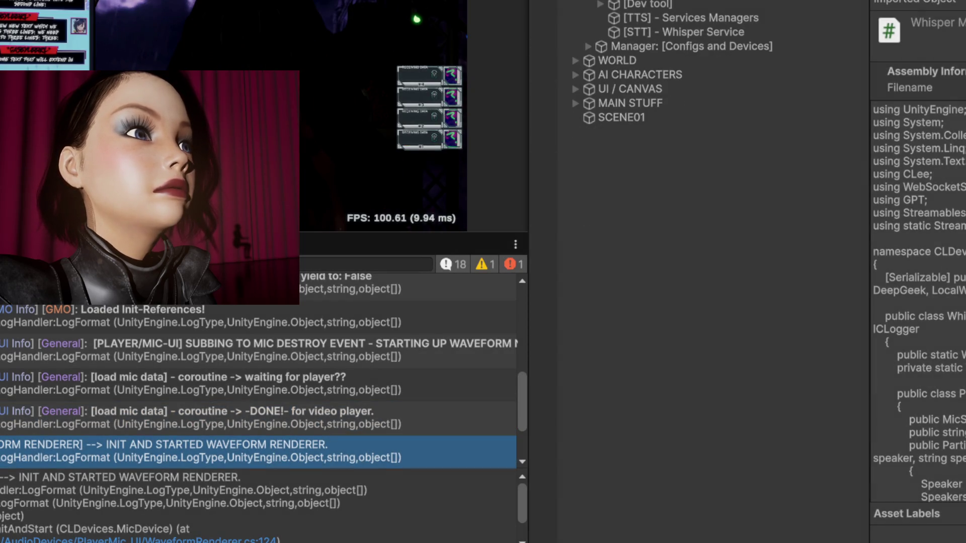
click(282, 422)
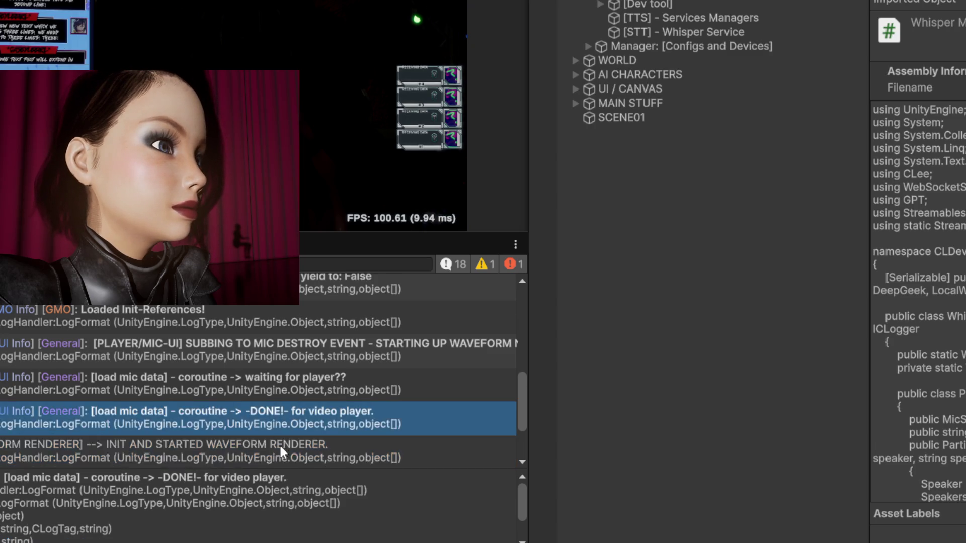
click(336, 416)
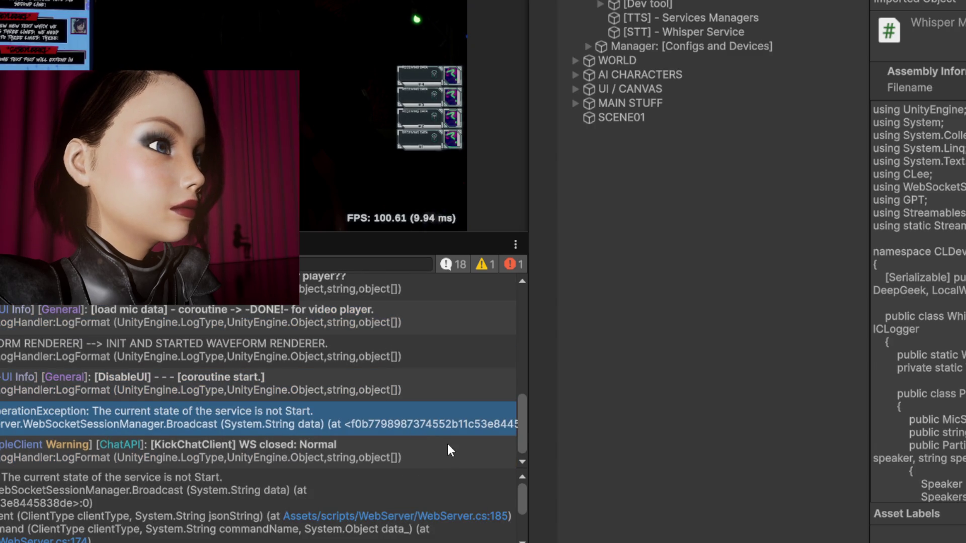
scroll(445, 476, down, 3)
scroll(448, 500, up, 3)
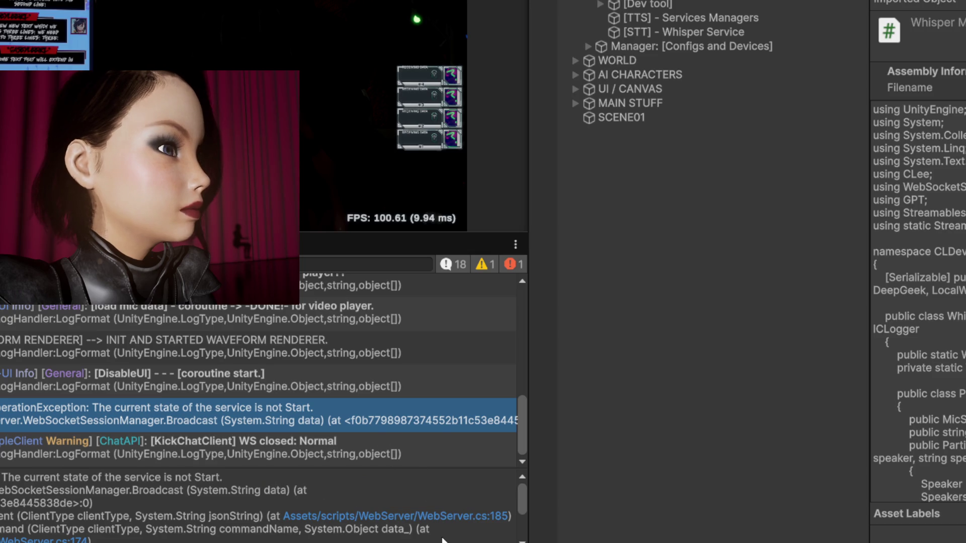
mouse_move(438, 525)
mouse_down()
mouse_move(151, 472)
mouse_move(222, 478)
mouse_up()
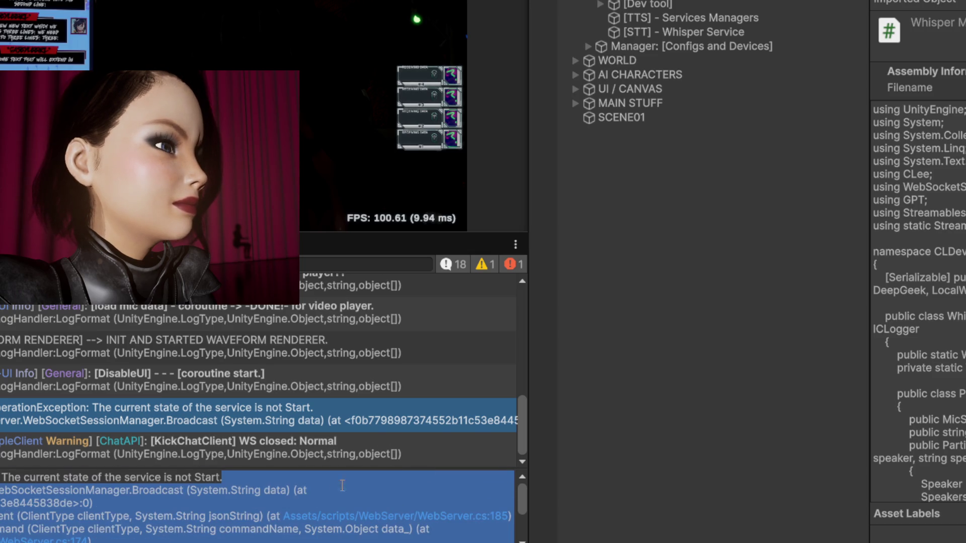
click(317, 456)
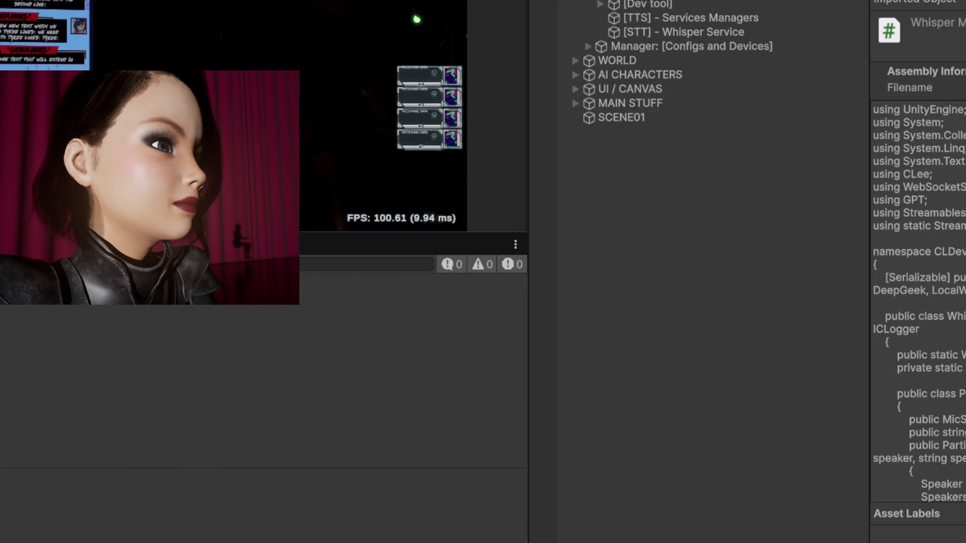
key(alt+f)
Dismiss the stray menu and run t.MaxFPS in the engine console.
key(Escape)
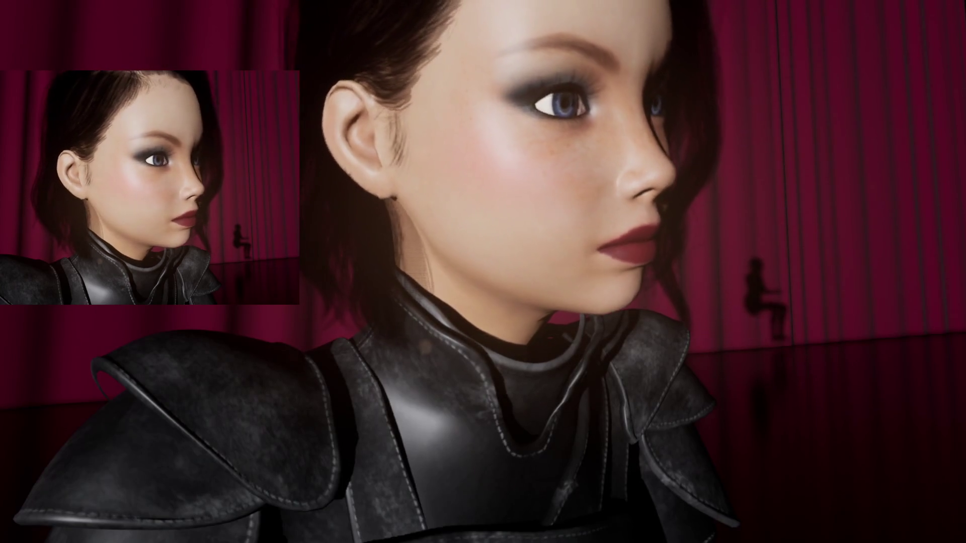
key(grave)
text(t.MaxFPS)
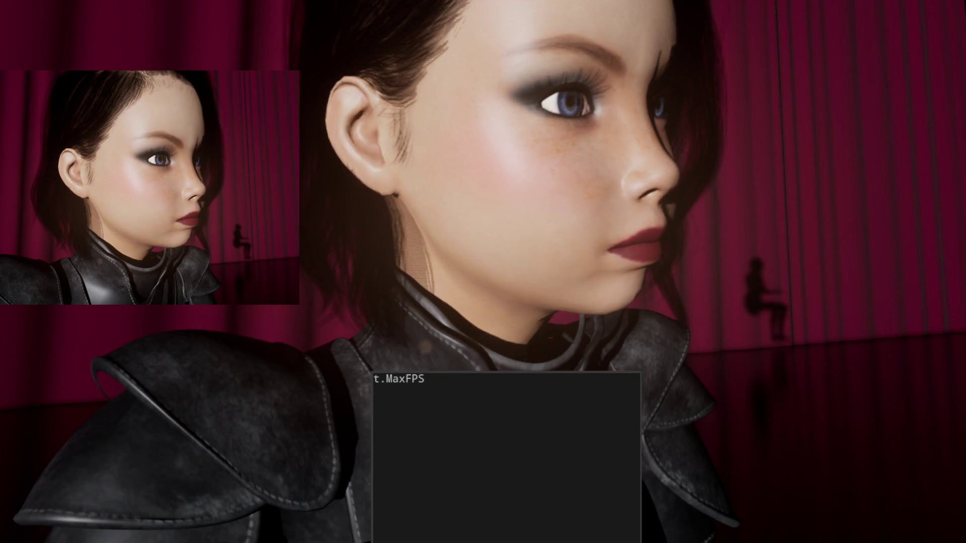
key(Return)
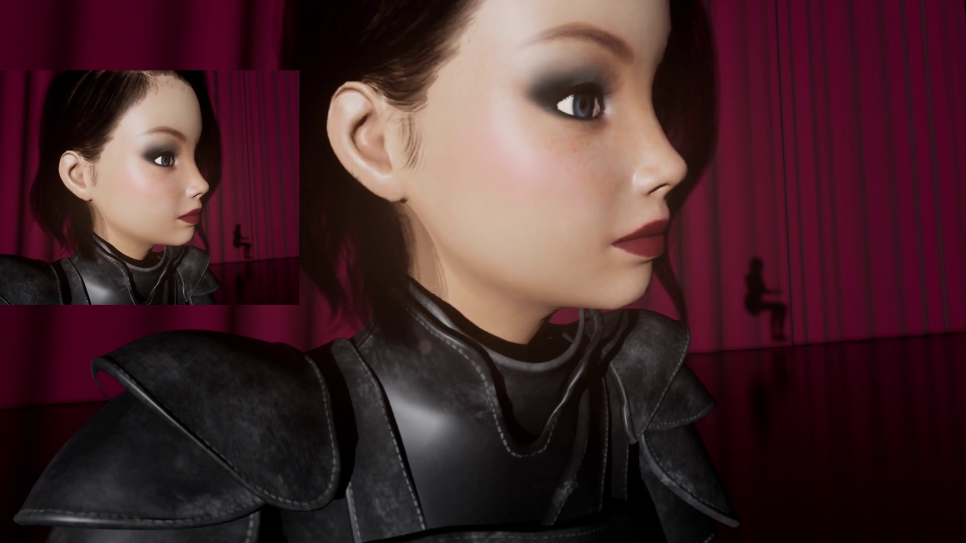
Search the console for the vsync command and run r.VSyncEditor 0.
key(grave)
text(t.)
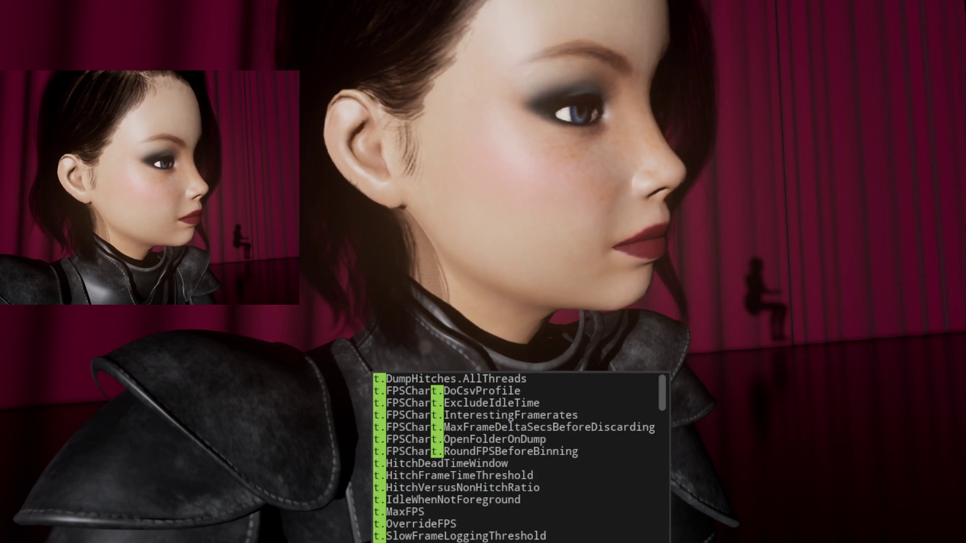
text(V)
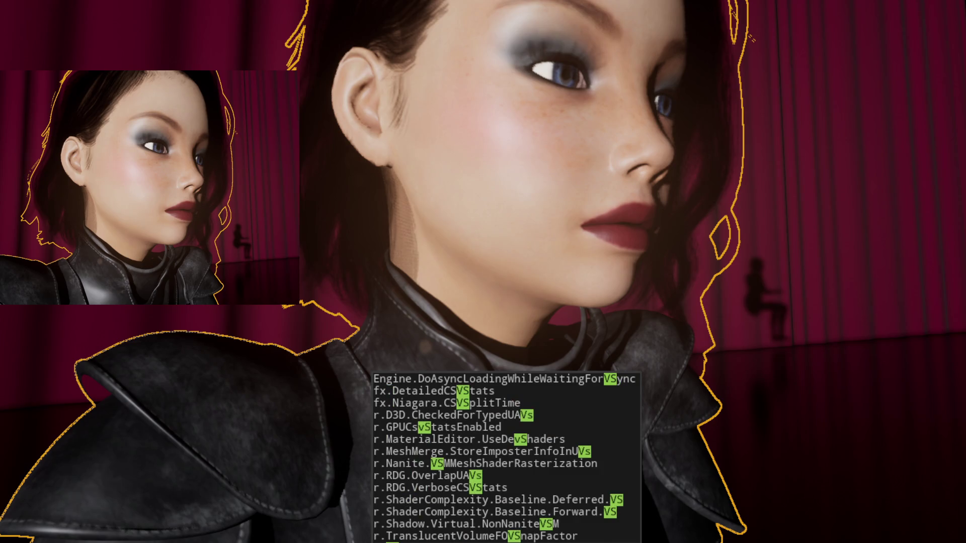
key(BackSpace)
key(BackSpace)
text(r.)
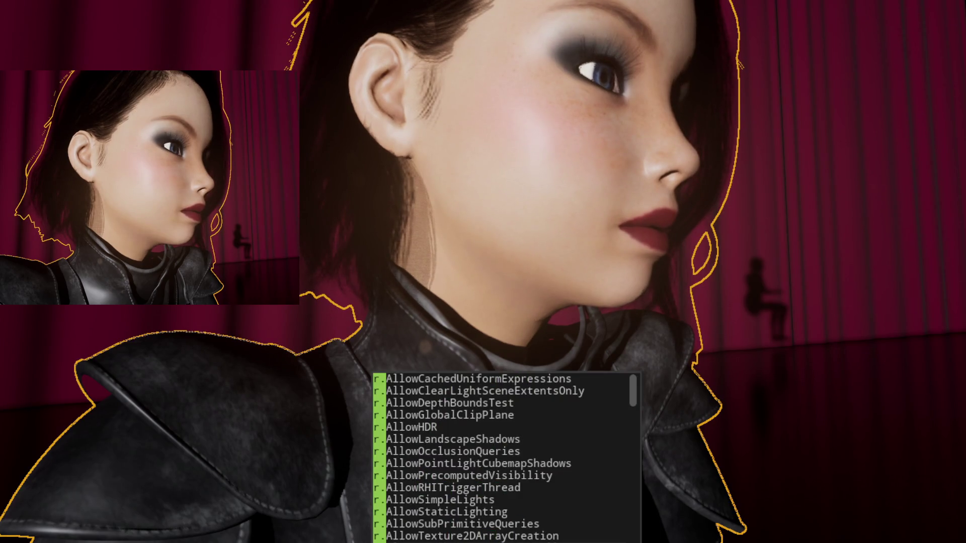
key(BackSpace)
key(BackSpace)
text(t.V)
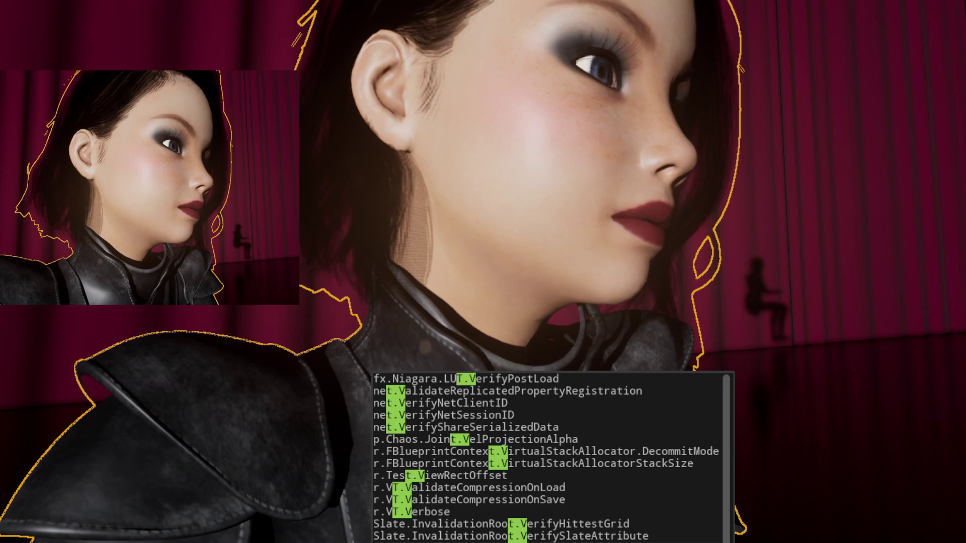
key(BackSpace)
text(S)
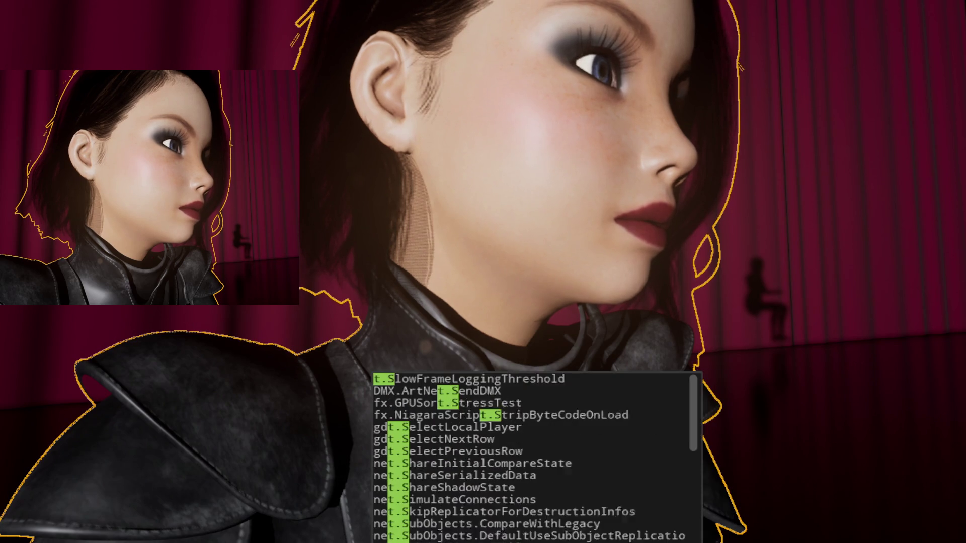
text(x)
key(BackSpace)
key(BackSpace)
key(BackSpace)
key(BackSpace)
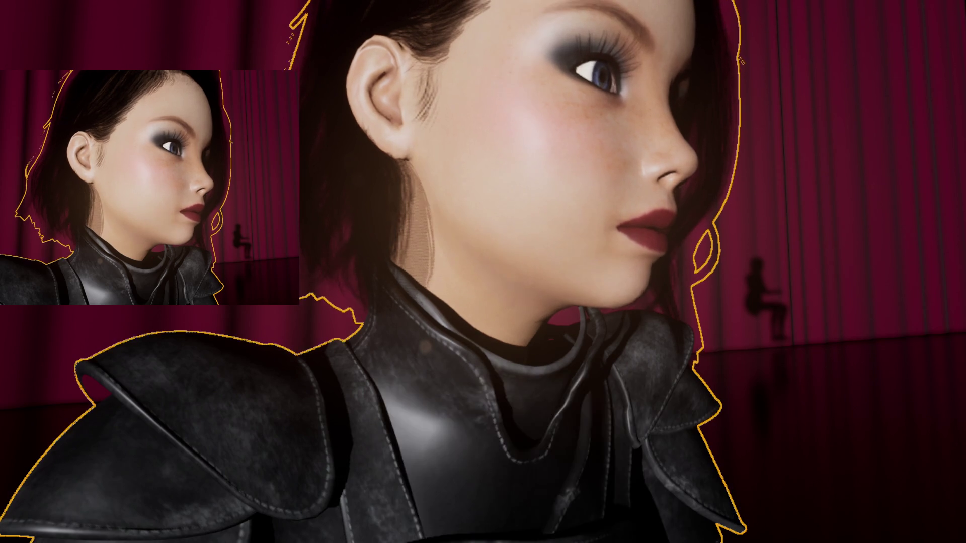
text(r.V)
key(BackSpace)
key(BackSpace)
key(BackSpace)
text(v)
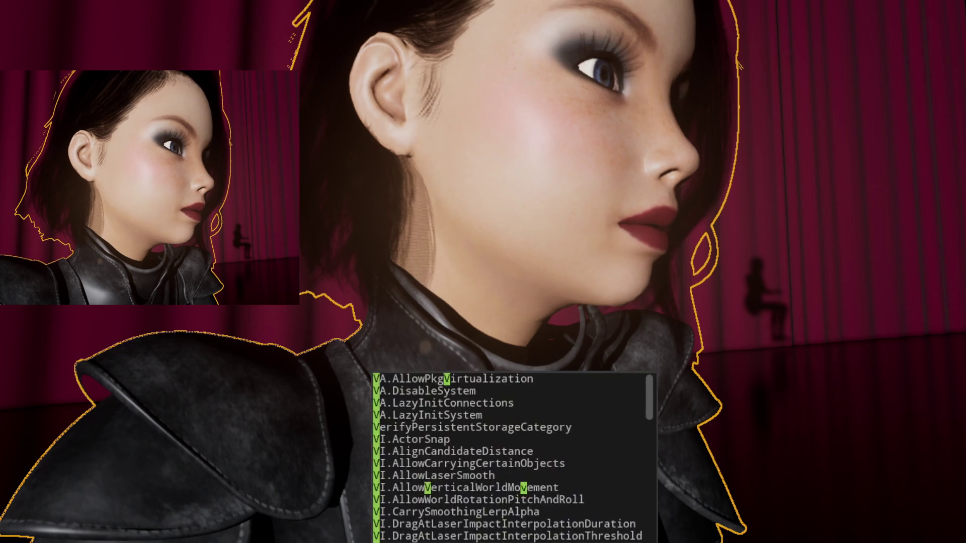
text(s)
key(BackSpace)
key(BackSpace)
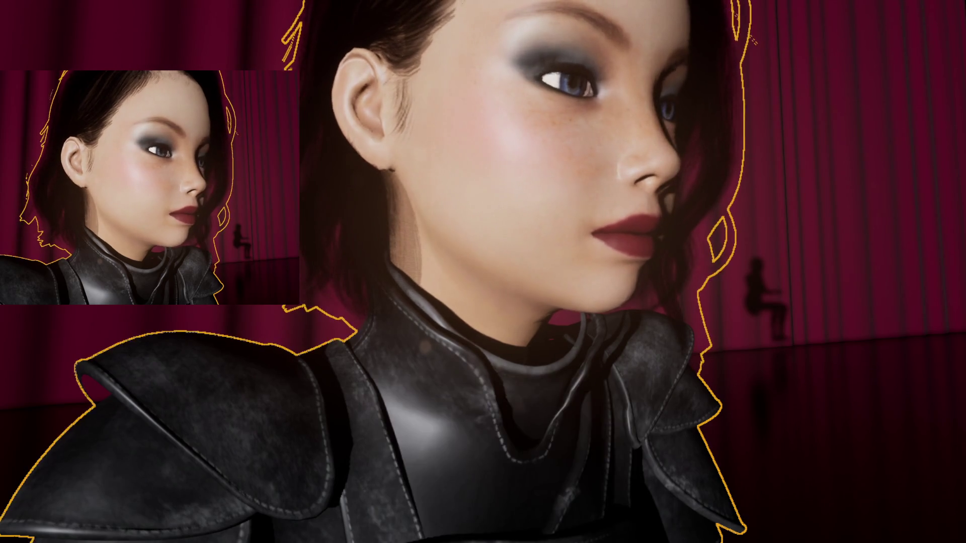
text(sync)
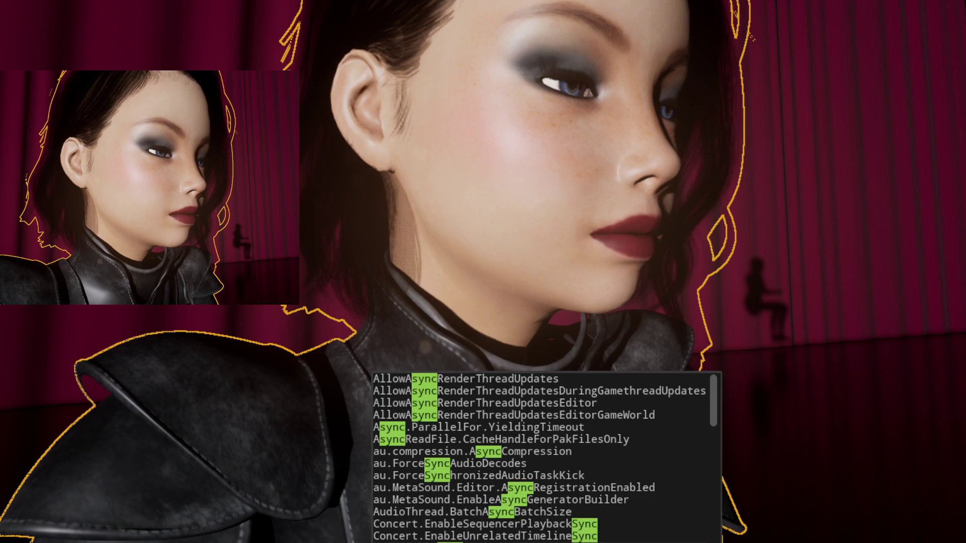
key(BackSpace)
key(BackSpace)
key(BackSpace)
text(vs)
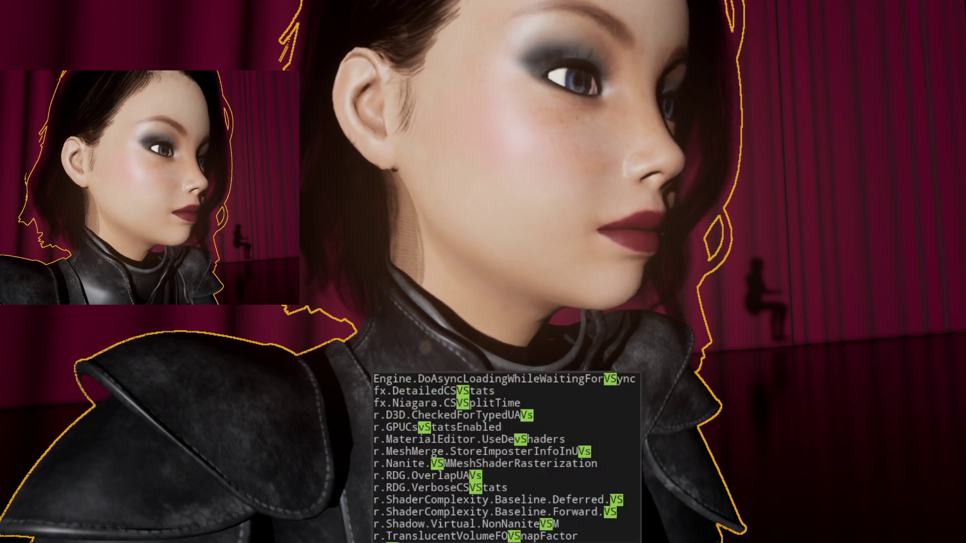
text(yn)
key(Down)
key(Down)
key(Down)
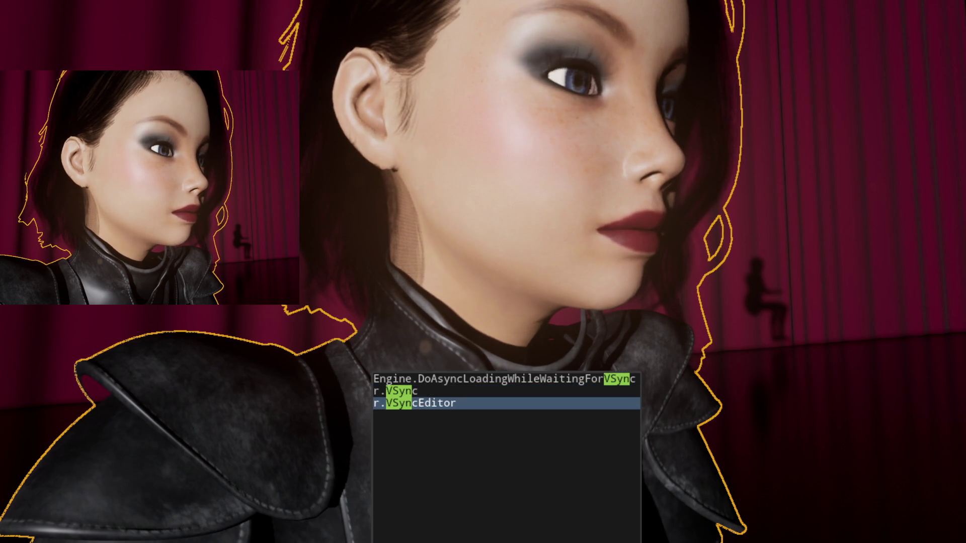
key(Return)
Recall r.VSyncEditor from the console history and submit it again.
key(Up)
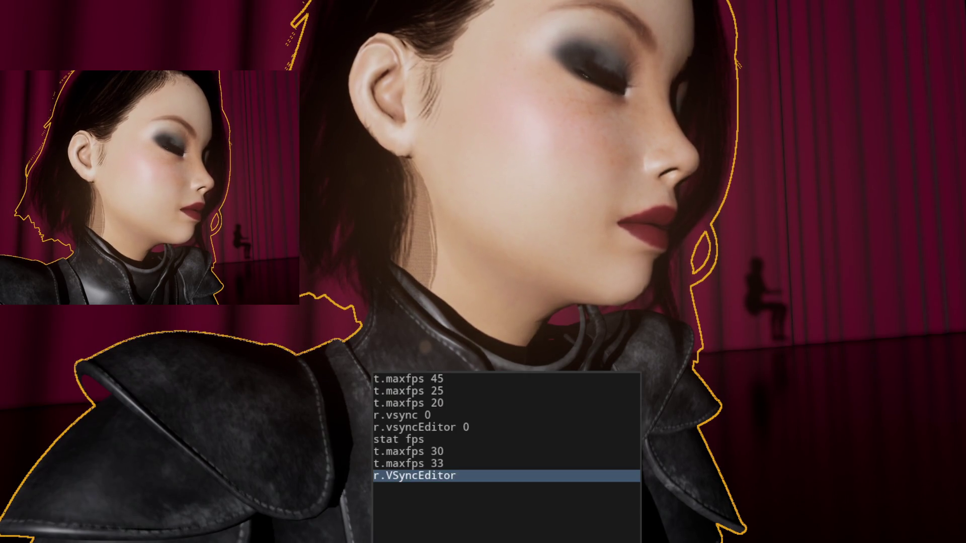
key(Up)
key(Down)
key(Up)
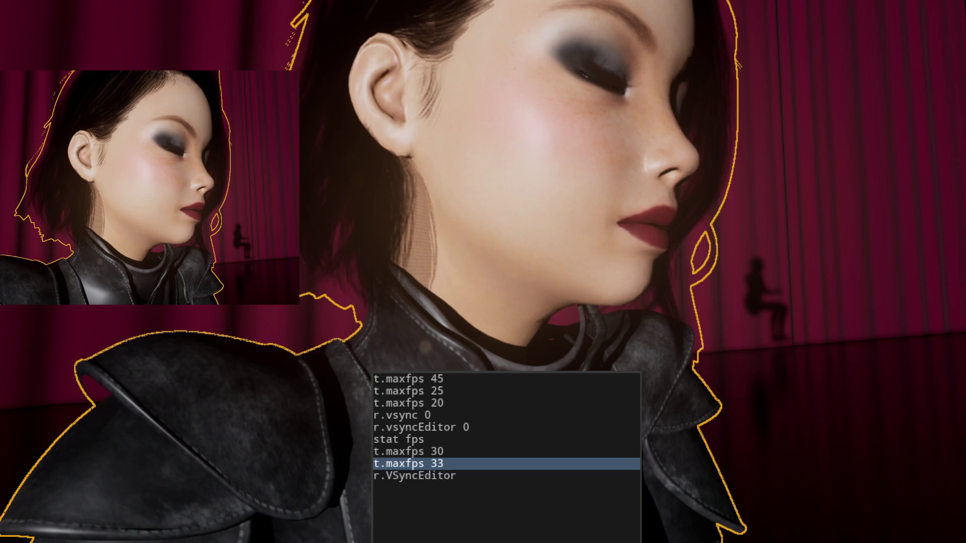
key(Down)
key(Down)
key(Up)
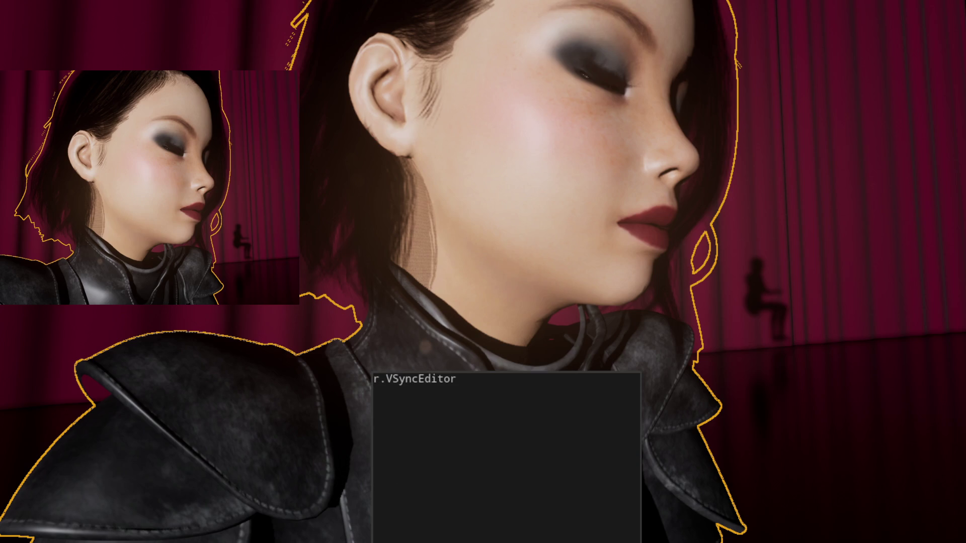
key(Up)
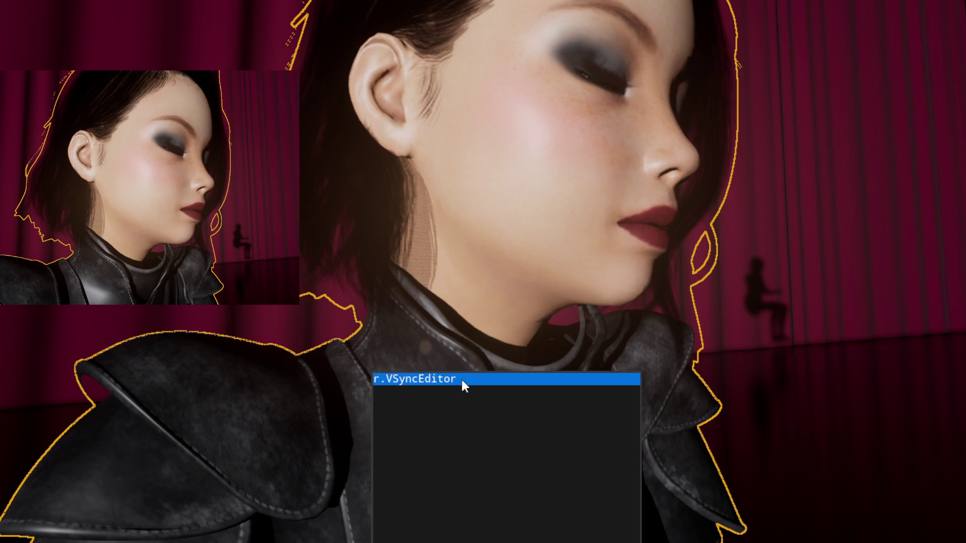
key(Return)
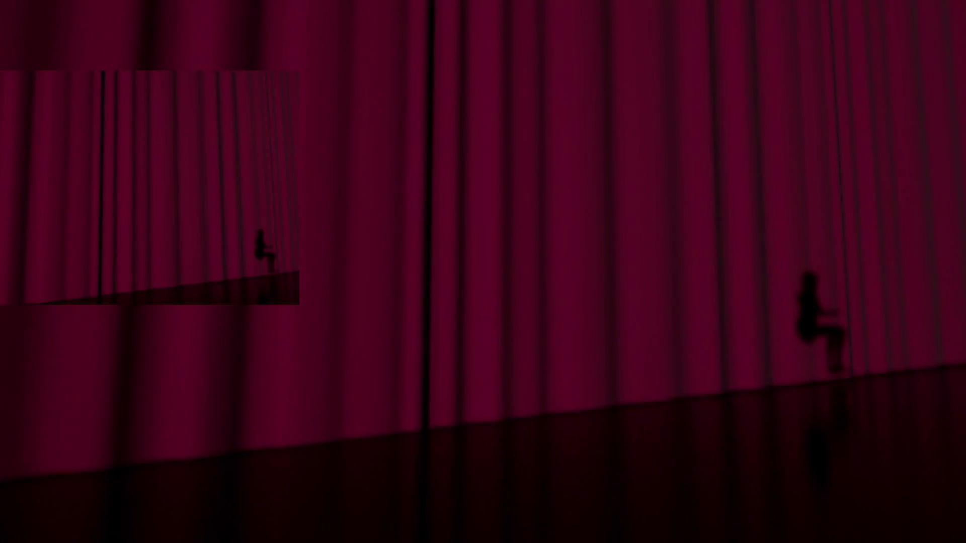
Reopen the console and review the earlier vsync and fps commands in history.
key(grave)
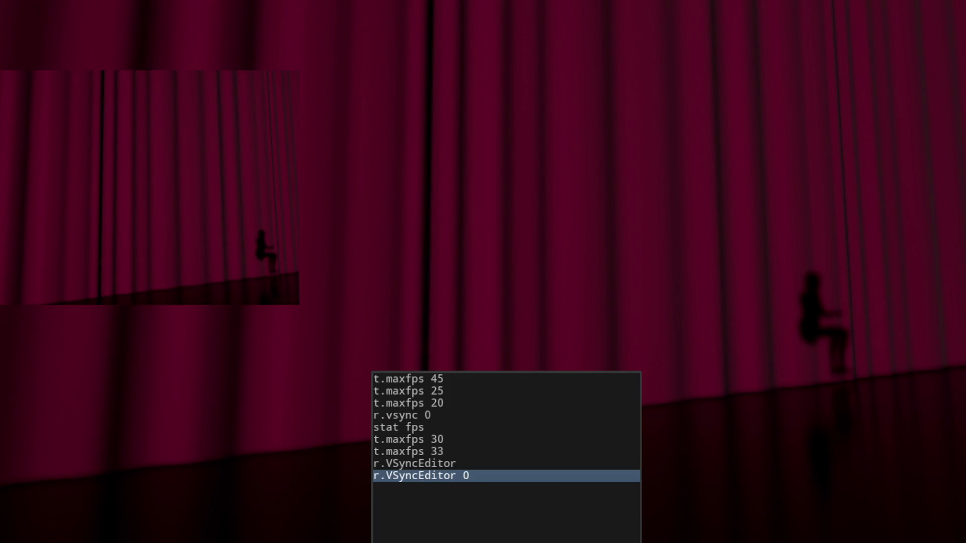
key(Up)
key(Up)
key(Down)
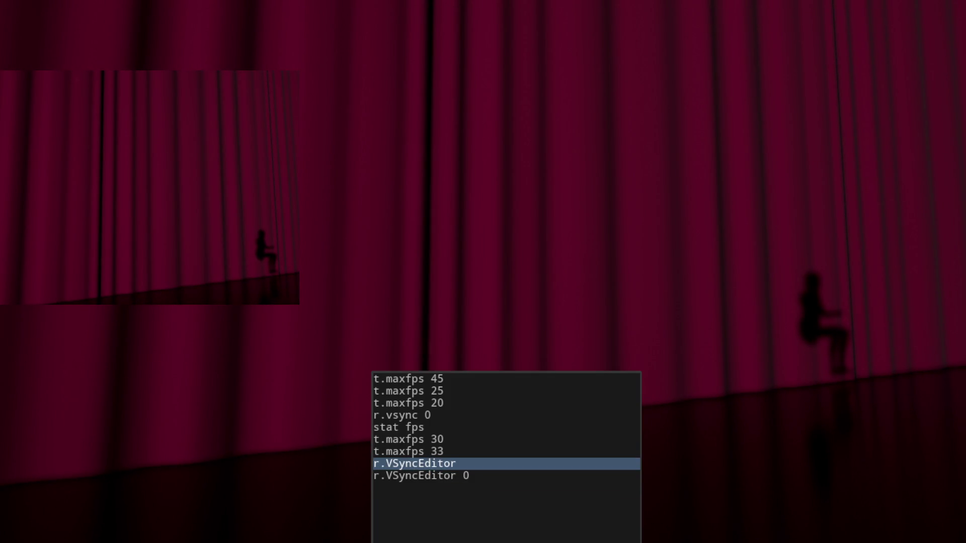
key(Up)
key(Up)
key(Up)
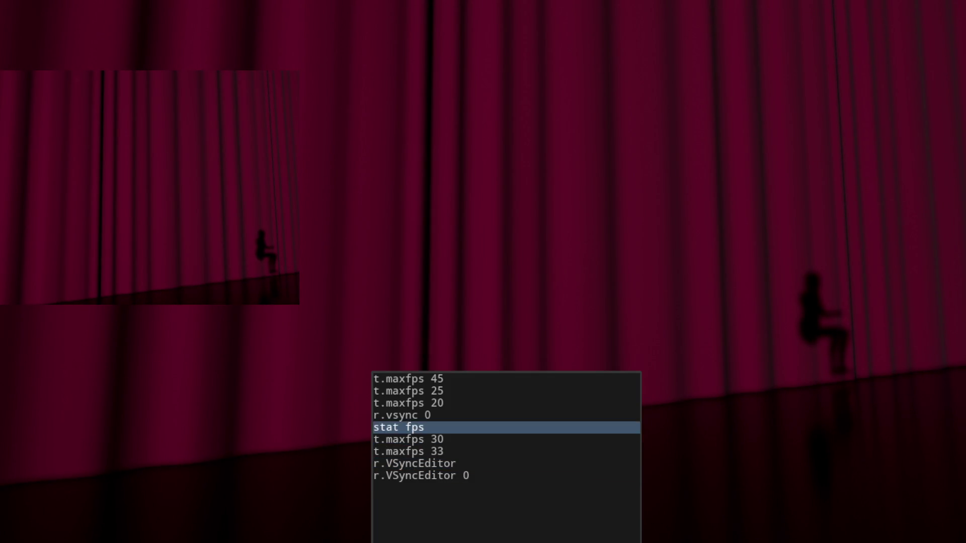
key(Return)
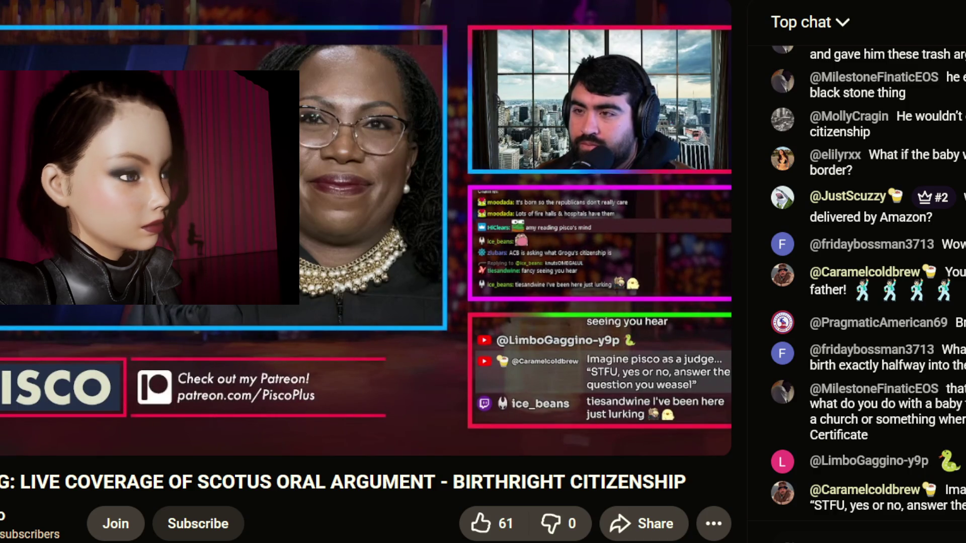
Watch the Supreme Court birthright citizenship livestream on YouTube.
mouse_move(599, 363)
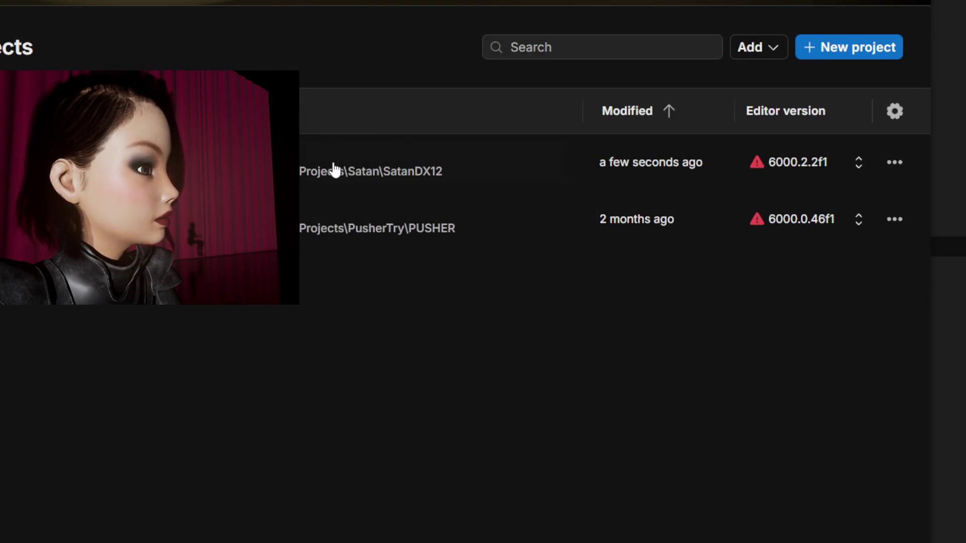
Launch the SatanDX12 project from Unity Hub, then select CaseyLee.png in the file browser.
click(334, 163)
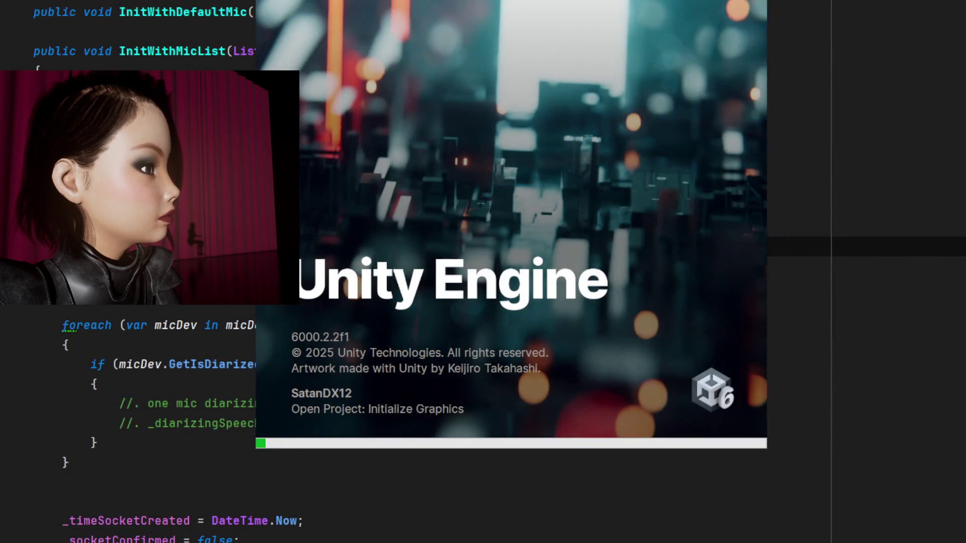
key(alt+Tab)
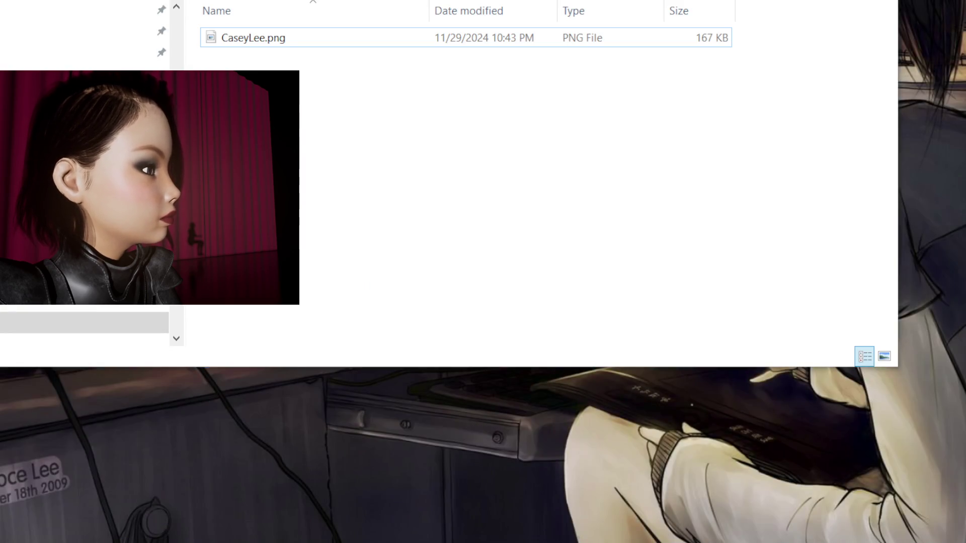
click(345, 38)
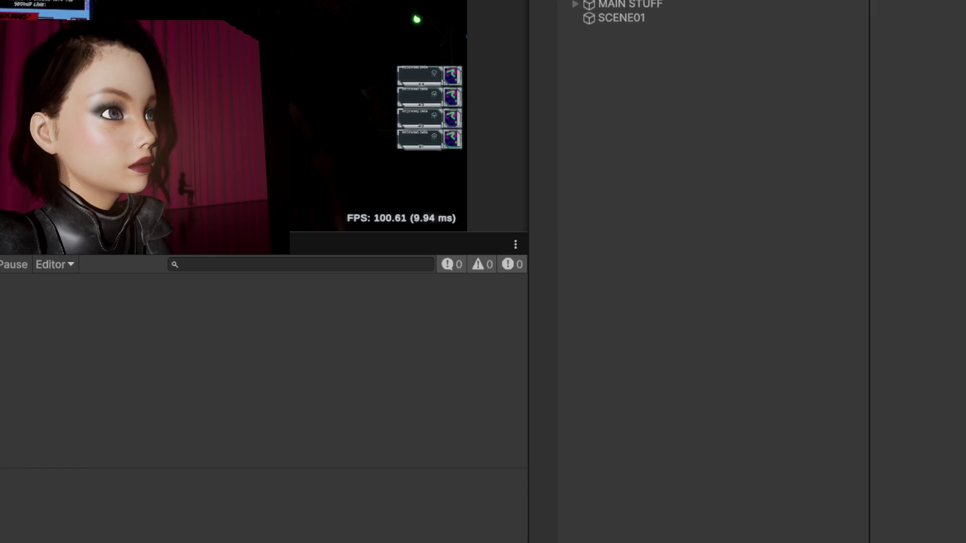
Expand the MAIN STUFF group and inspect the [STT] - Whisper Service object.
click(576, 3)
scroll(586, 15, up, 10)
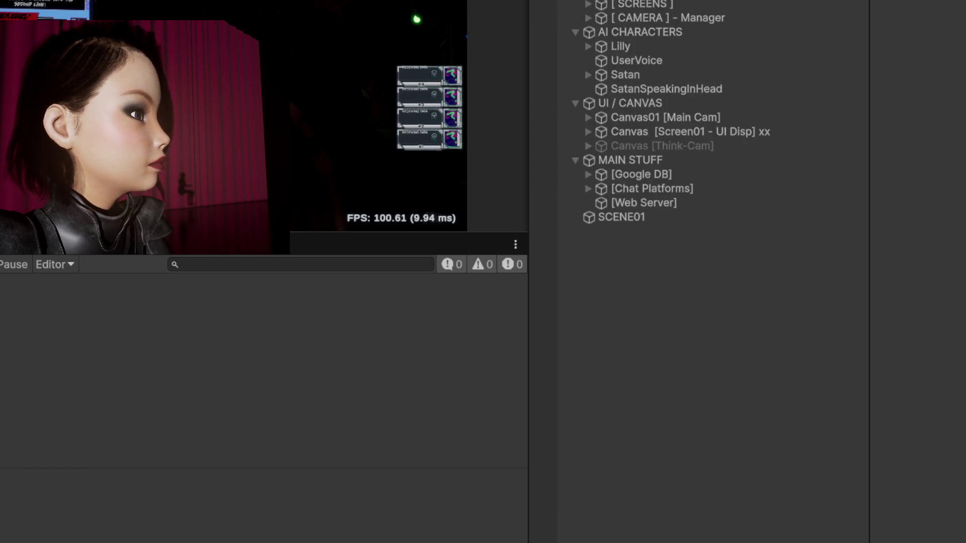
scroll(589, 21, up, 4)
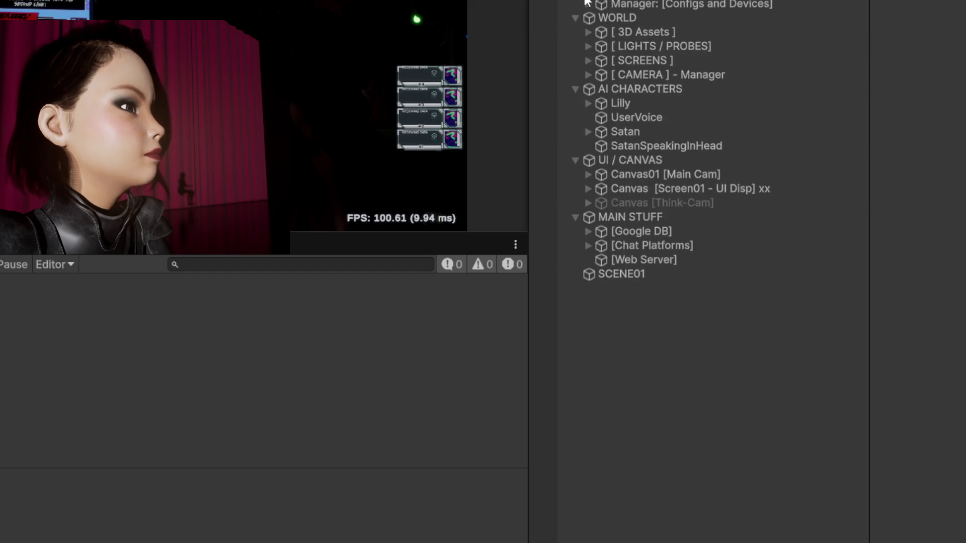
scroll(587, 5, up, 3)
click(587, 17)
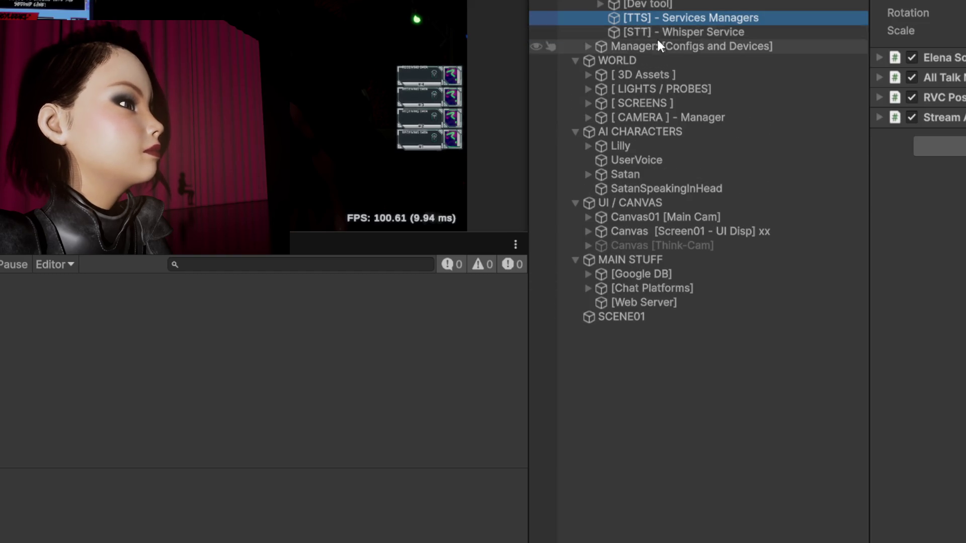
click(819, 31)
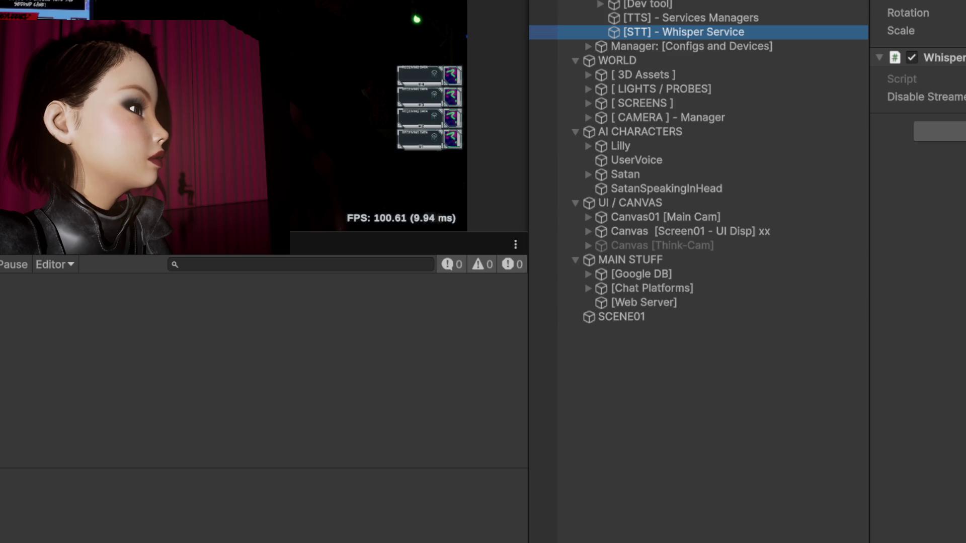
Open WhisperManager.cs from the Project files in the code editor.
click(51, 255)
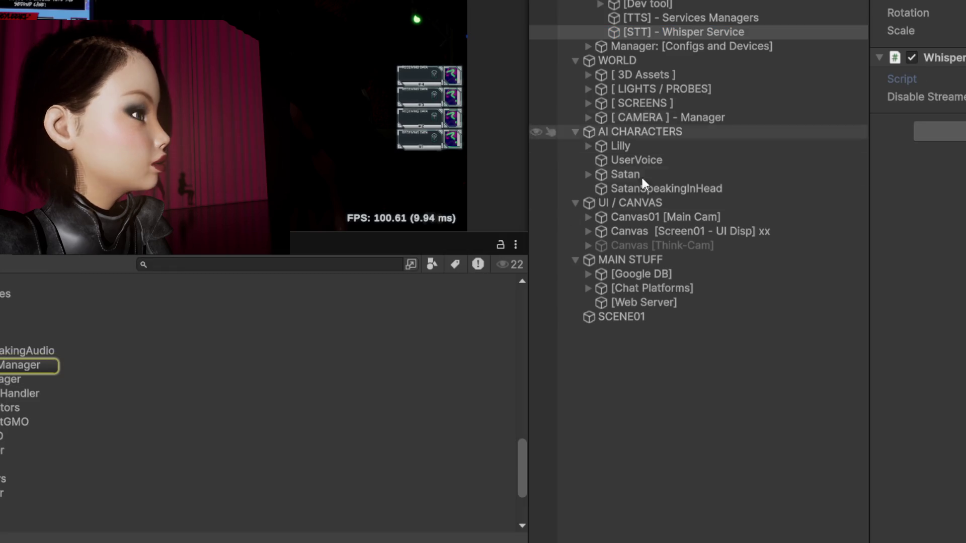
click(28, 371)
double_click(28, 372)
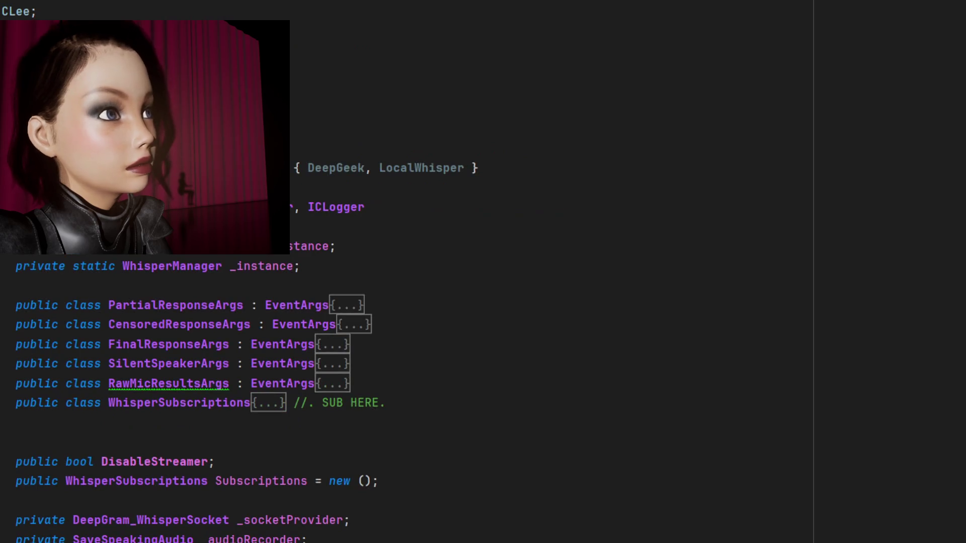
click(482, 263)
click(485, 234)
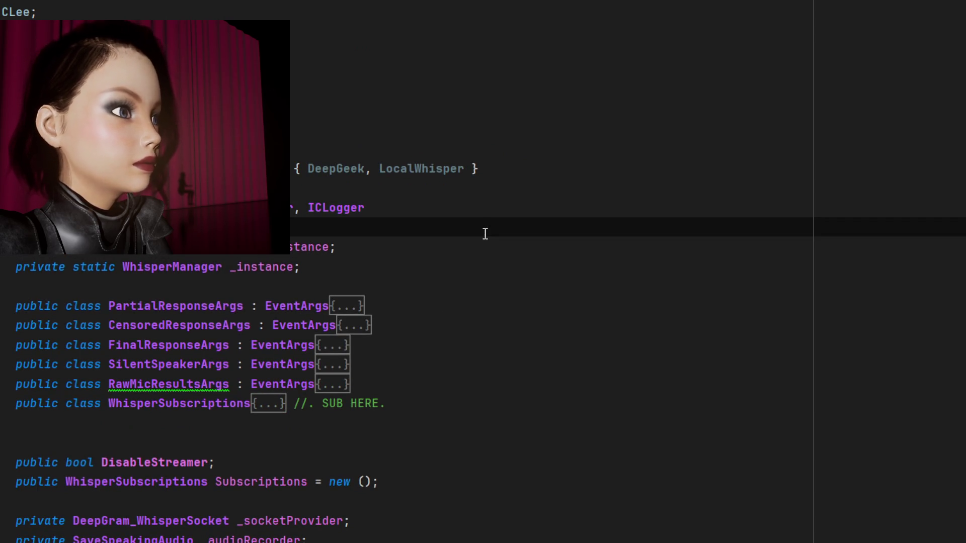
scroll(485, 233, down, 7)
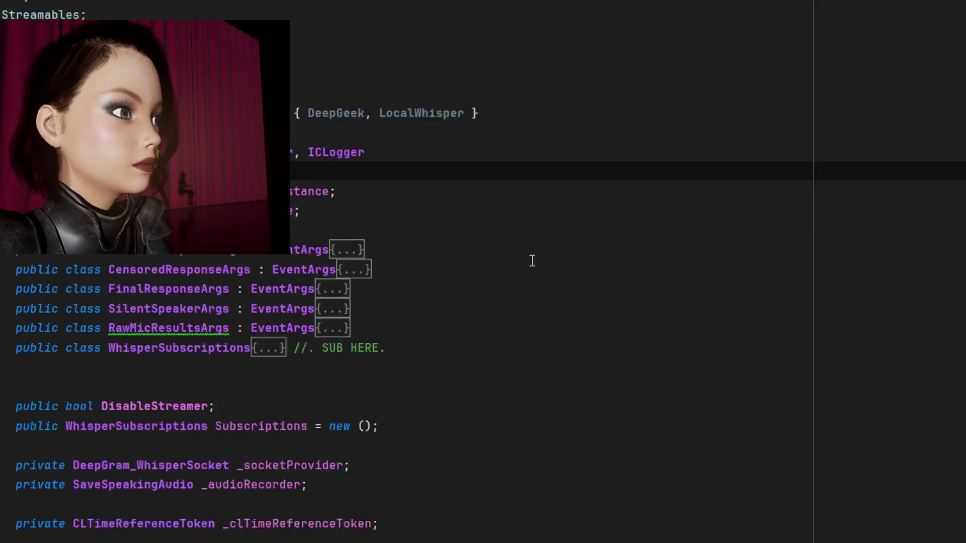
scroll(597, 274, up, 4)
scroll(771, 363, down, 2)
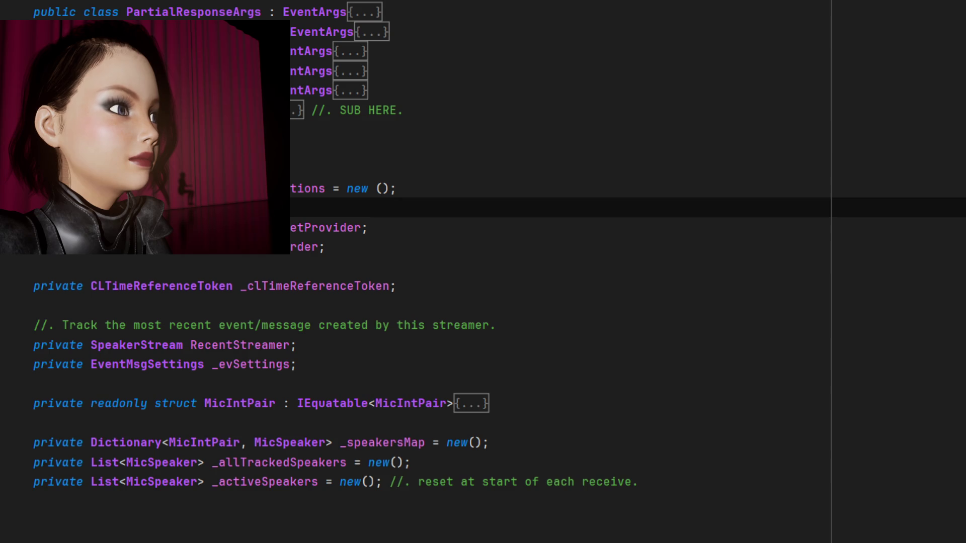
click(151, 273)
click(166, 298)
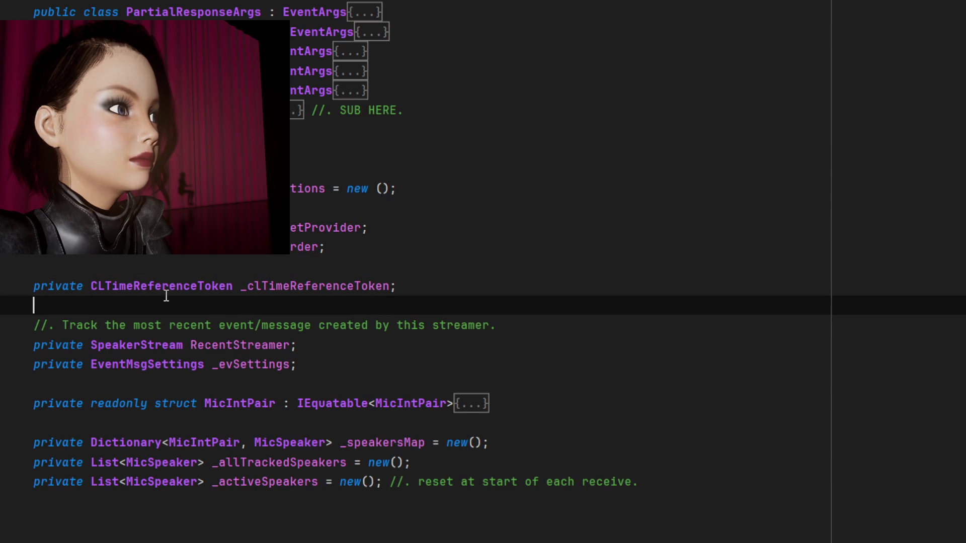
click(332, 110)
click(332, 90)
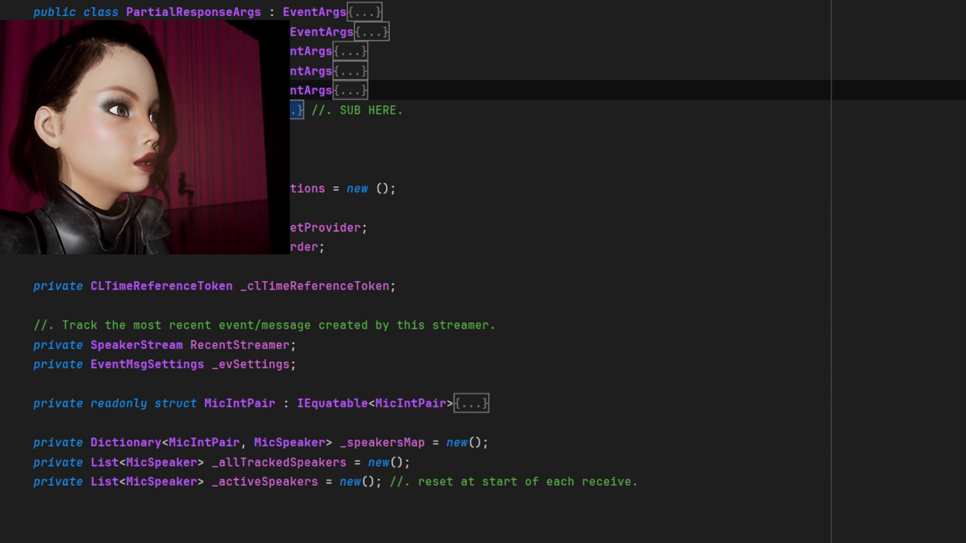
key(ctrl+plus)
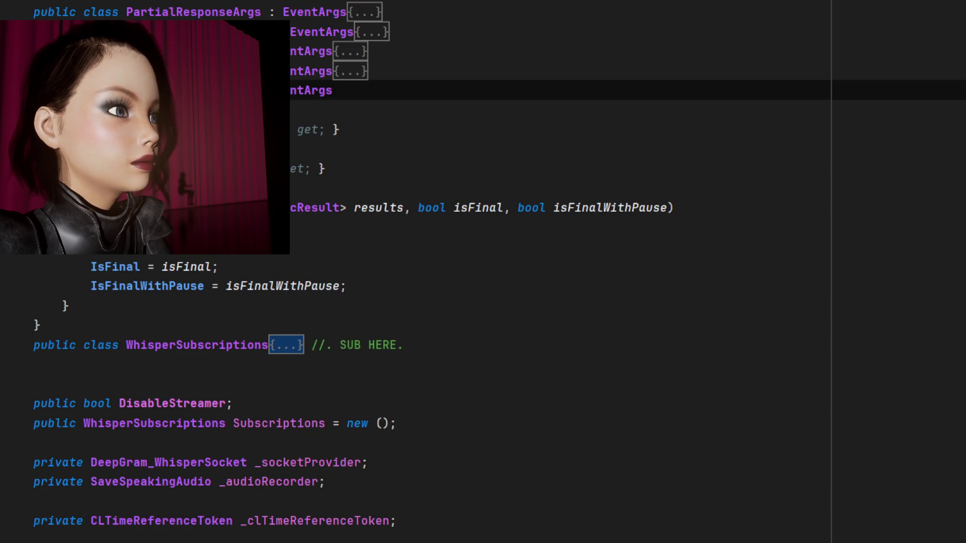
click(519, 206)
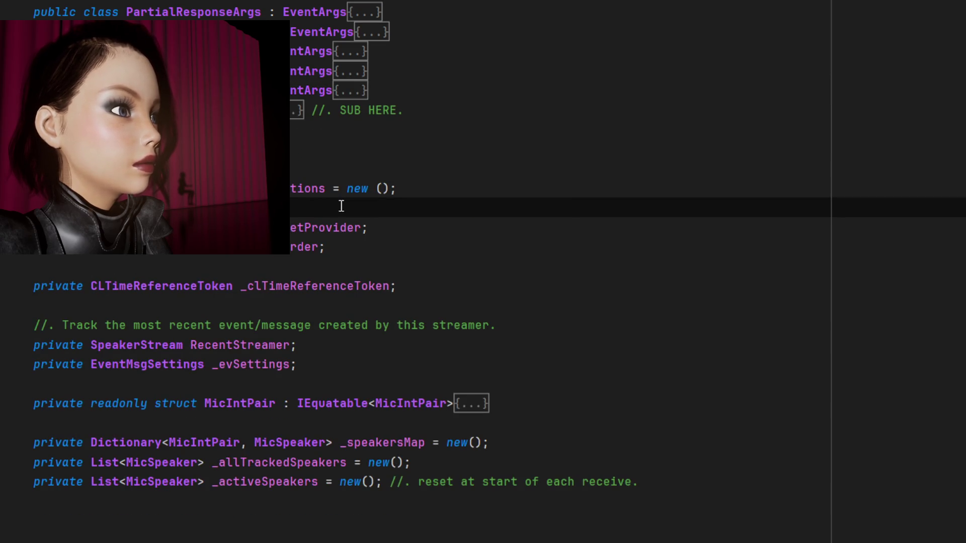
click(567, 188)
scroll(528, 166, down, 3)
scroll(602, 162, down, 12)
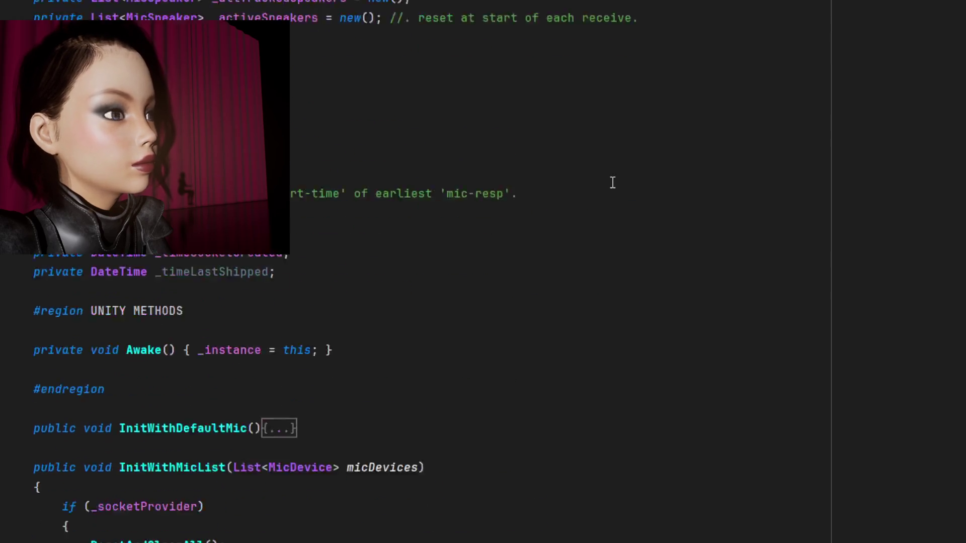
click(352, 51)
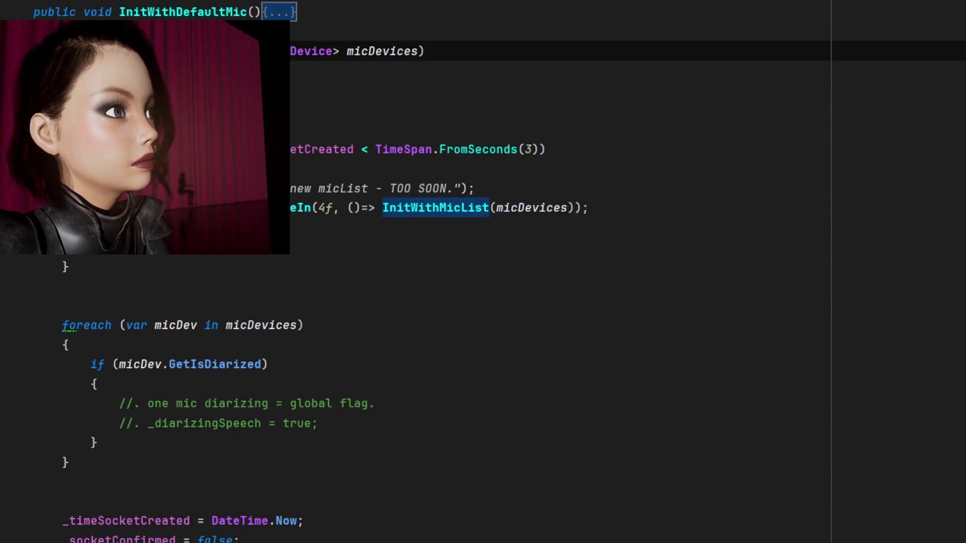
key(Down)
key(Down)
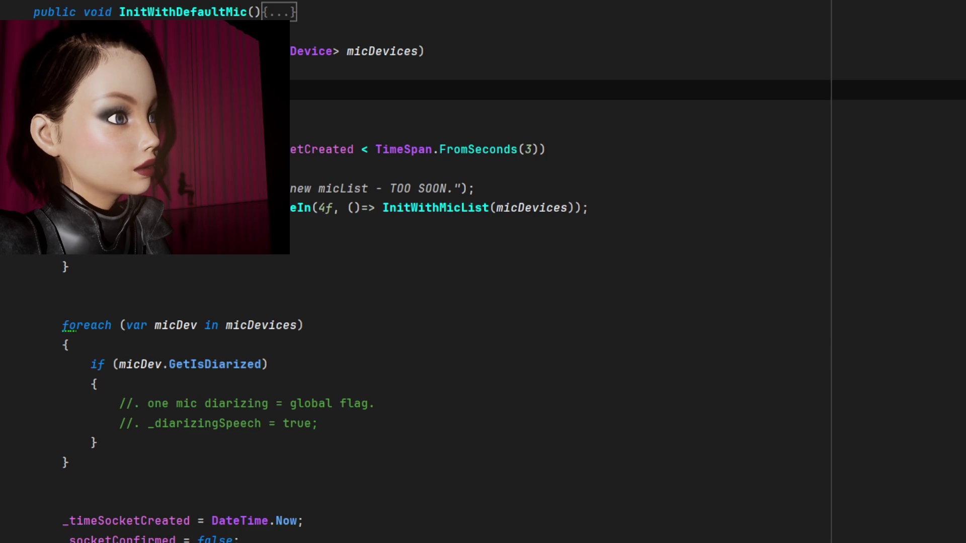
click(302, 128)
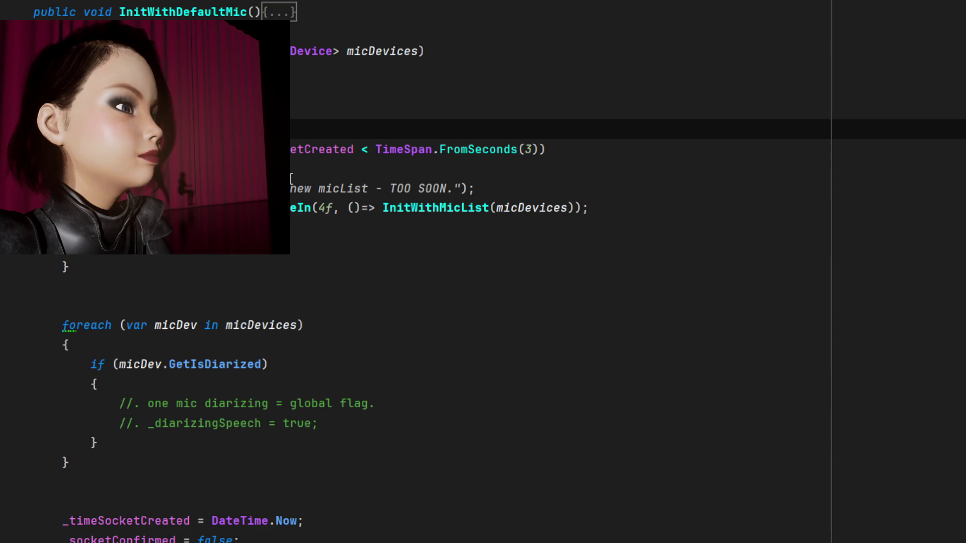
drag(546, 208, 516, 244)
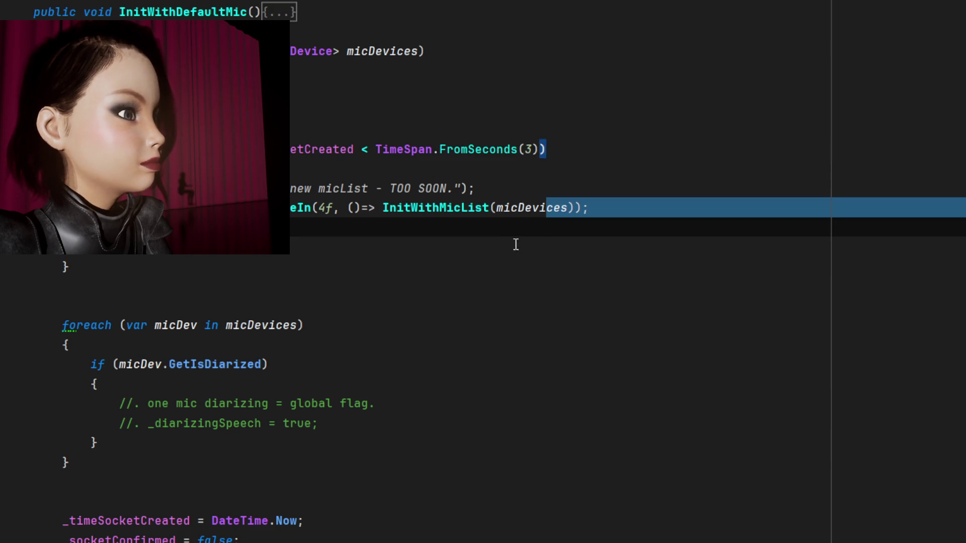
click(384, 244)
click(446, 208)
click(623, 215)
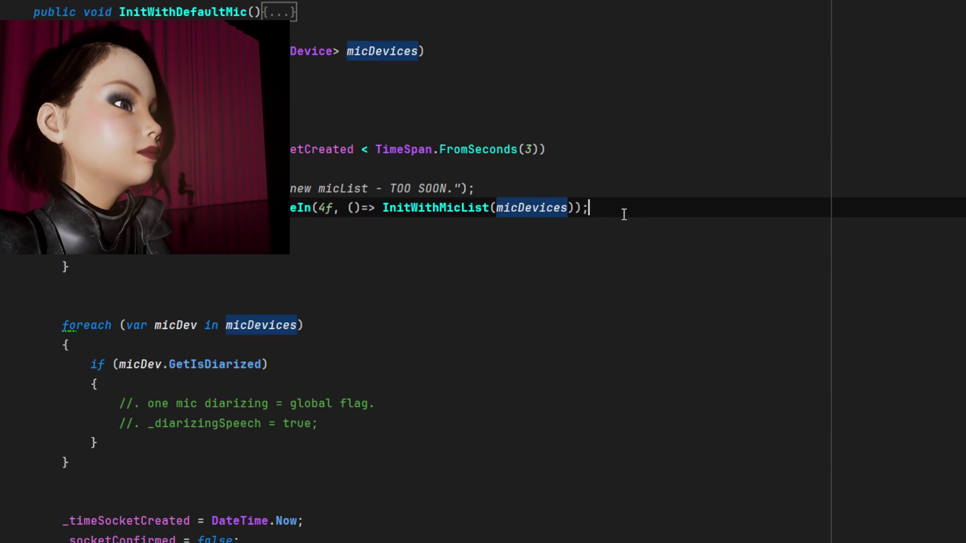
click(464, 245)
Review InitWithMicList's socket timing check, selecting the TOO SOON log and retry lines.
scroll(217, 261, down, 3)
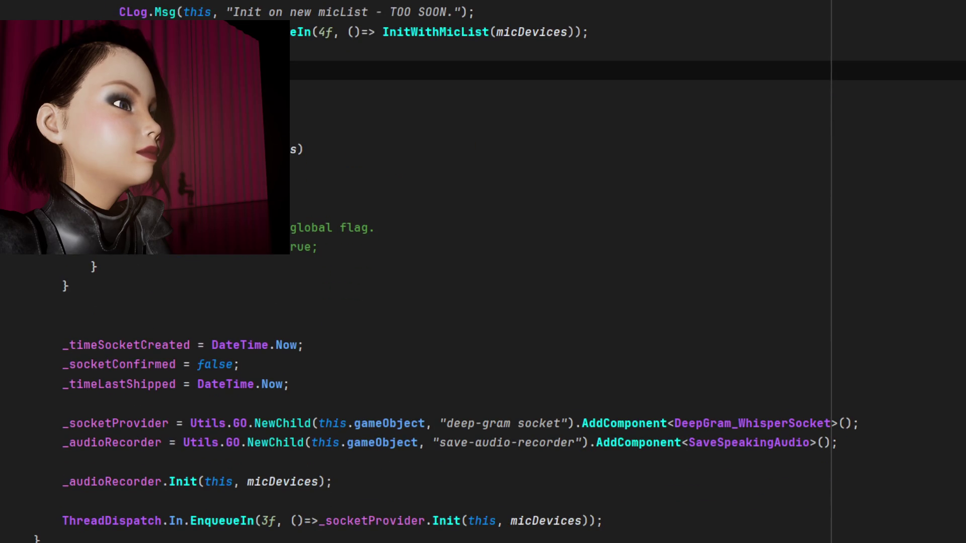
scroll(483, 272, up, 2)
click(452, 208)
click(452, 70)
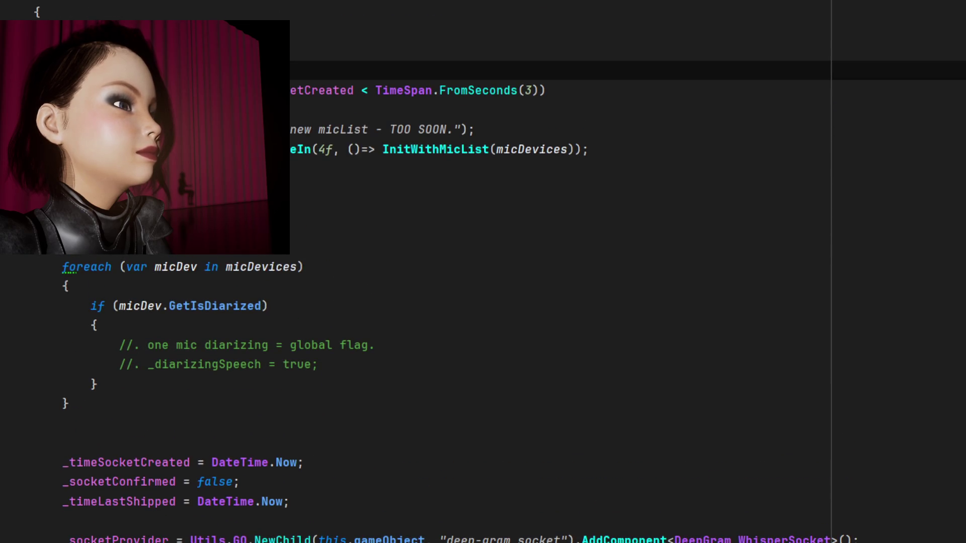
drag(665, 125, 627, 171)
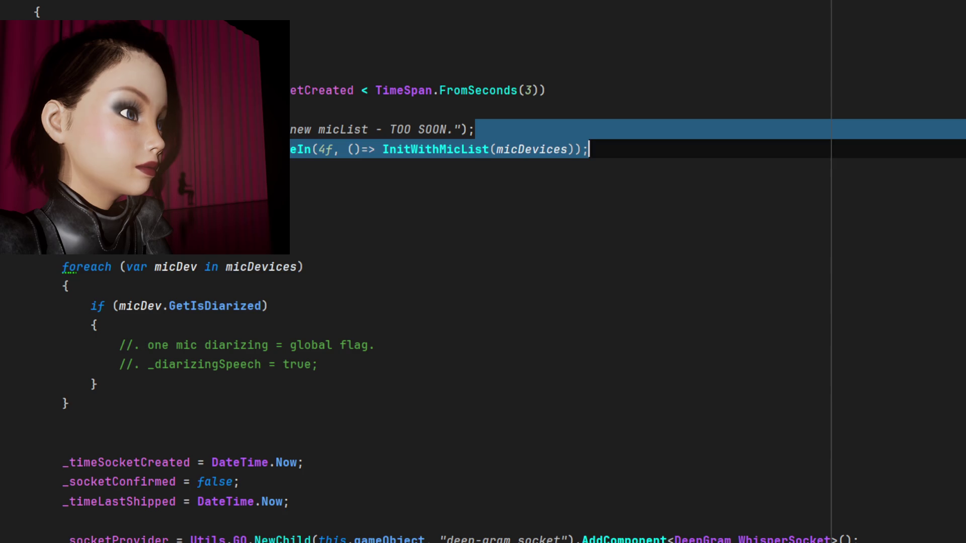
click(627, 207)
click(627, 227)
scroll(483, 272, down, 3)
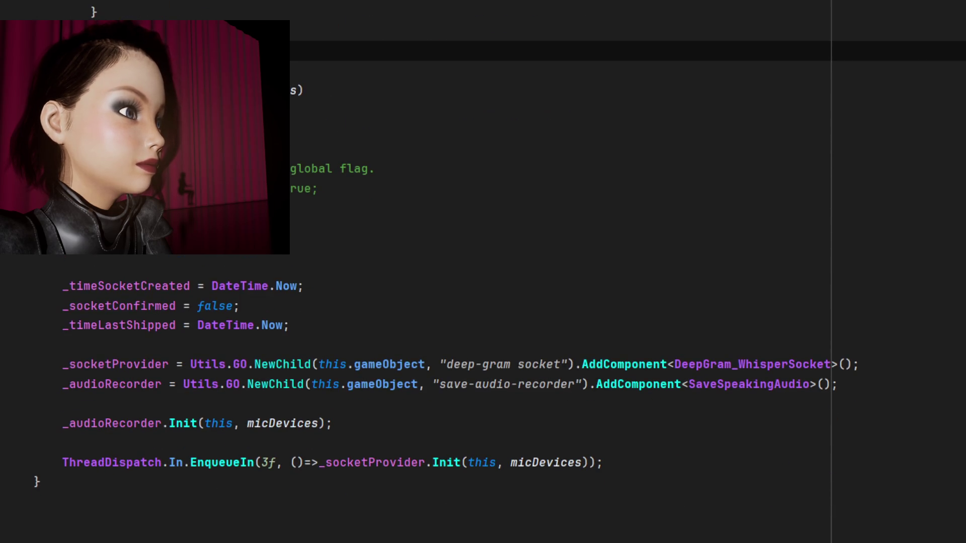
scroll(387, 243, down, 3)
scroll(387, 243, up, 6)
scroll(386, 243, down, 4)
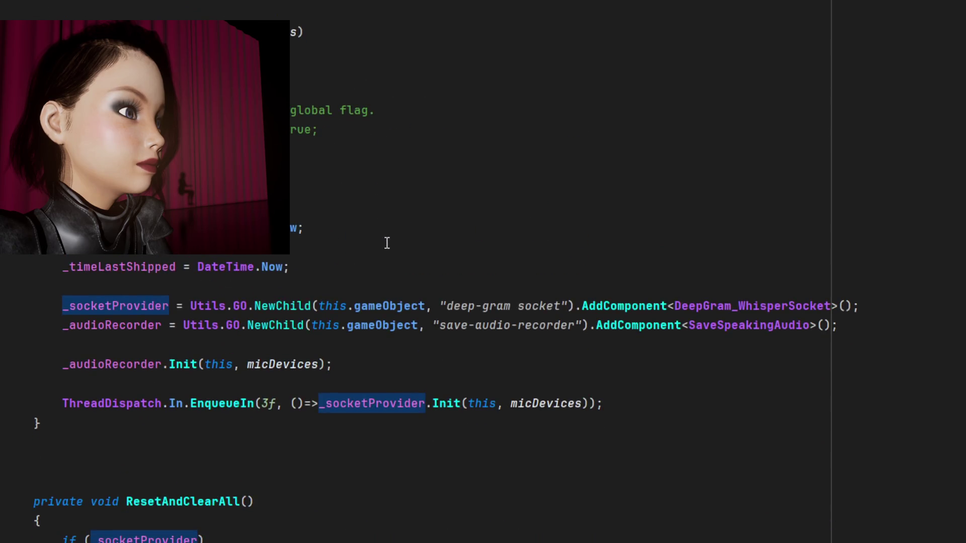
scroll(394, 236, down, 3)
Inspect the timing assignments and deep-gram socket creation, then list InitWithMicList's callers.
click(303, 51)
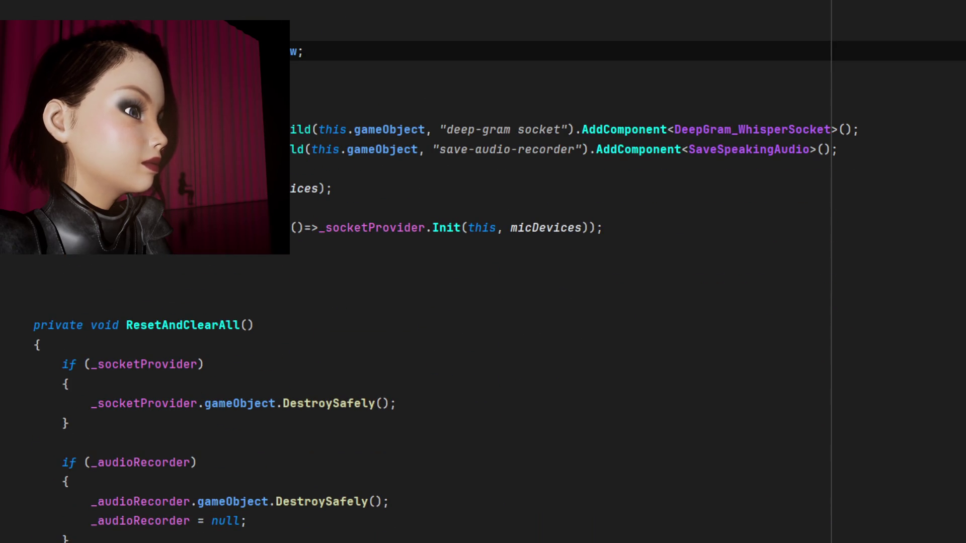
click(611, 75)
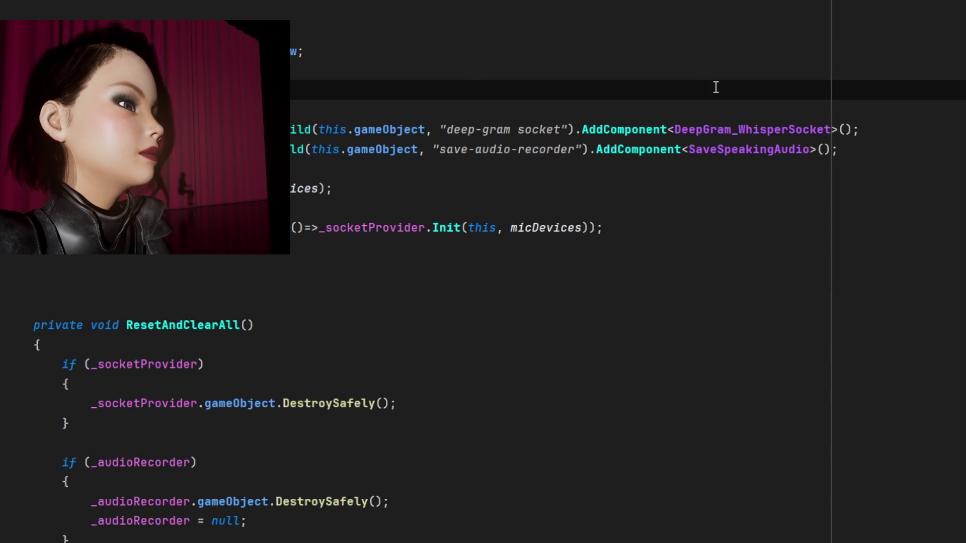
click(621, 105)
click(559, 91)
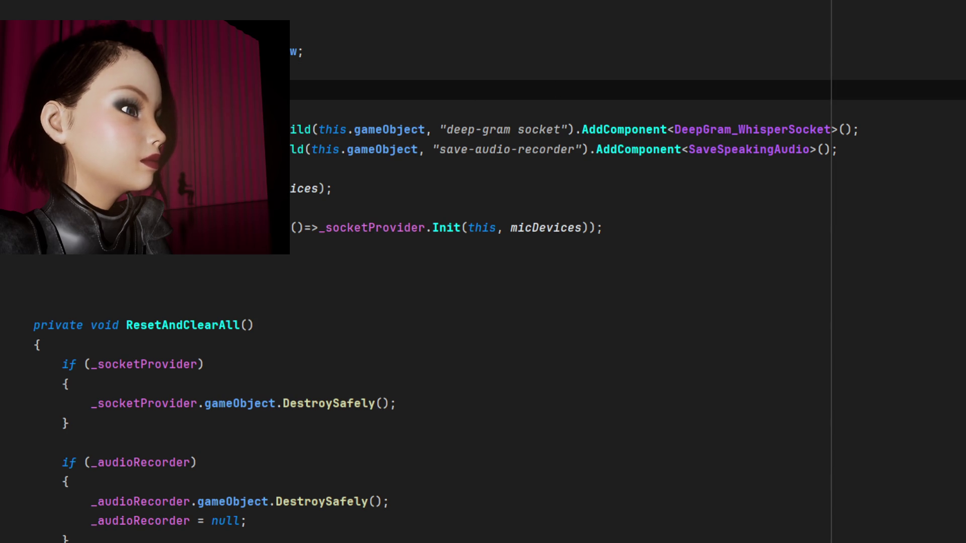
click(305, 104)
click(146, 129)
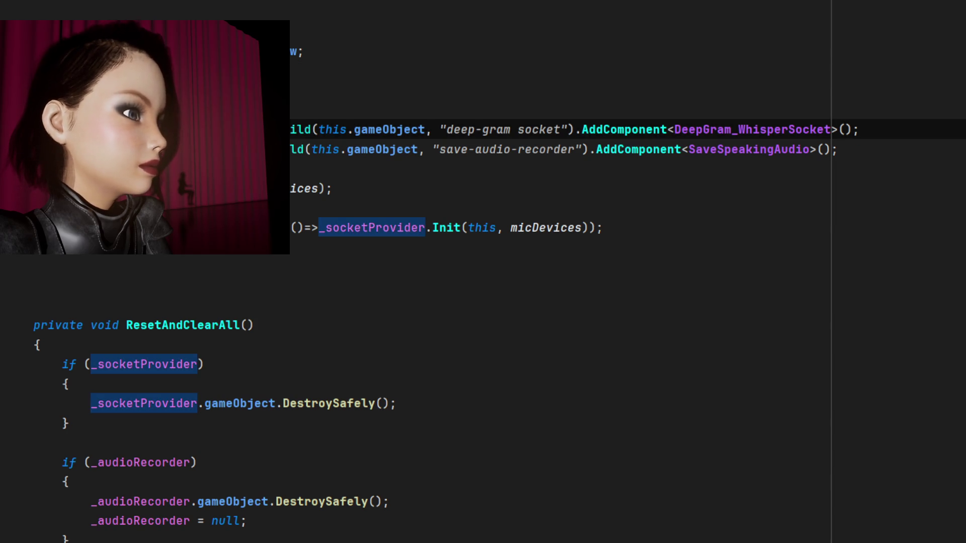
key(Escape)
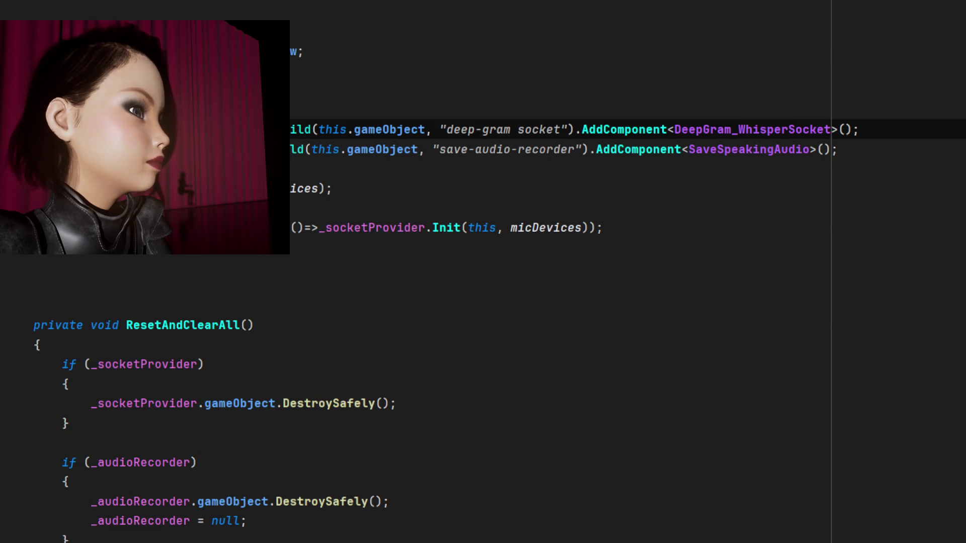
click(291, 130)
click(333, 135)
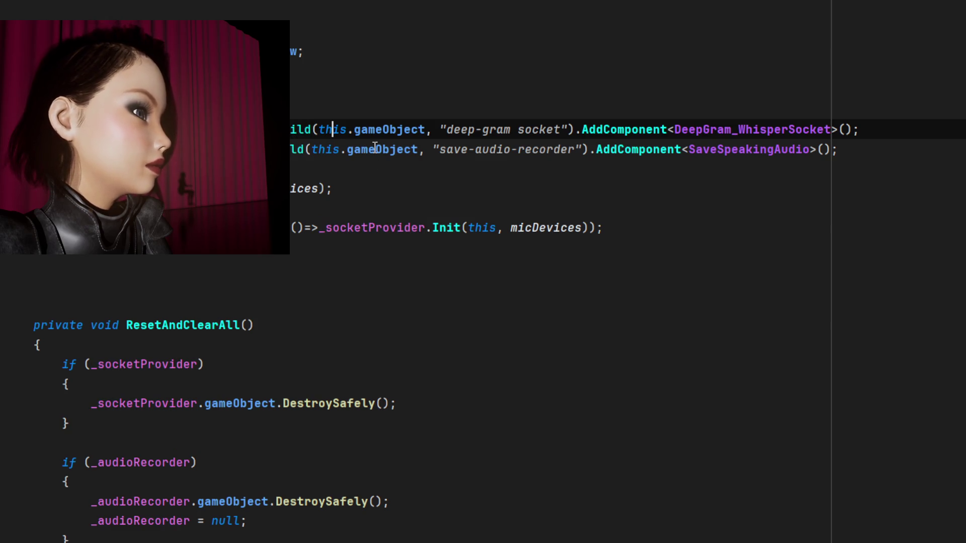
click(390, 132)
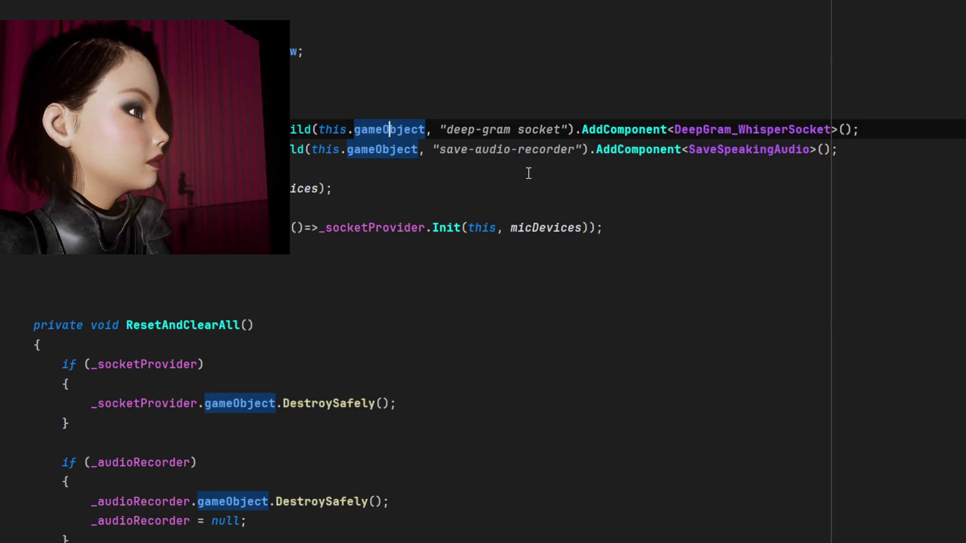
scroll(528, 173, up, 8)
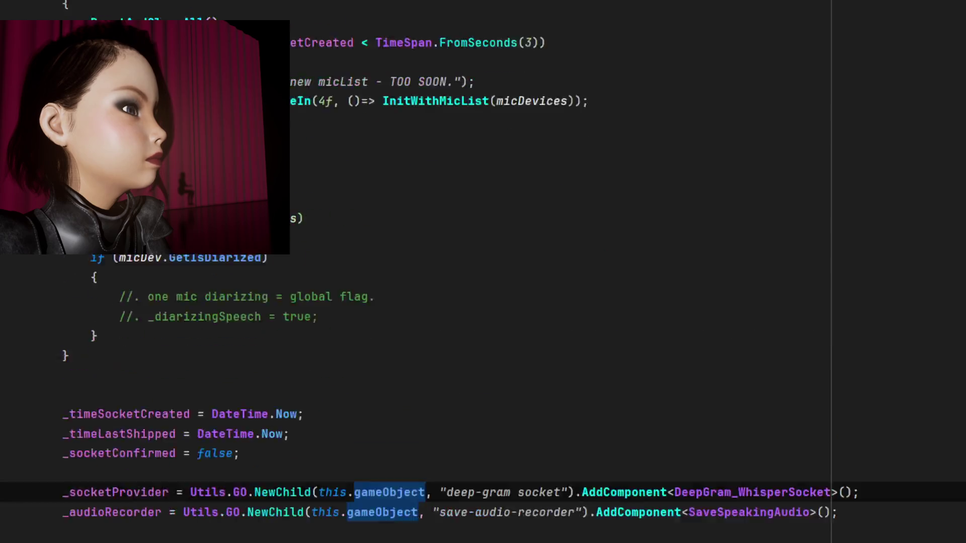
ctrl+click(171, 51)
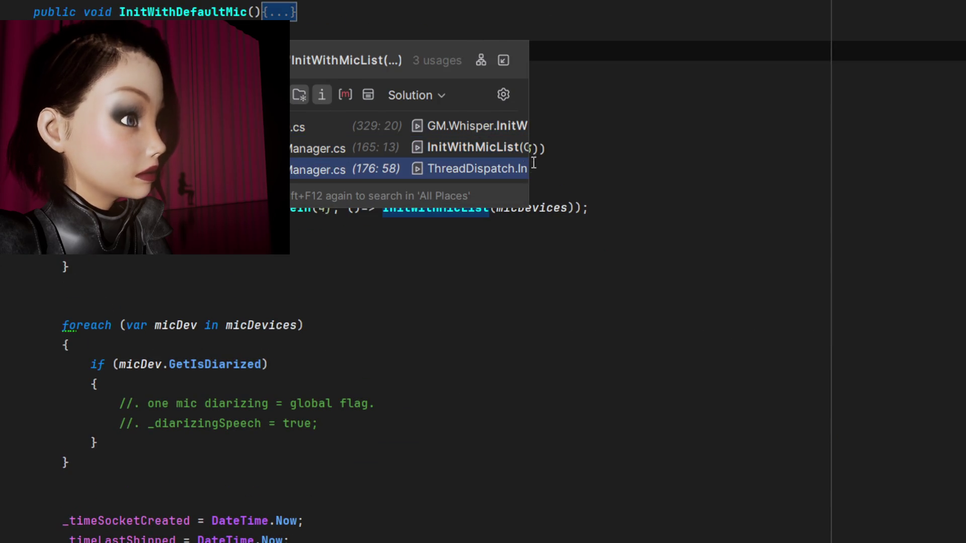
Reopen the InitWithMicList usages list and jump to its caller in the playable setup script.
key(Escape)
key(Up)
key(F12)
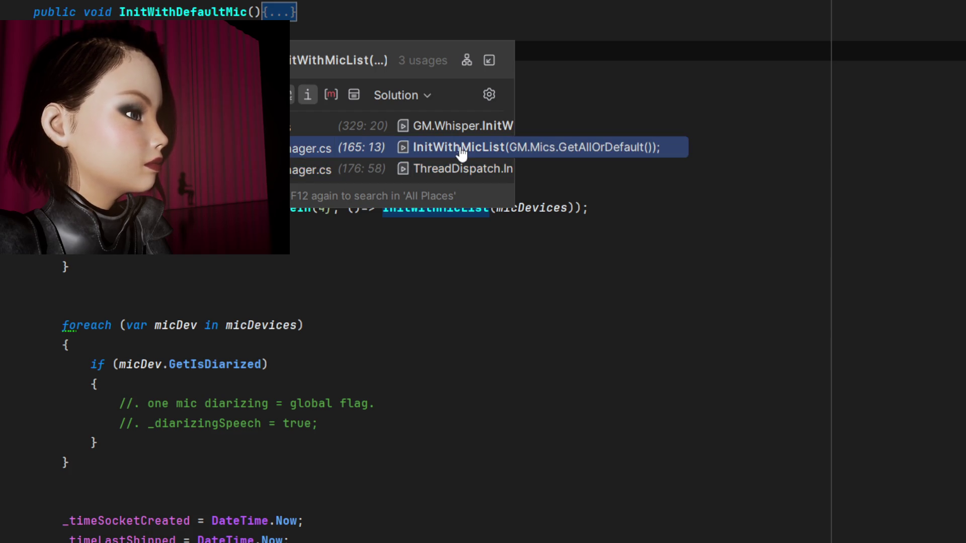
click(460, 125)
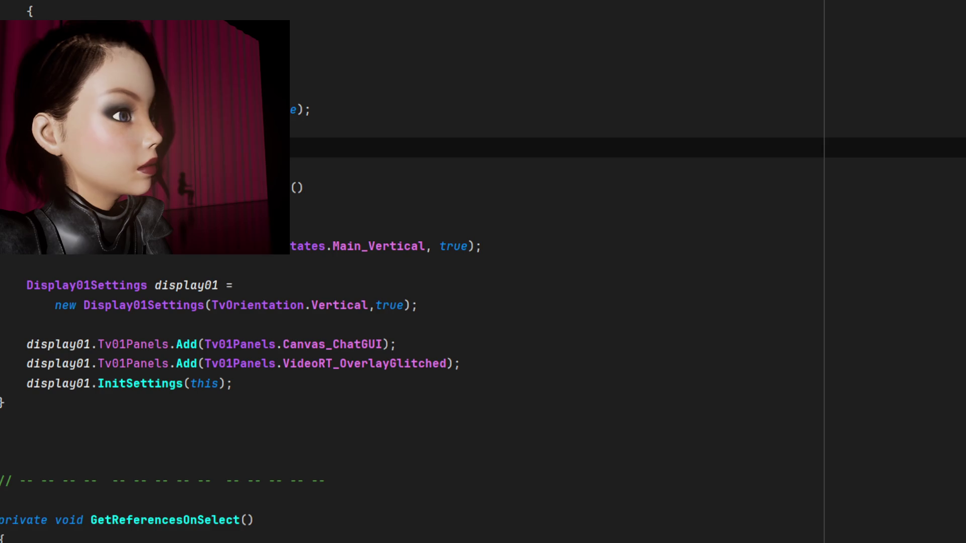
Add a line after the setup method's last statement for GM.Whisper.InitWithDefaultMic() and go to its implementation.
scroll(483, 272, up, 2)
click(2, 30)
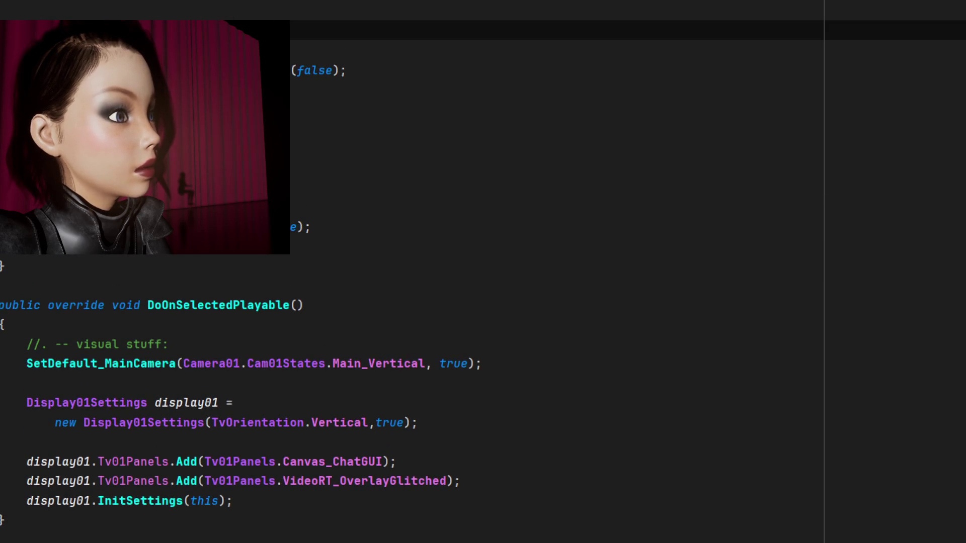
click(223, 249)
click(345, 235)
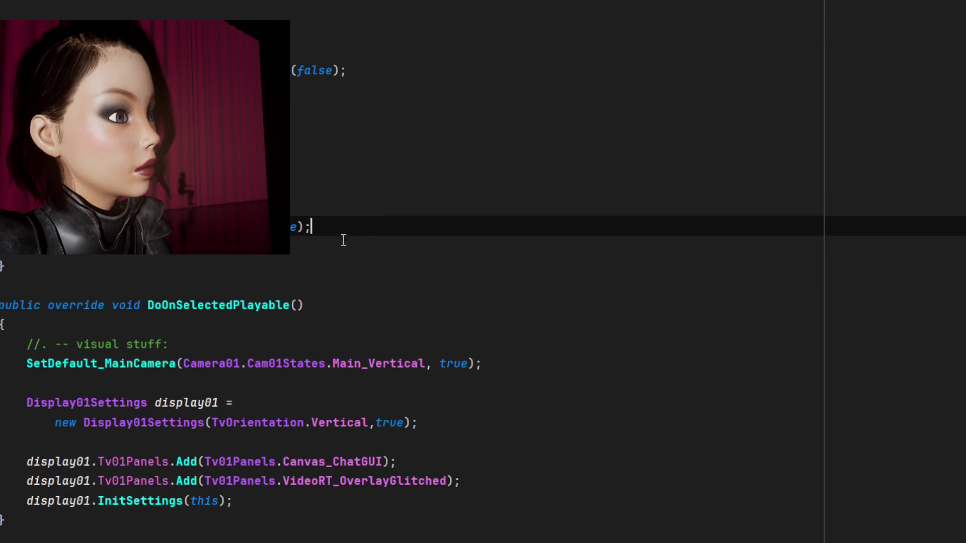
key(Return)
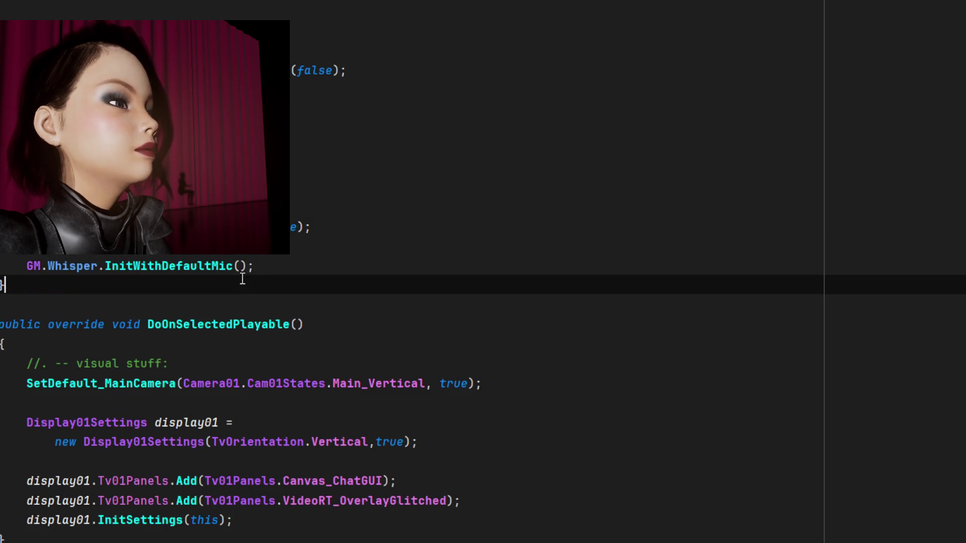
ctrl+click(242, 266)
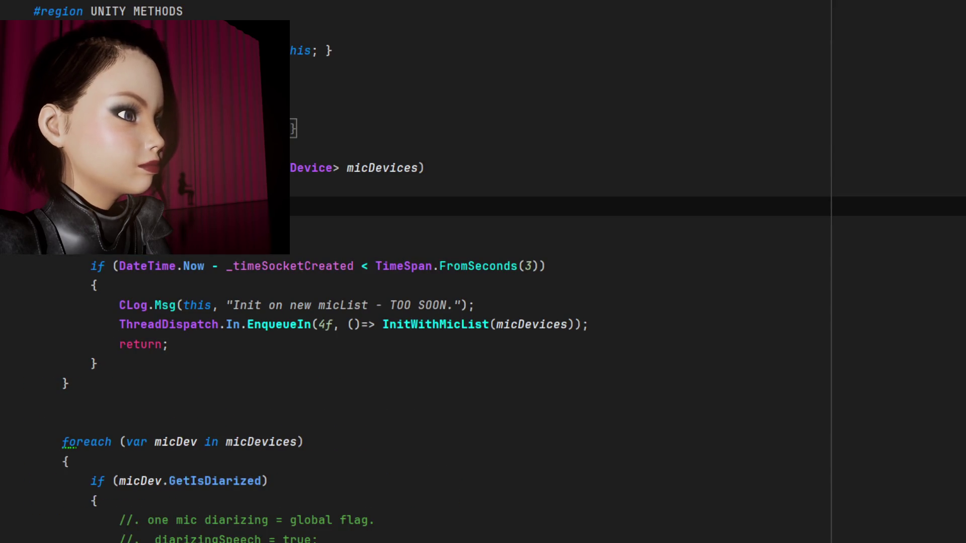
scroll(332, 226, down, 4)
click(358, 206)
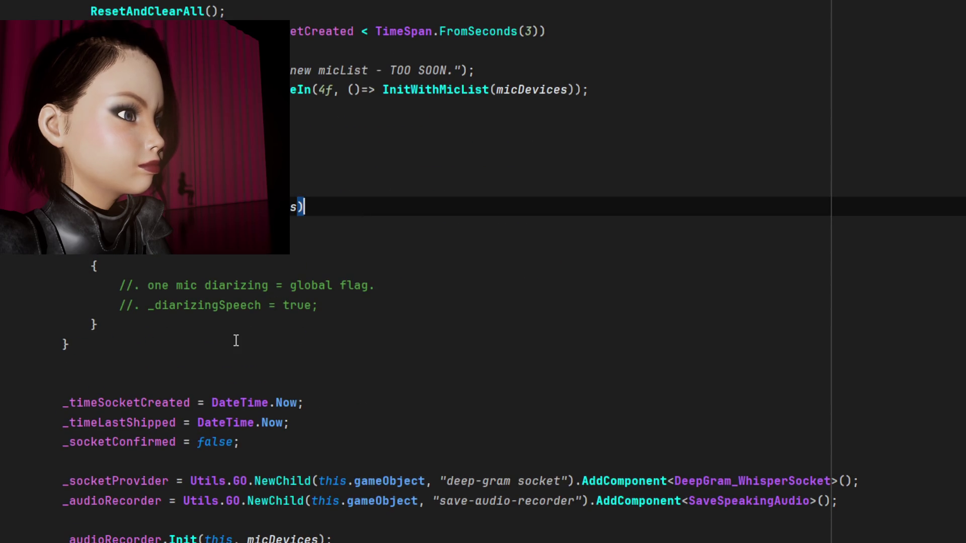
scroll(236, 341, up, 2)
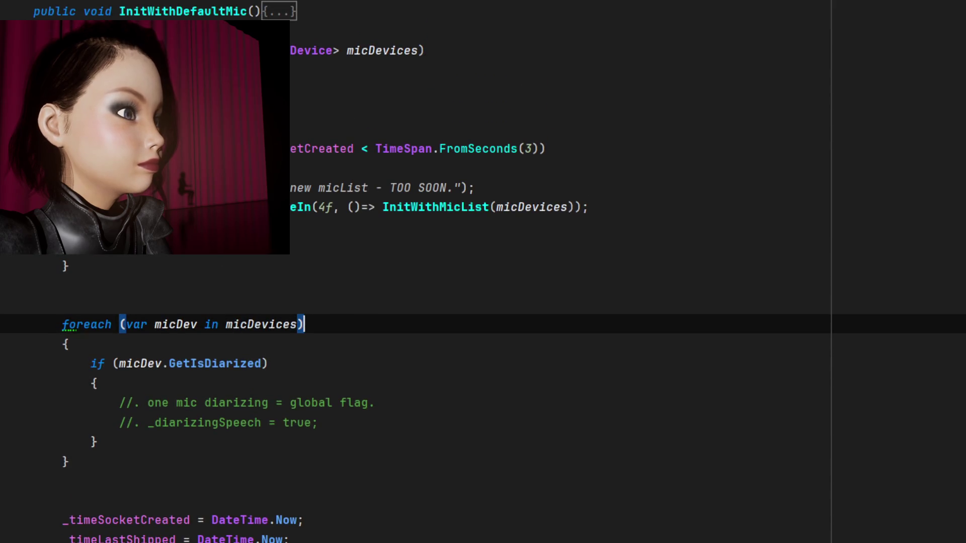
click(176, 89)
key(Down)
key(Down)
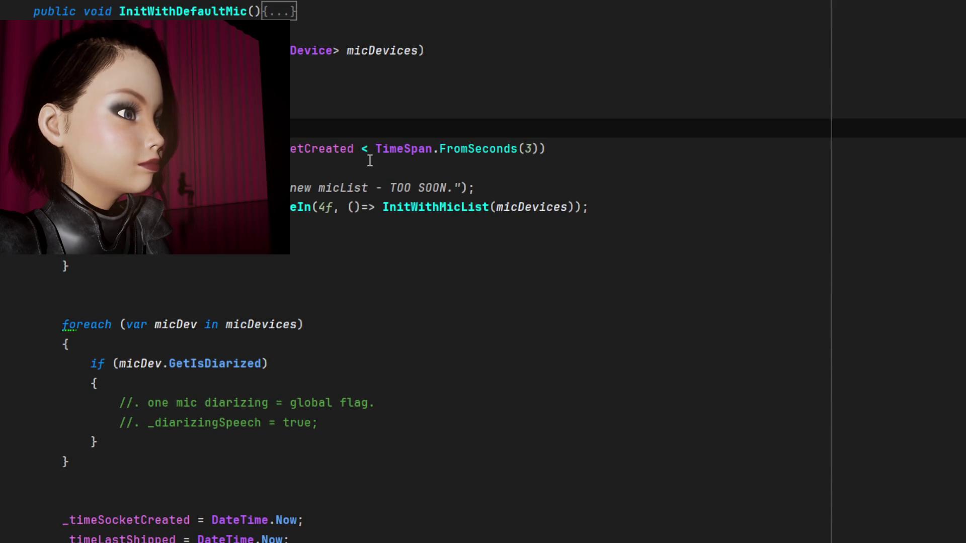
key(alt+Down)
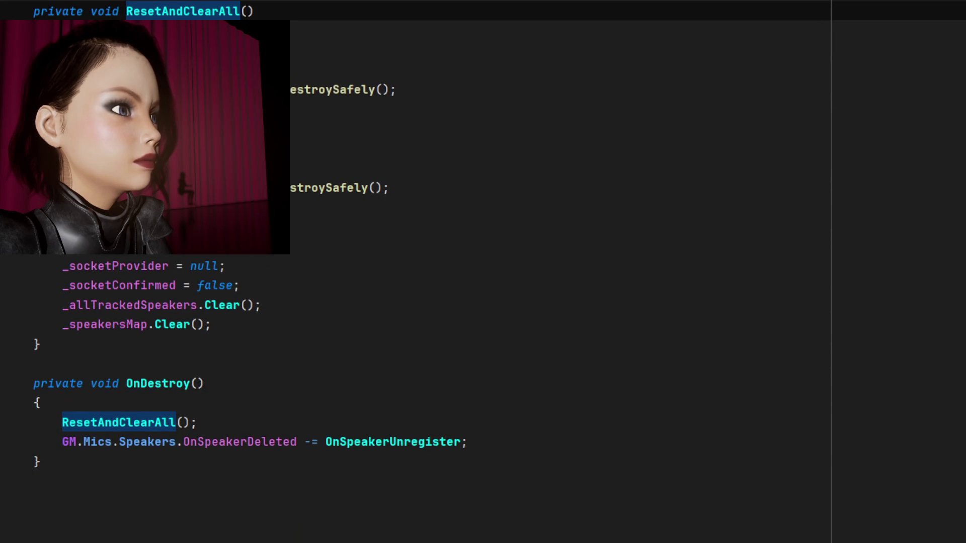
key(alt+Up)
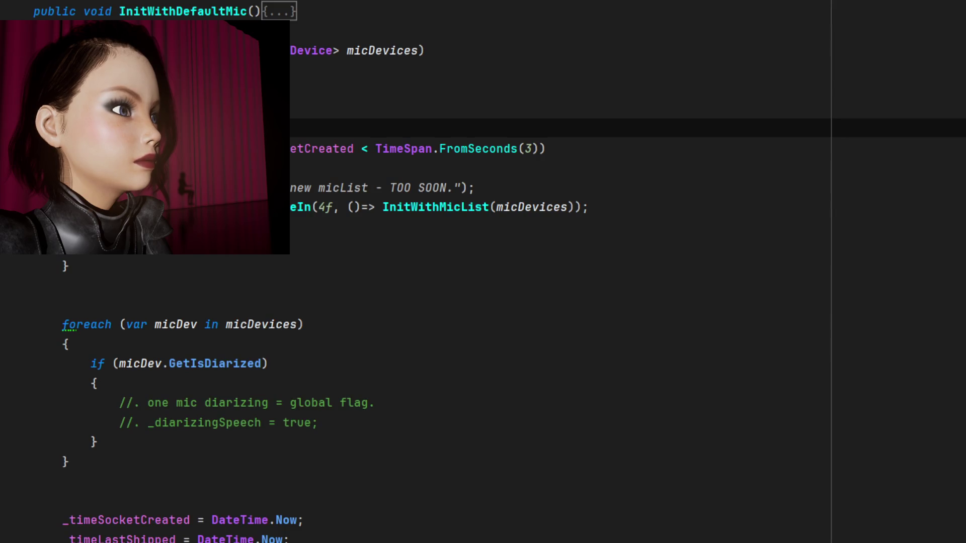
key(alt+Down)
key(Down)
key(Down)
key(Down)
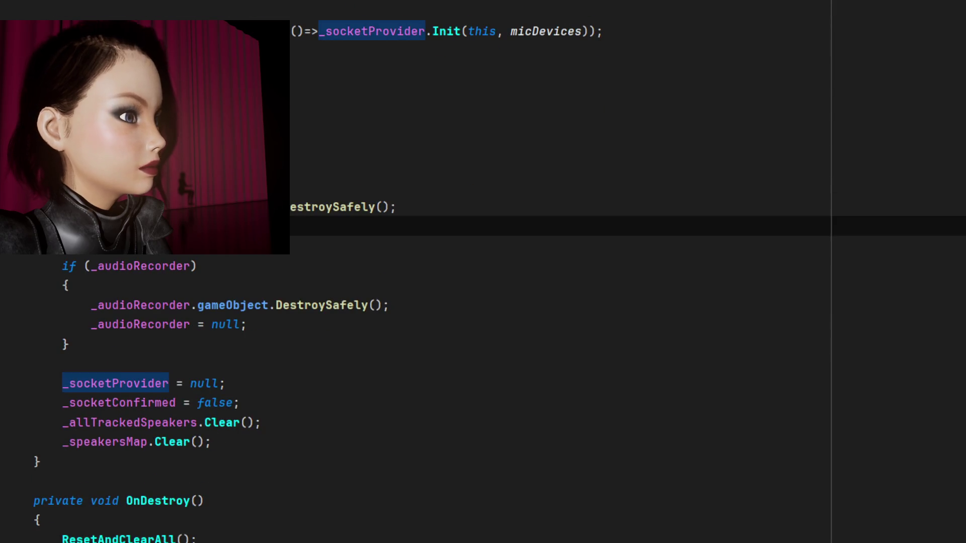
key(Up)
key(Down)
click(104, 266)
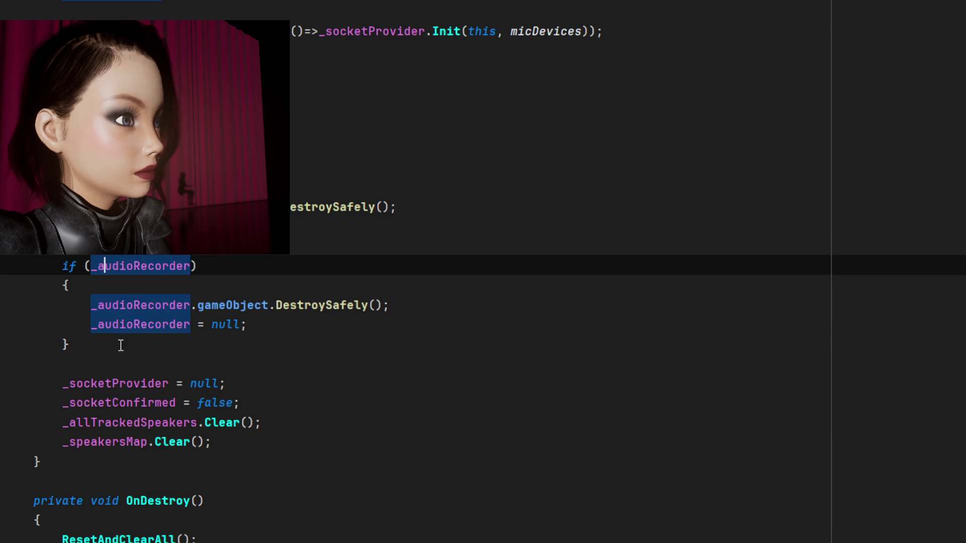
click(168, 347)
click(141, 266)
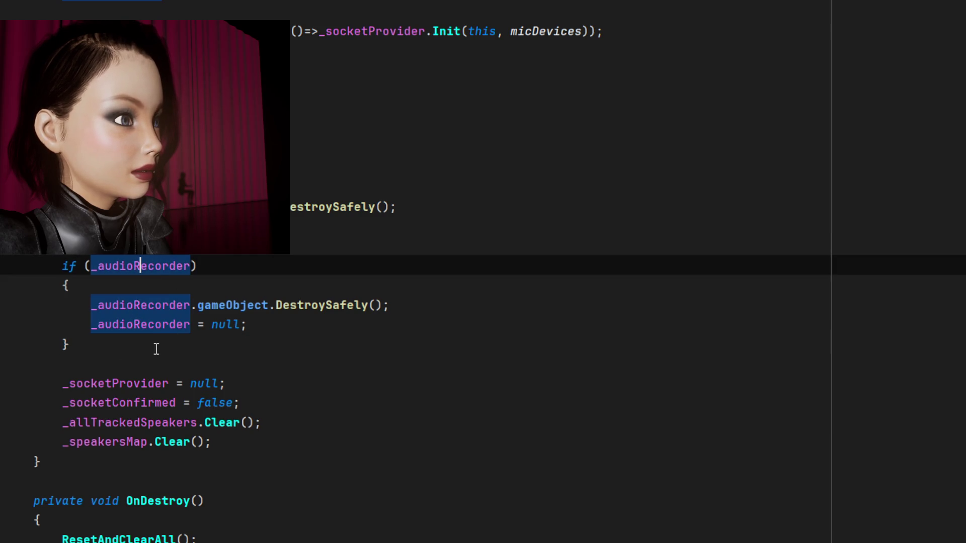
scroll(387, 351, down, 2)
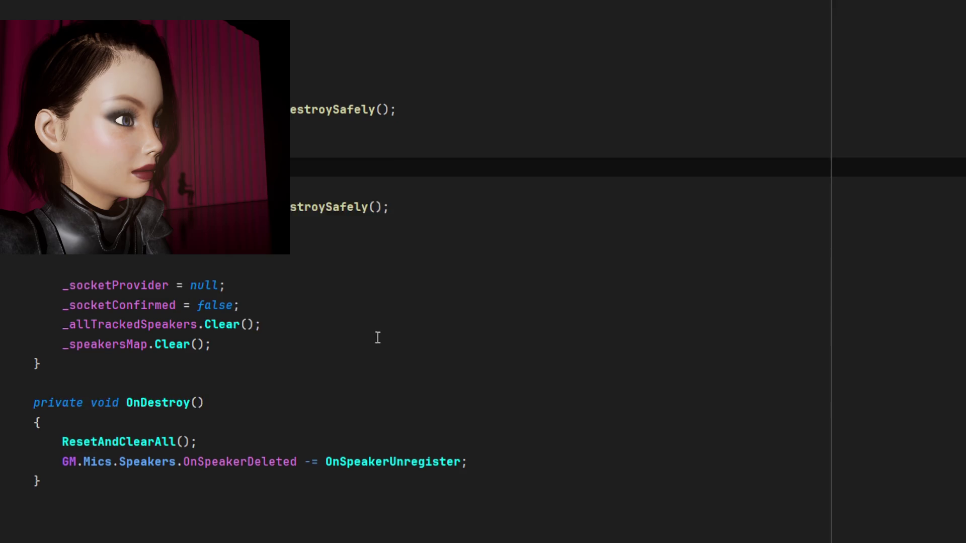
click(172, 225)
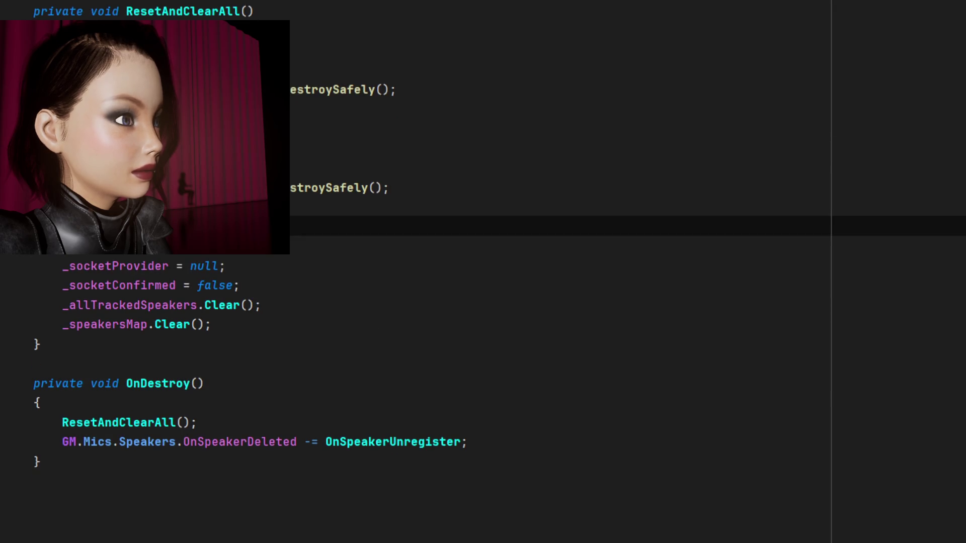
click(126, 148)
scroll(4, 319, up, 10)
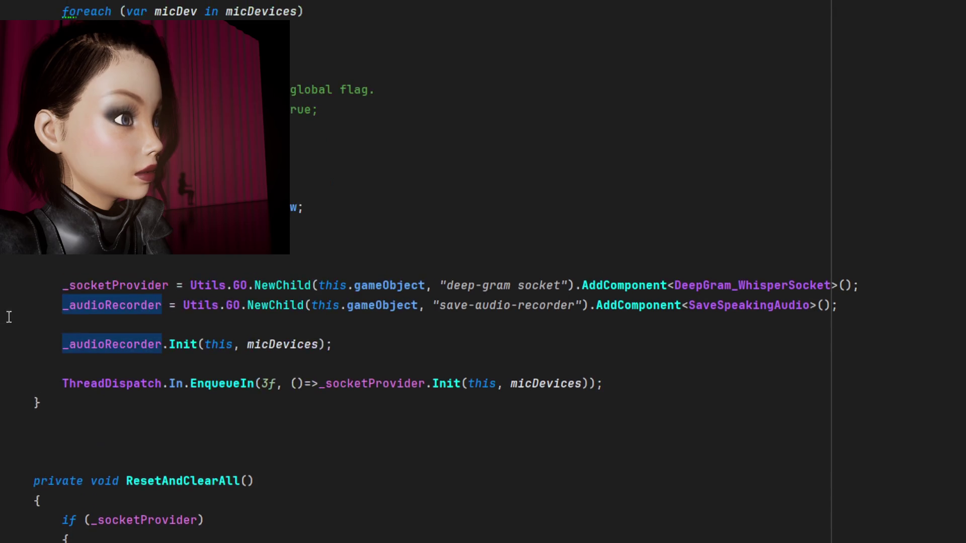
scroll(6, 295, down, 8)
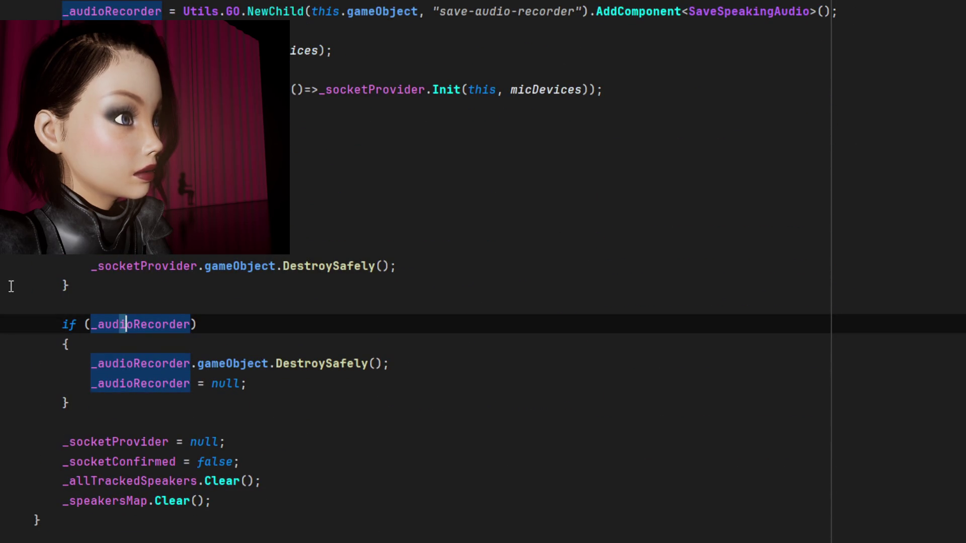
scroll(11, 286, up, 4)
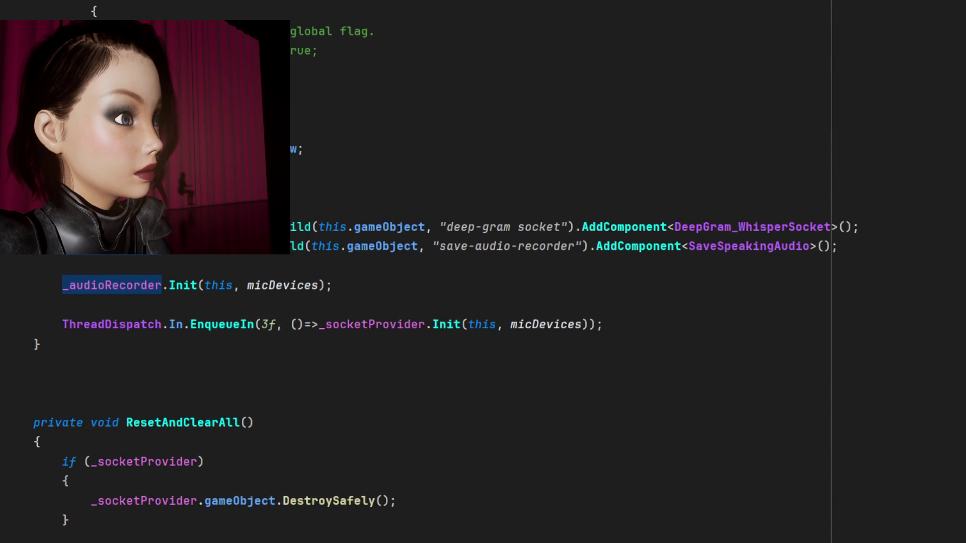
scroll(44, 317, up, 6)
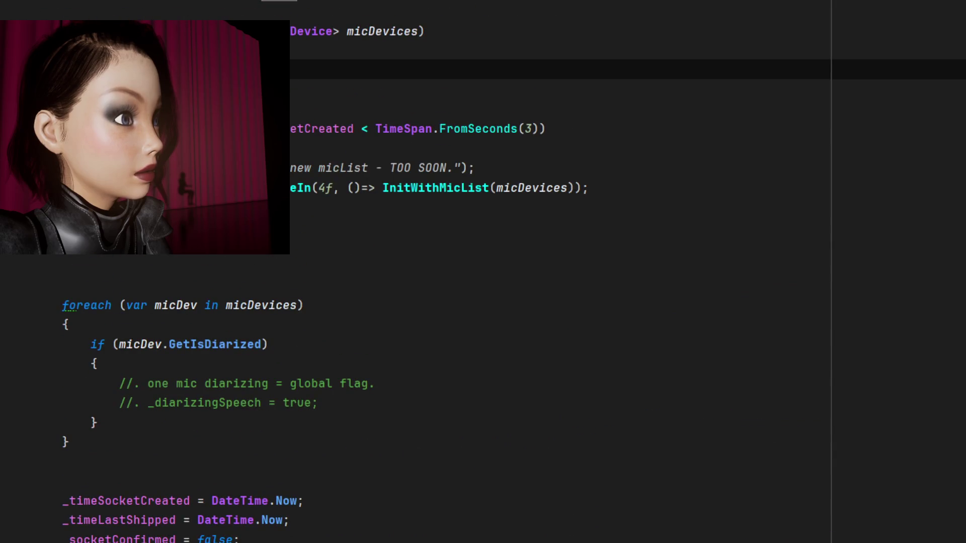
scroll(43, 317, down, 6)
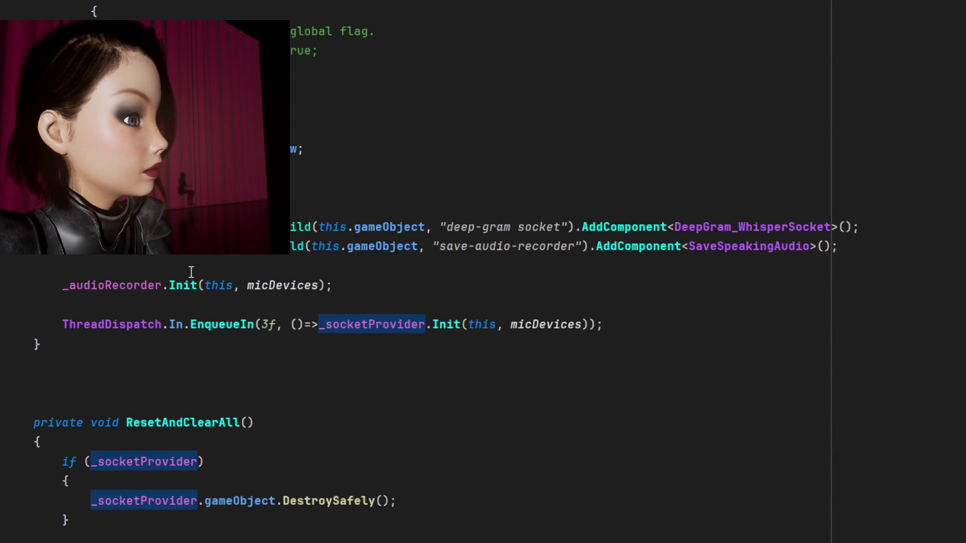
Insert a _socketProvider reference on a new line above _audioRecorder.Init.
click(364, 281)
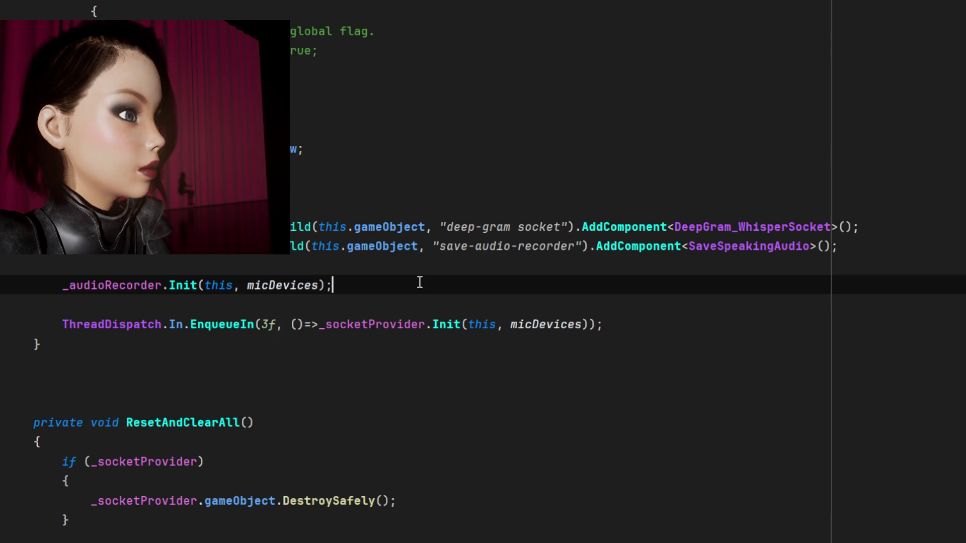
key(Return)
key(Up)
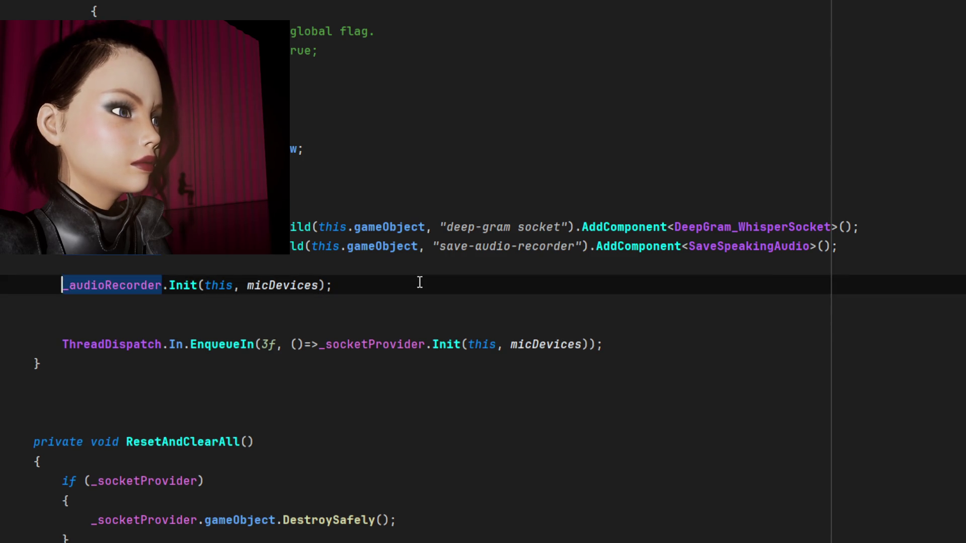
key(Return)
key(Up)
text(_socket)
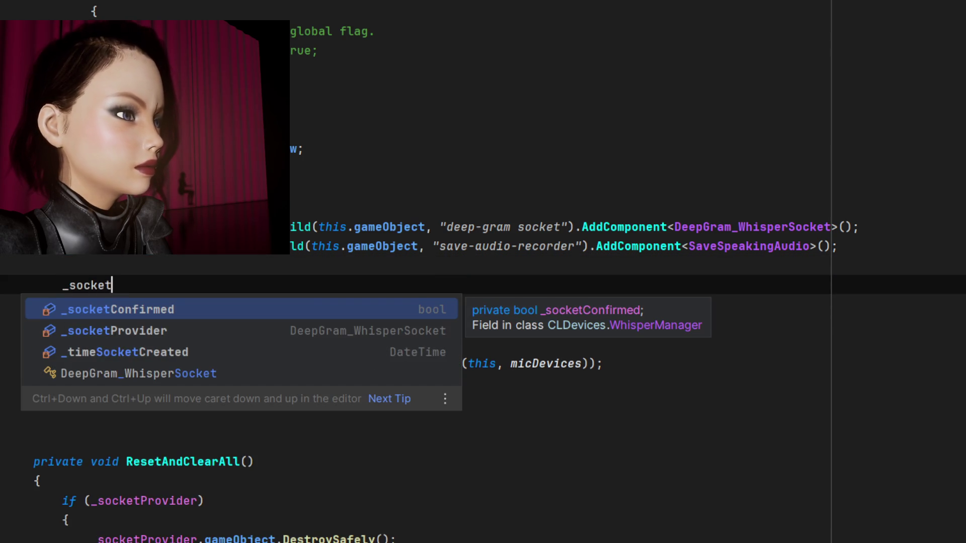
key(Down)
key(Return)
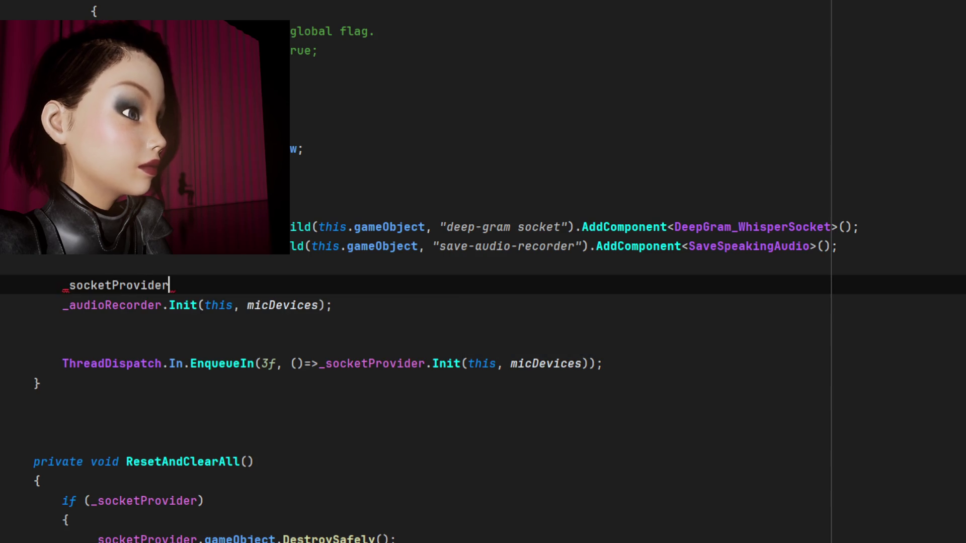
Rename _socketProvider to _deepGramSocket and complete its Init(this, micDevices) call.
key(F2)
text(_)
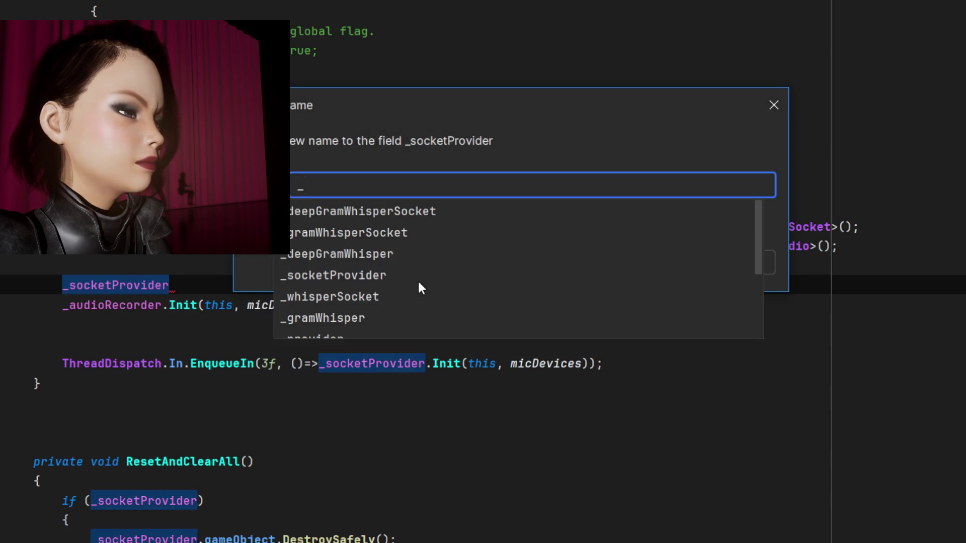
text(deepg)
key(BackSpace)
text(Gr)
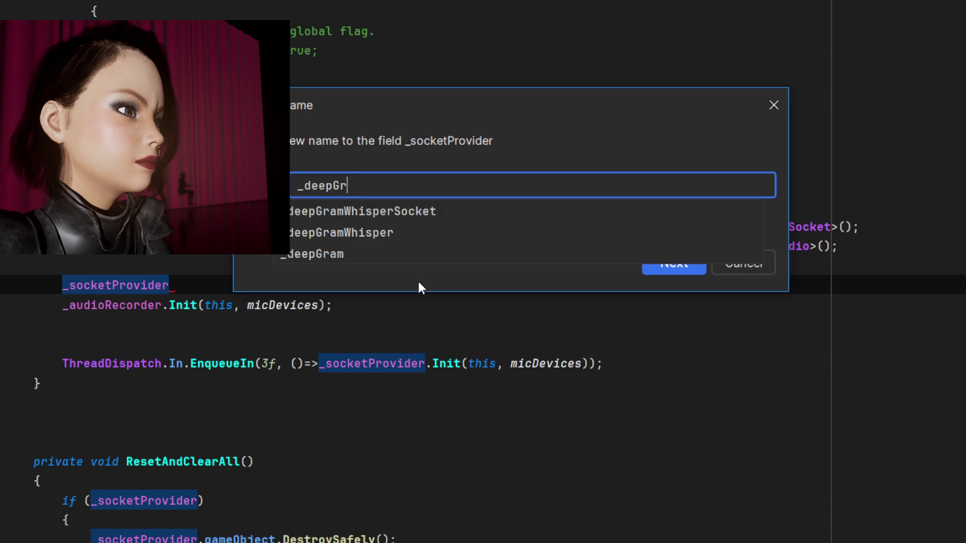
text(amSocket)
key(Return)
text(.)
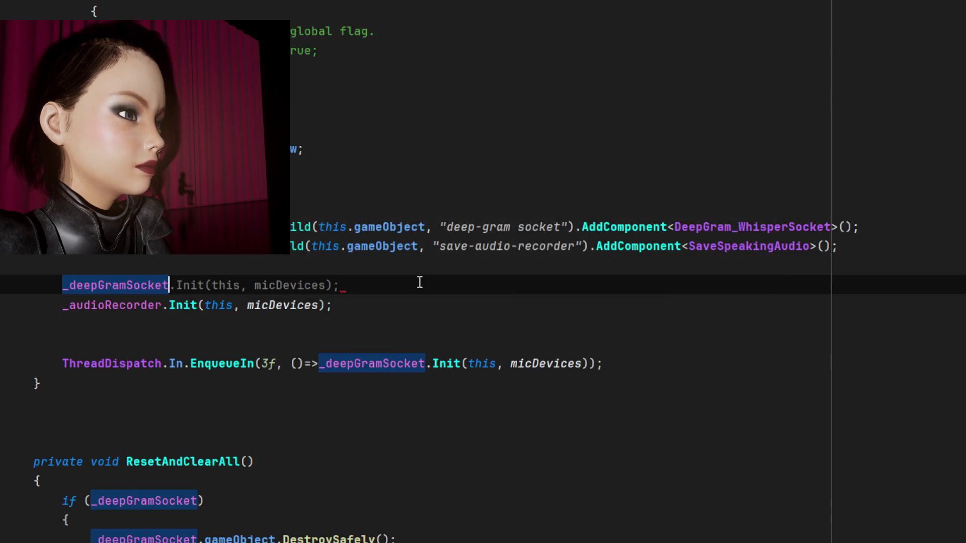
text(init)
key(Return)
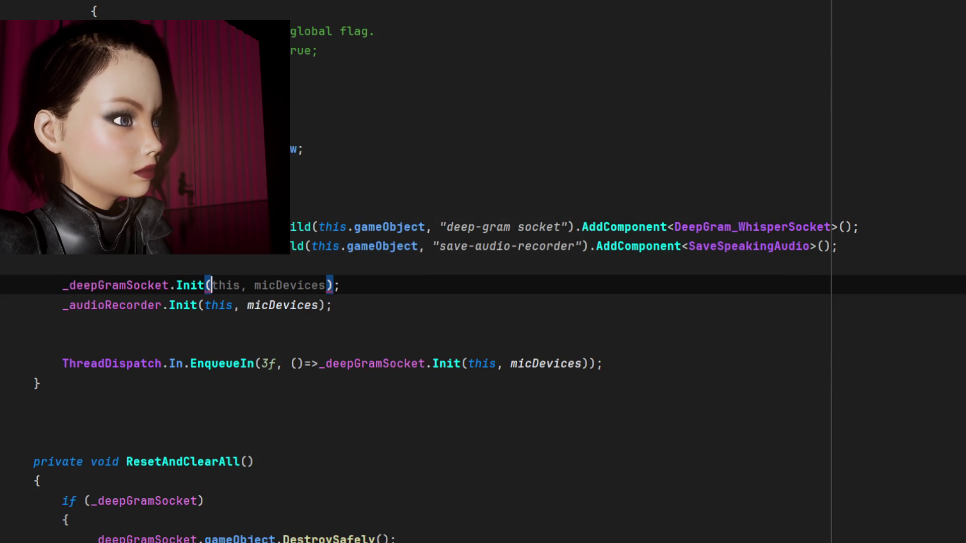
key(Return)
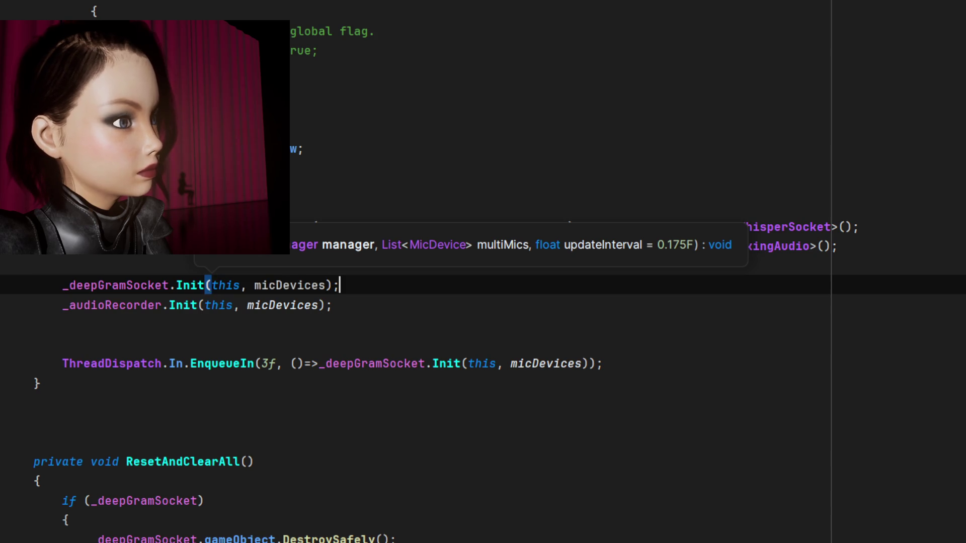
Delete the extra blank lines and select the whole _audioRecorder.Init line.
click(395, 346)
key(BackSpace)
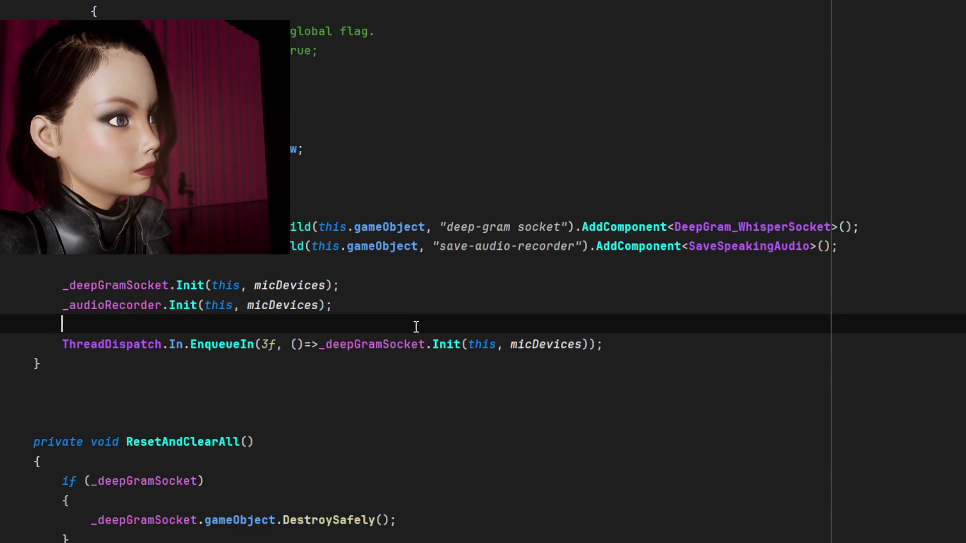
click(428, 271)
click(406, 322)
key(BackSpace)
click(411, 348)
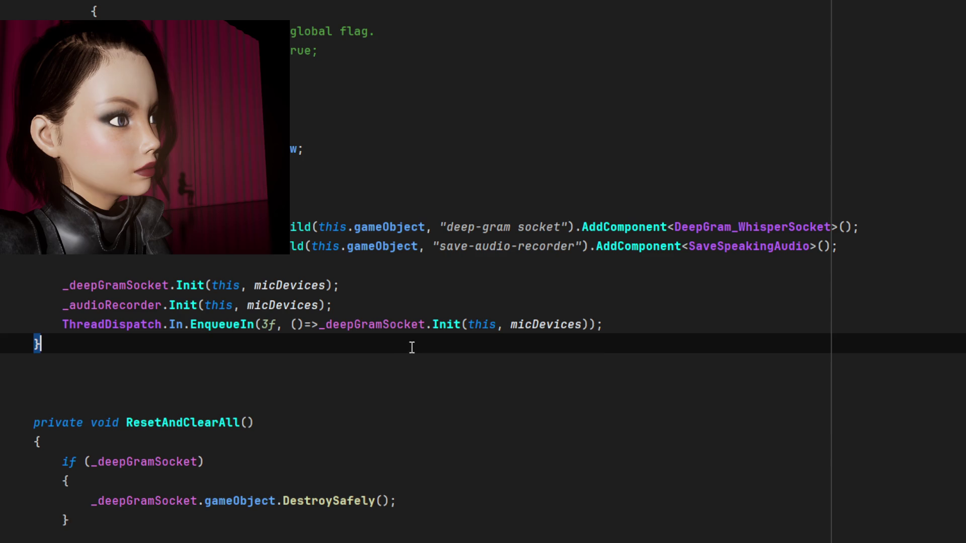
click(167, 327)
click(376, 324)
click(410, 307)
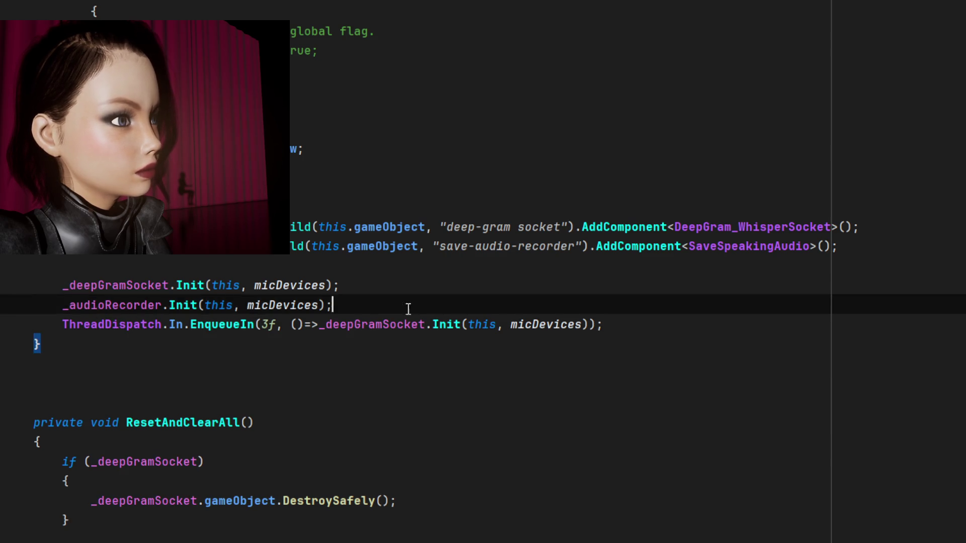
drag(410, 308, 0, 305)
Examine the delayed ThreadDispatch.In.EnqueueIn socket Init call at the method's end.
click(432, 354)
click(403, 307)
click(212, 324)
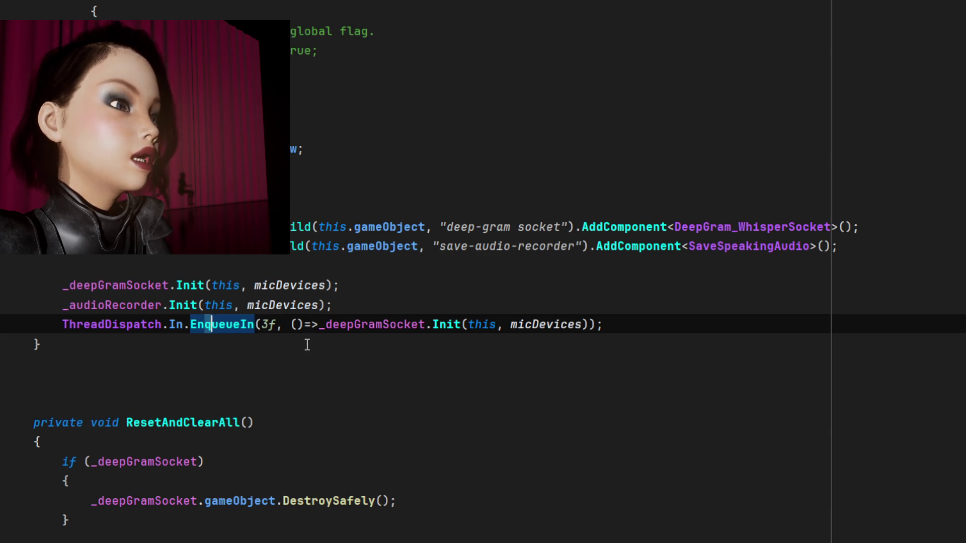
click(76, 347)
click(104, 325)
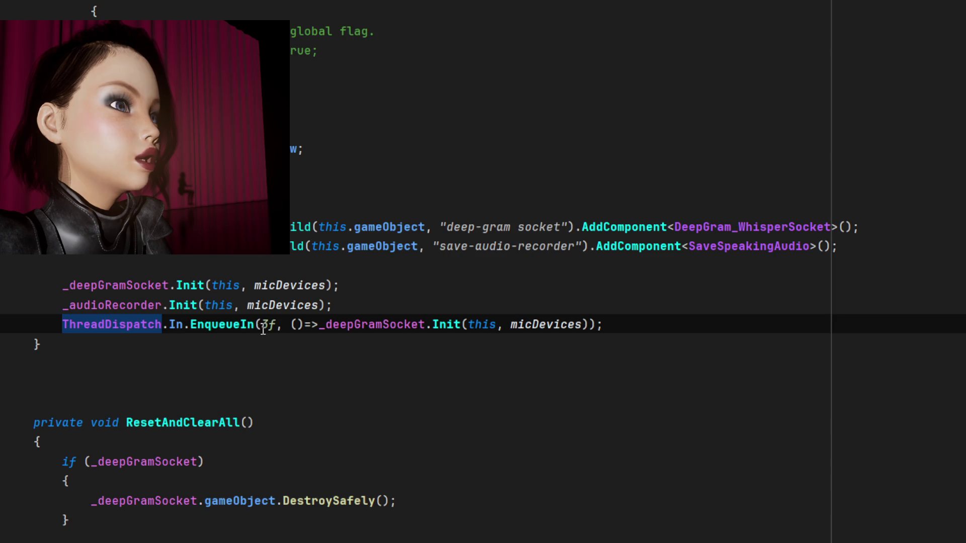
click(233, 324)
click(321, 332)
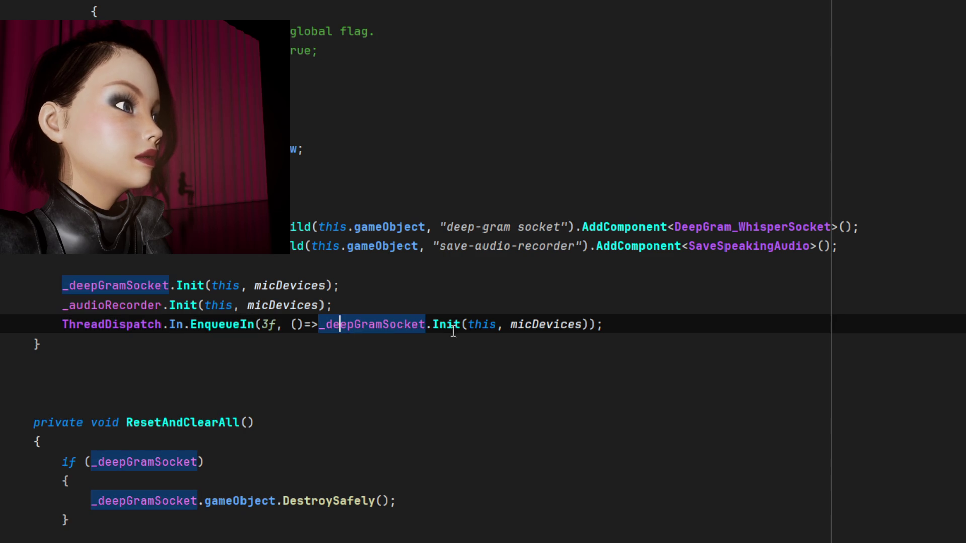
click(453, 327)
drag(629, 326, 647, 338)
click(531, 352)
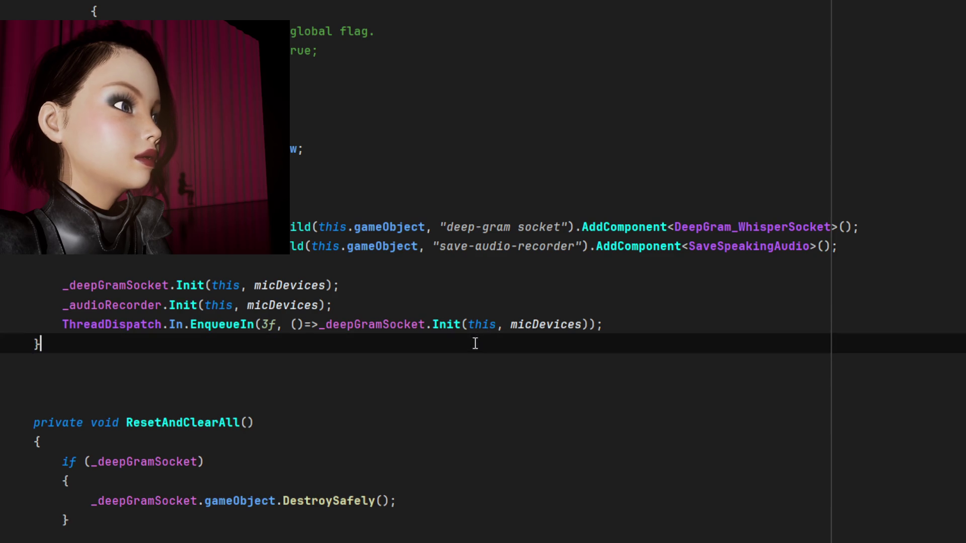
Check the socket field and Init usages, then delete the delayed EnqueueIn re-initialisation line.
click(217, 305)
click(282, 325)
click(358, 336)
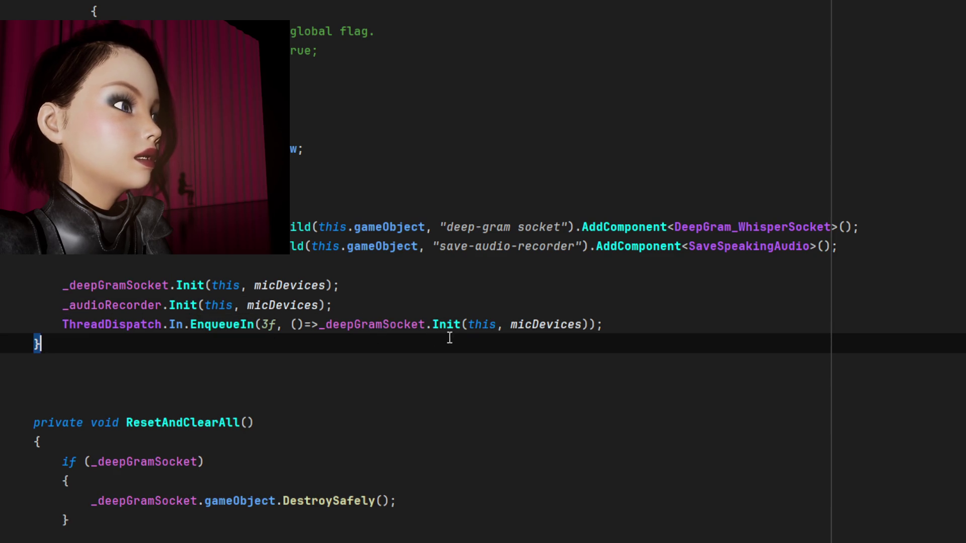
click(410, 327)
click(404, 356)
click(410, 328)
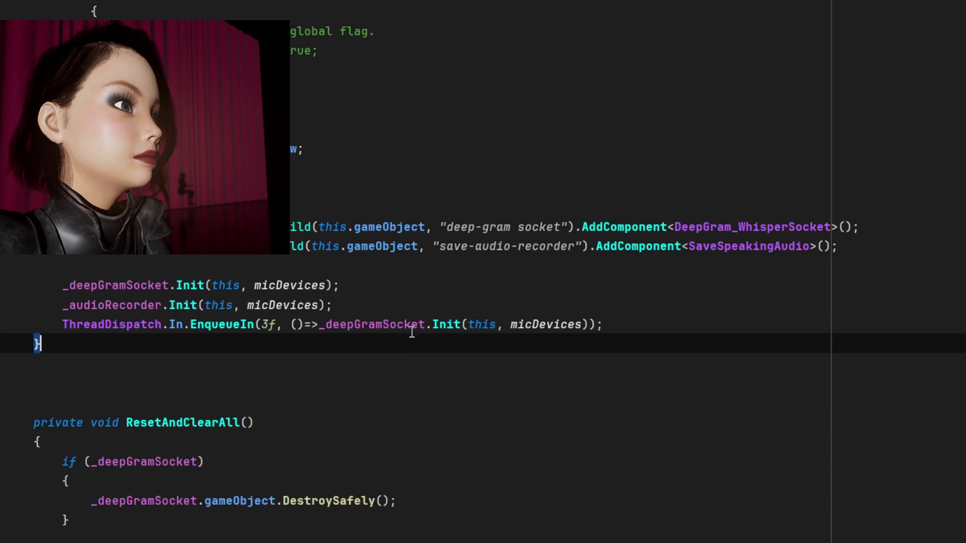
click(289, 352)
click(217, 325)
click(421, 327)
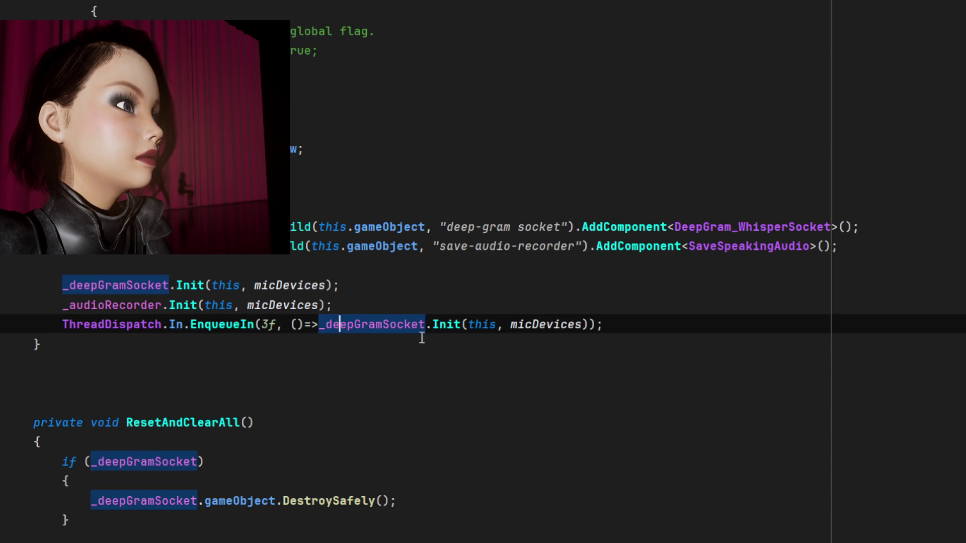
click(446, 326)
click(546, 326)
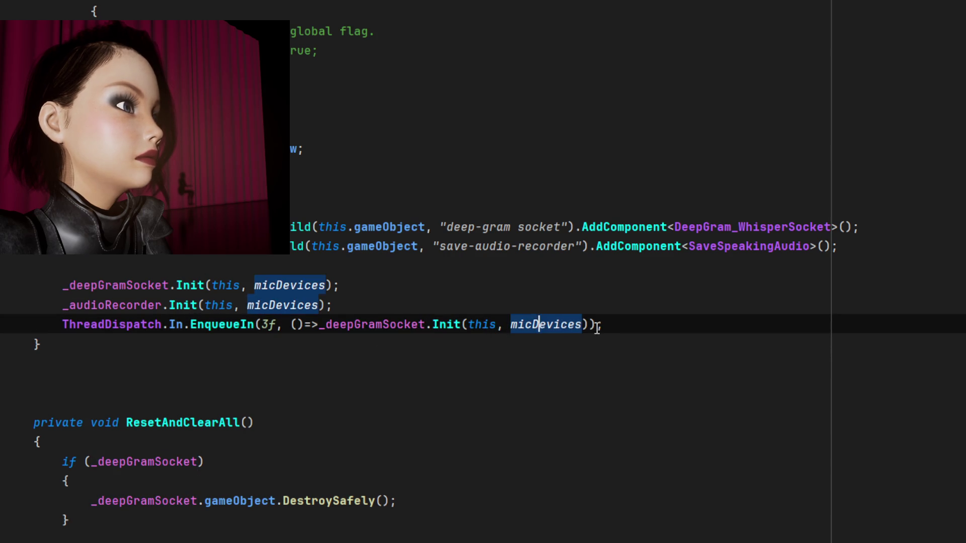
key(ctrl+w)
key(ctrl+w)
key(ctrl+w)
key(BackSpace)
key(BackSpace)
Select and delete the leftover commented-out diarizing block above the method.
click(411, 315)
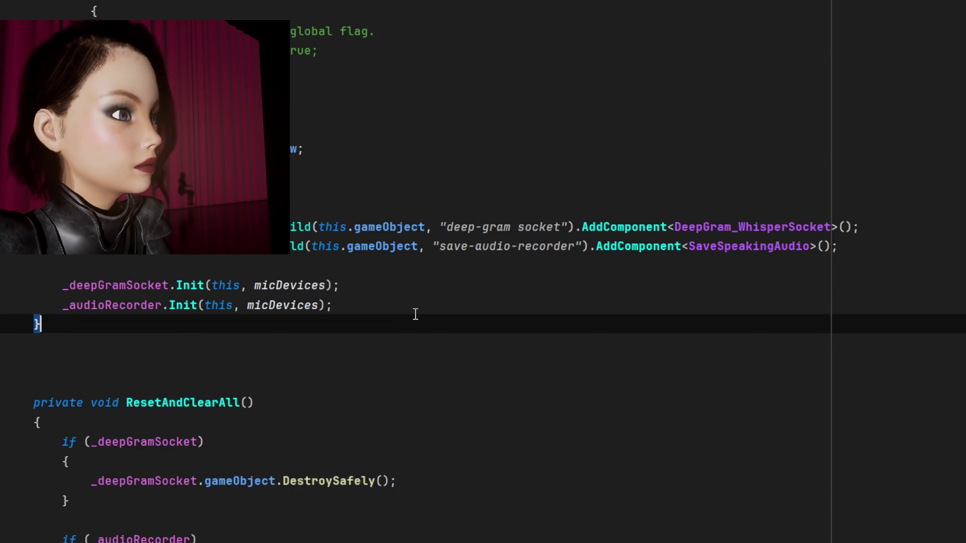
click(438, 305)
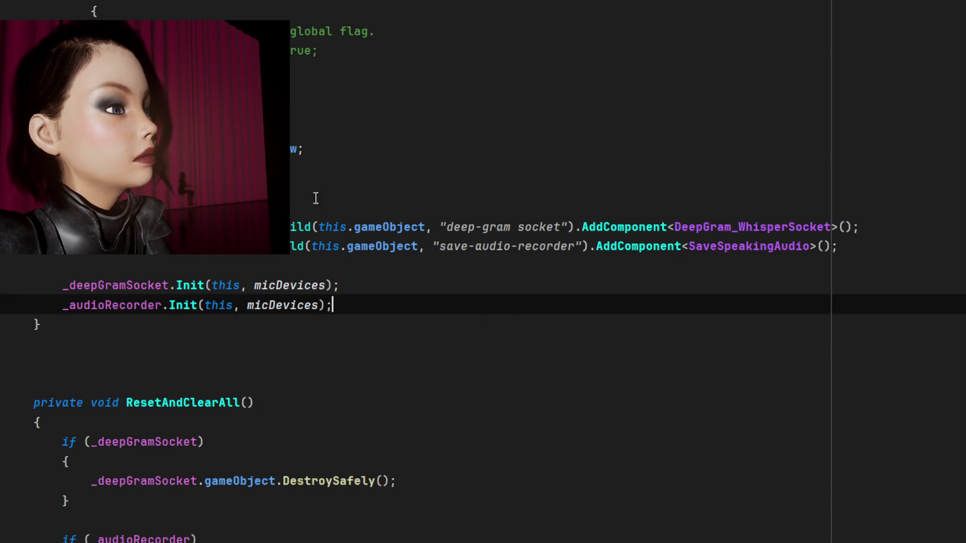
triple_click(382, 89)
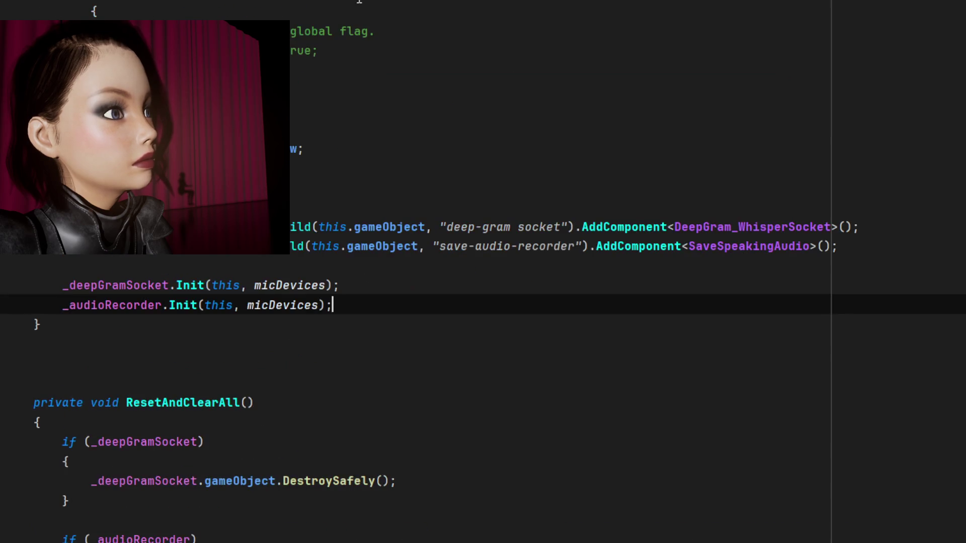
click(428, 108)
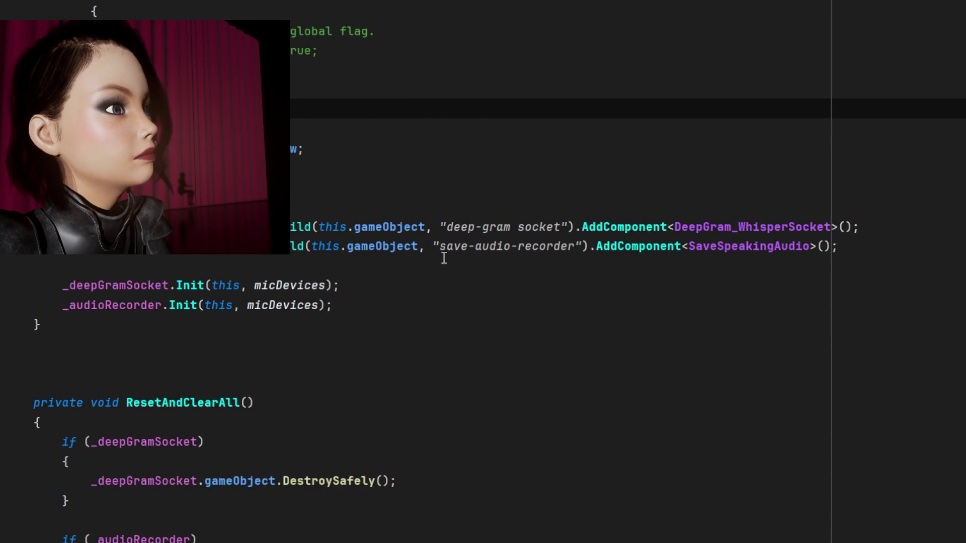
scroll(430, 214, up, 5)
key(Up)
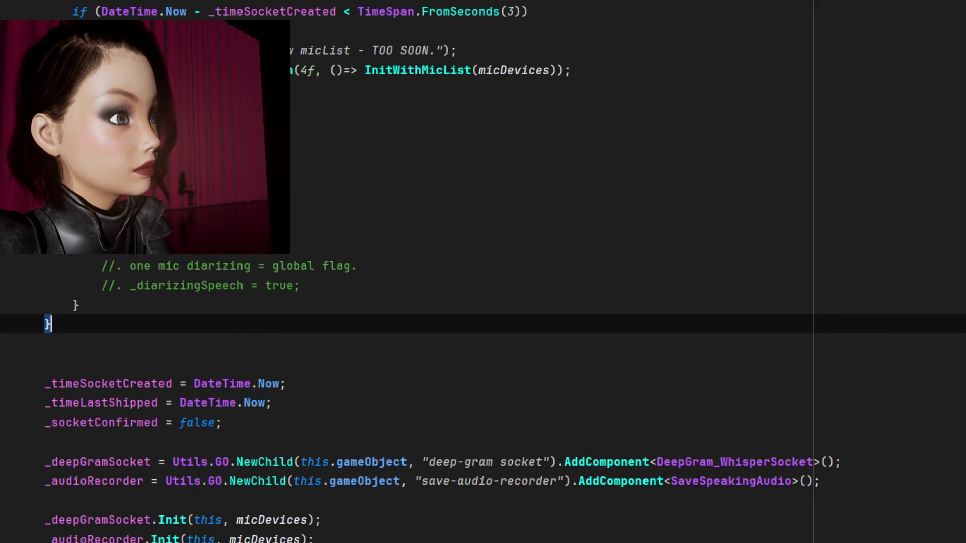
triple_click(382, 240)
mouse_move(201, 326)
mouse_down()
mouse_move(226, 146)
mouse_move(226, 166)
mouse_up()
key(Delete)
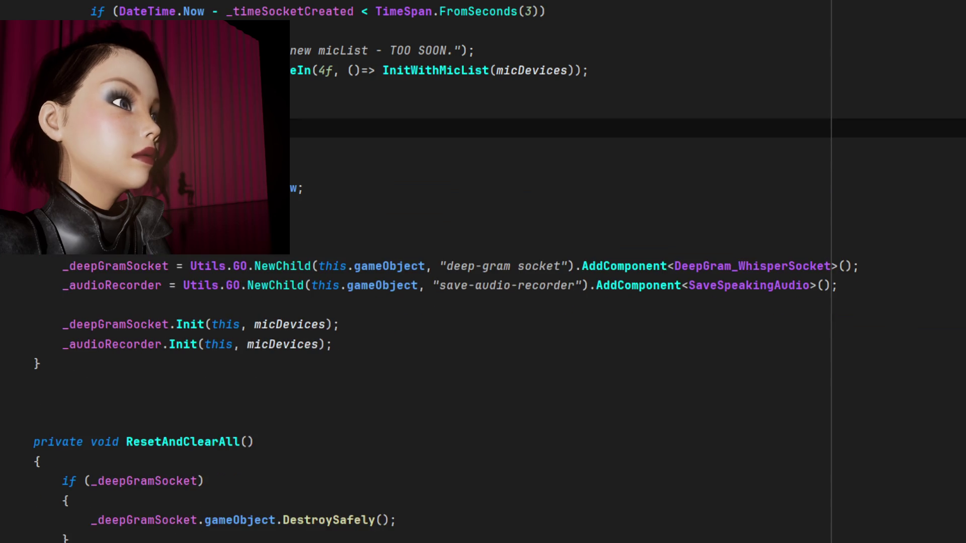
Trace _timeSocketCreated's usage in ResetAndClearAll, then return to InitWithMicList's time check.
scroll(177, 321, up, 2)
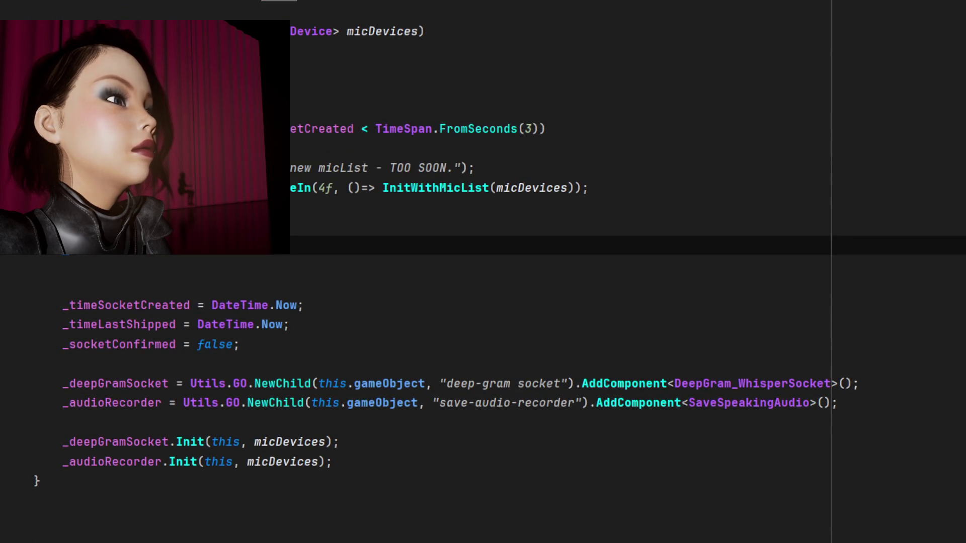
click(242, 129)
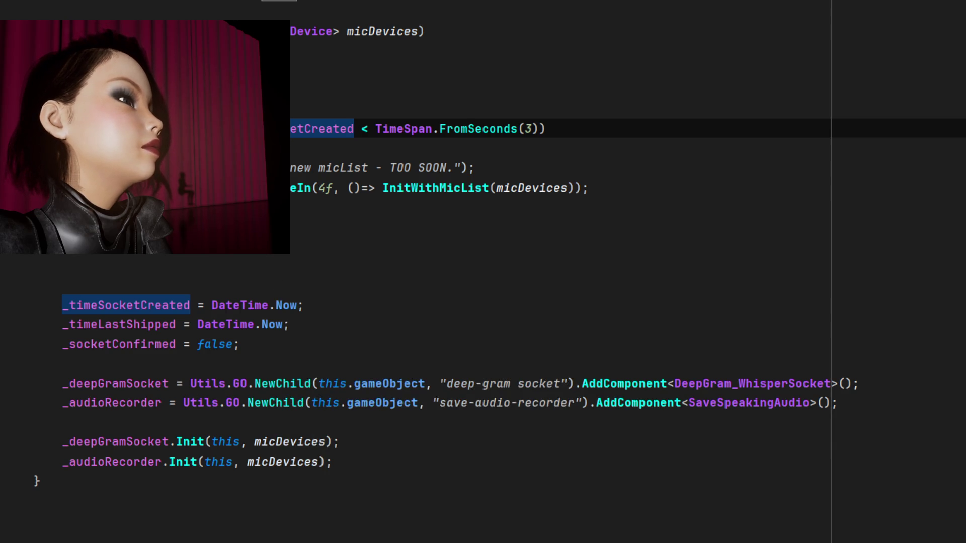
key(alt+Down)
scroll(14, 331, down, 6)
scroll(17, 327, up, 6)
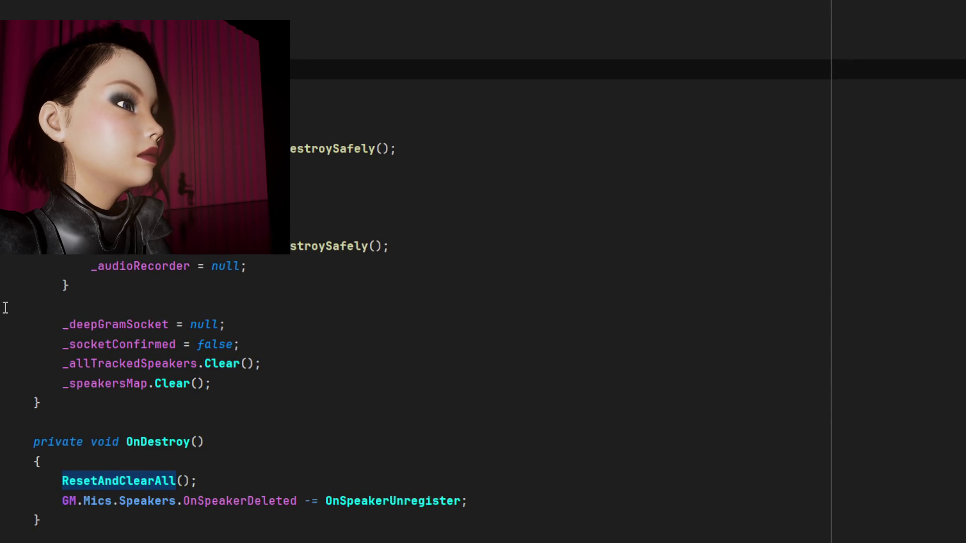
key(ctrl+alt+Left)
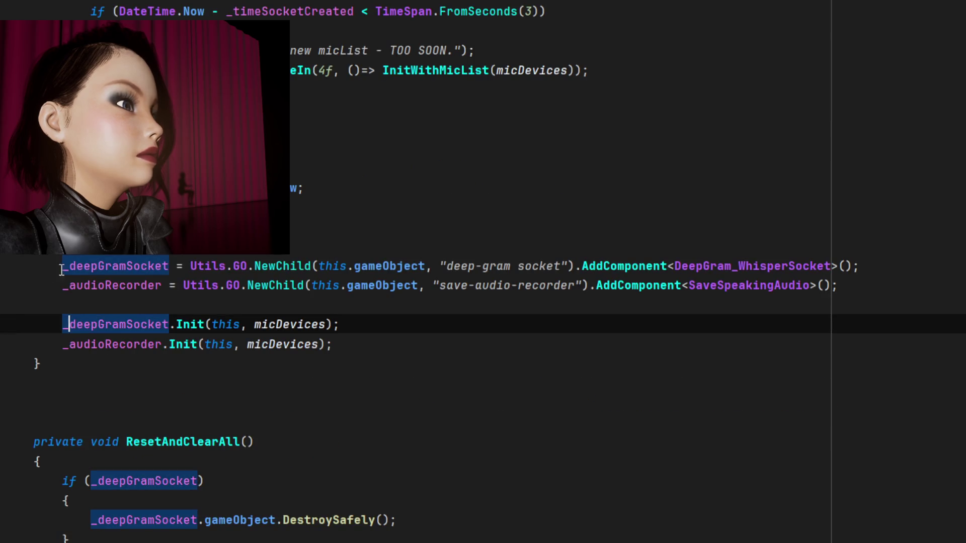
click(211, 108)
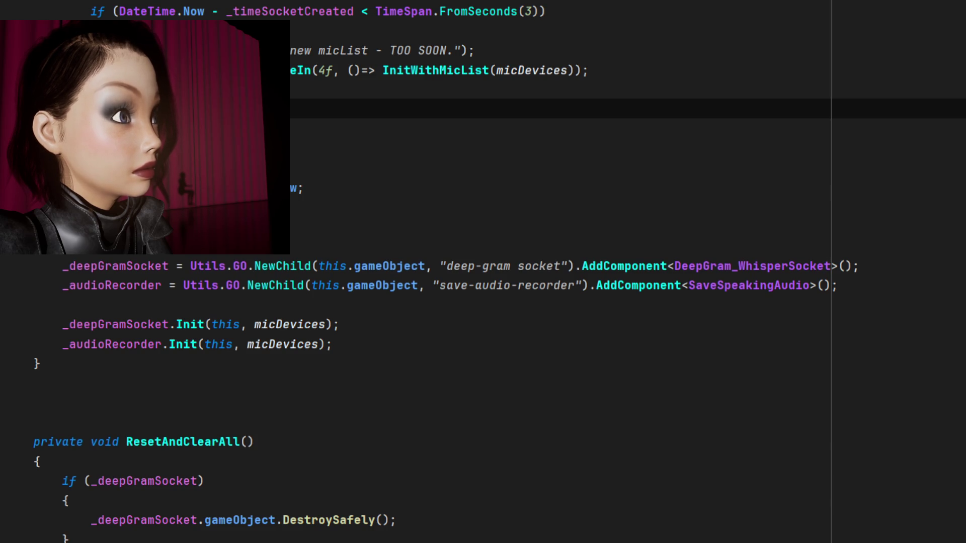
click(646, 11)
click(407, 94)
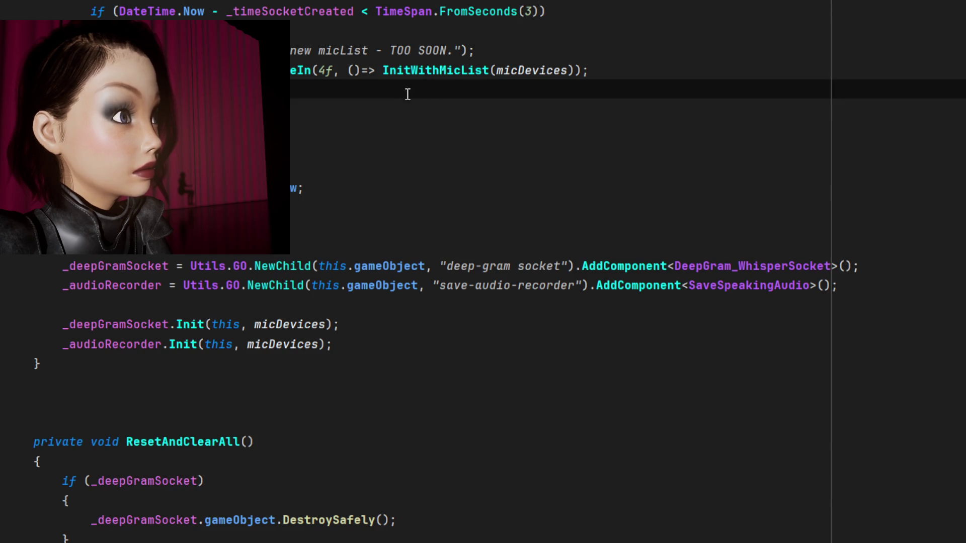
click(407, 108)
click(407, 128)
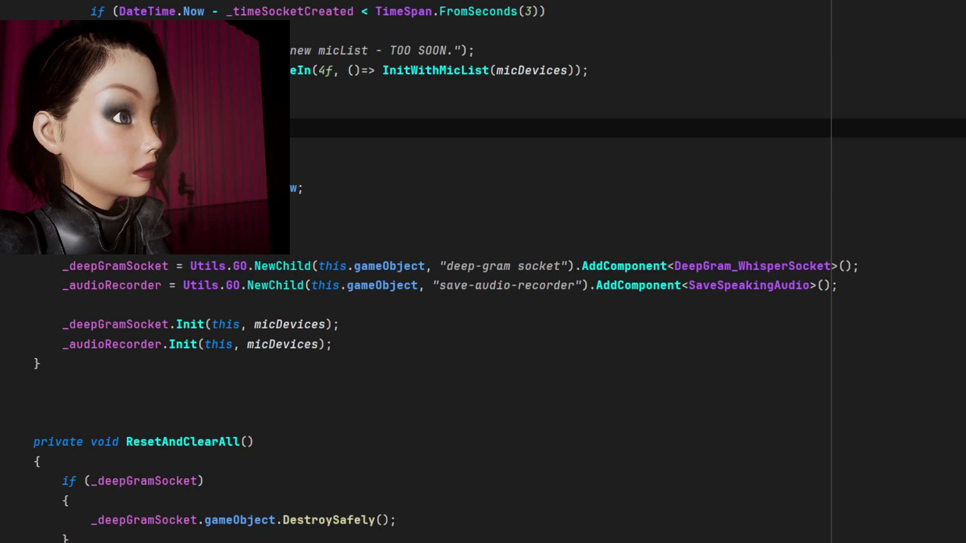
Wrap the _timeSocketCreated time subtraction in parentheses and compare its TotalSeconds in the too-soon check.
double_click(356, 11)
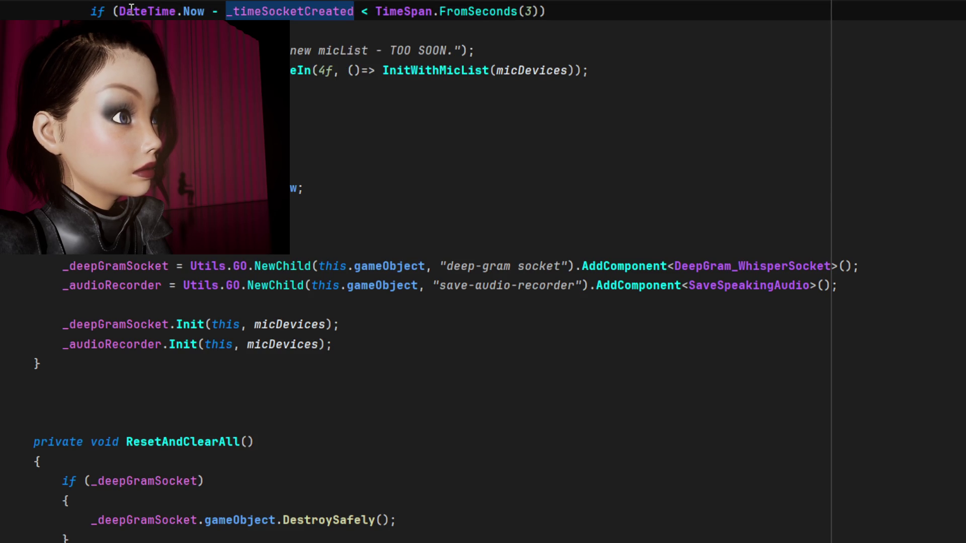
key(ctrl+Left)
key(ctrl+Left)
key(ctrl+Left)
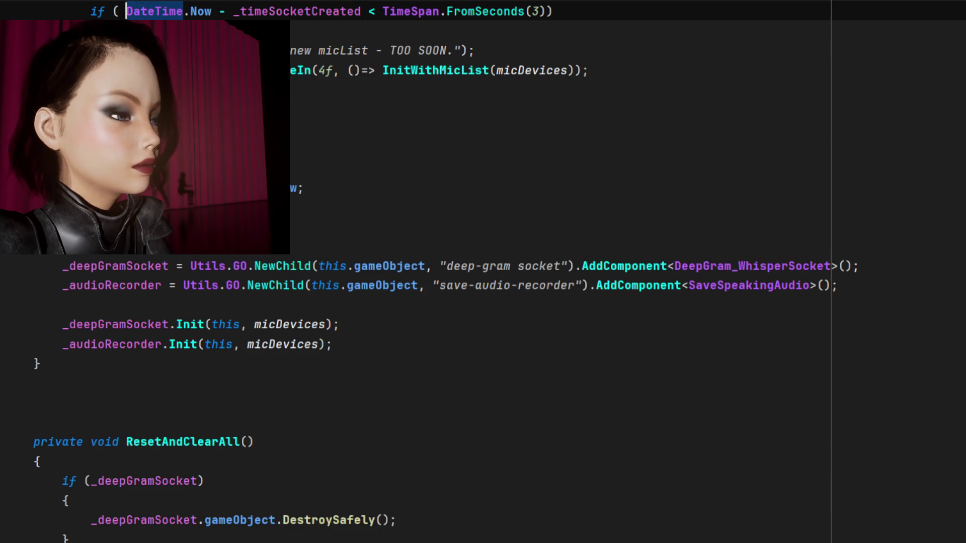
text(()
click(318, 11)
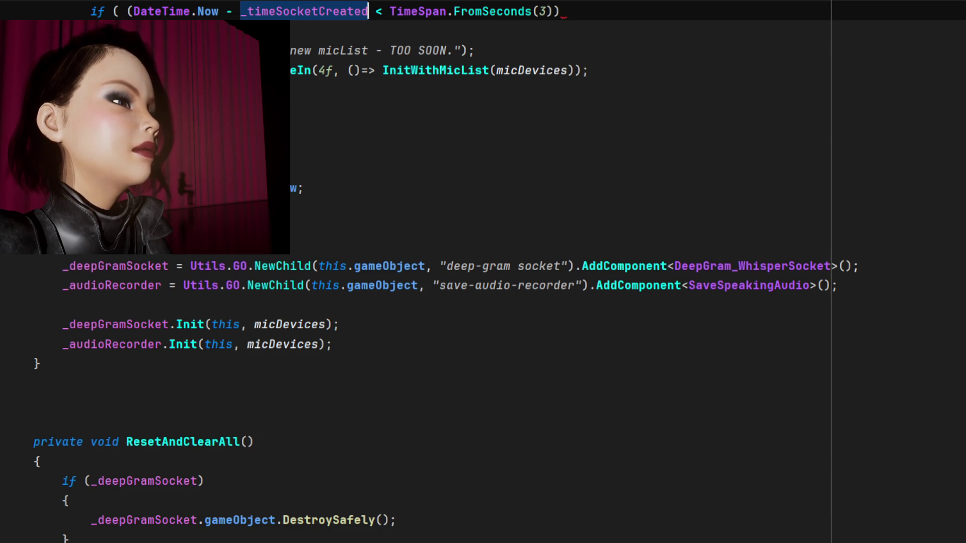
text().t < Time)
key(BackSpace)
key(BackSpace)
key(BackSpace)
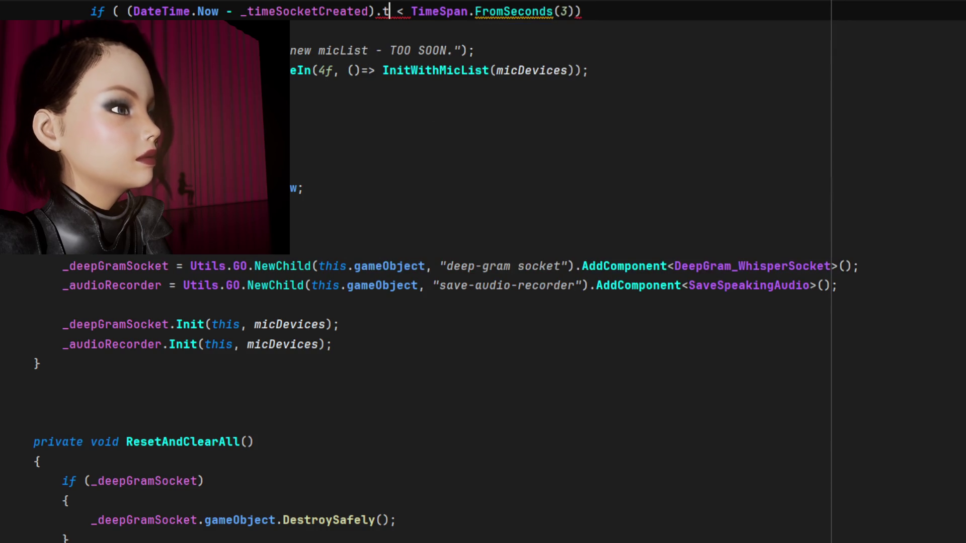
key(BackSpace)
text(Ti)
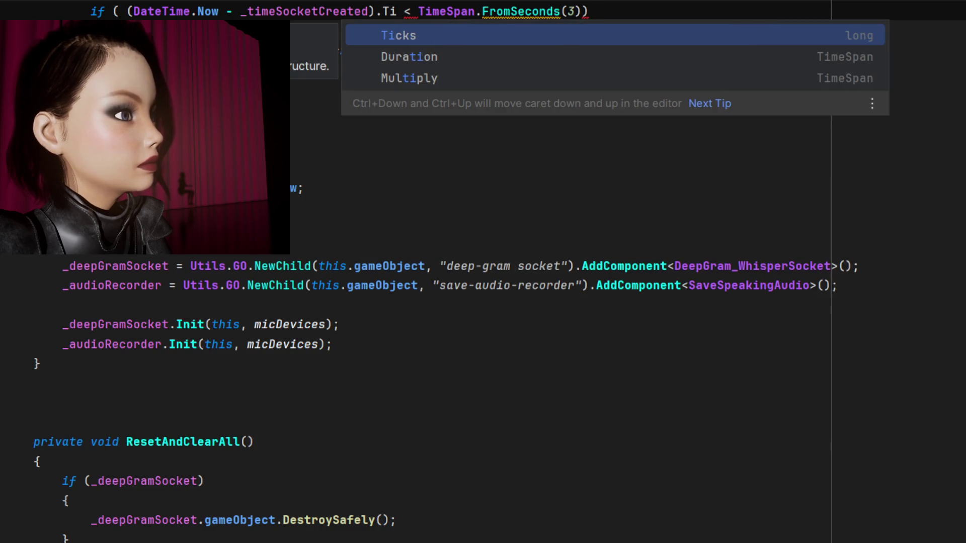
key(BackSpace)
key(BackSpace)
text(tota)
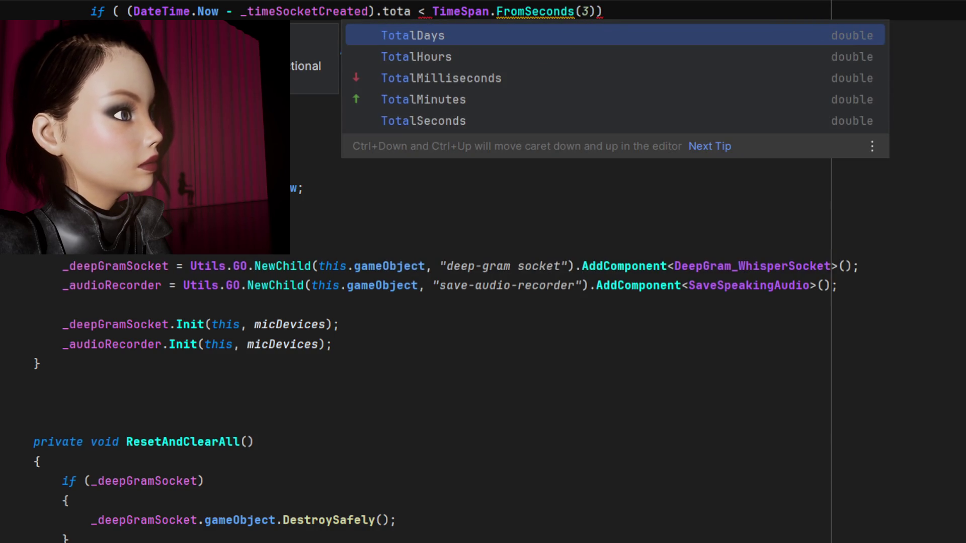
key(Down)
key(Down)
key(Down)
key(Return)
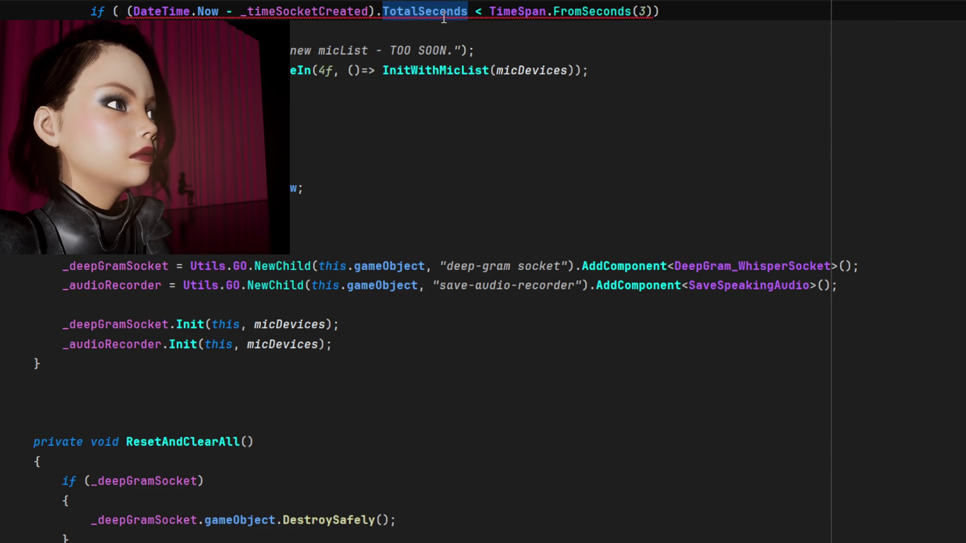
Replace the TimeSpan.FromSeconds(3) comparison value with 3f and tidy the if condition's spacing.
mouse_move(444, 18)
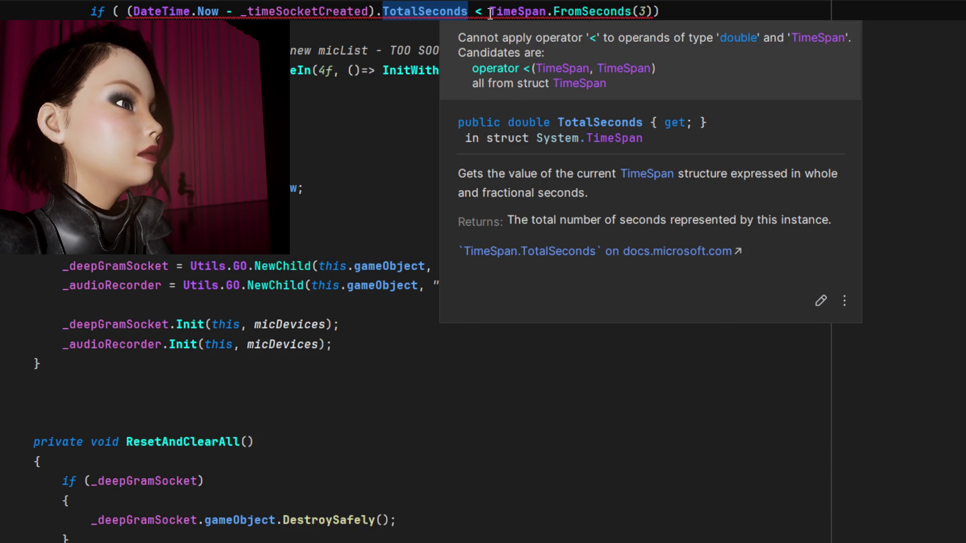
drag(491, 11, 652, 21)
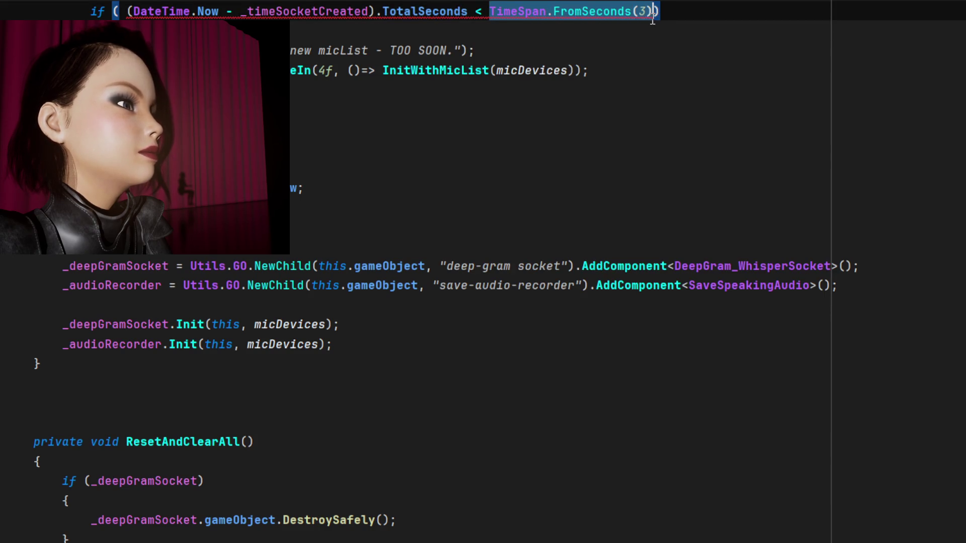
text(3f)
click(569, 15)
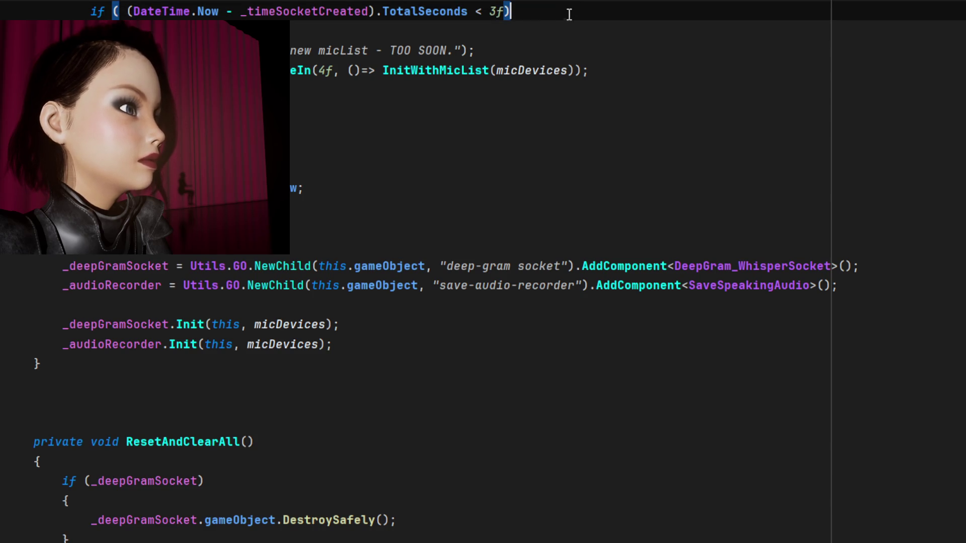
key(Down)
key(Down)
key(Down)
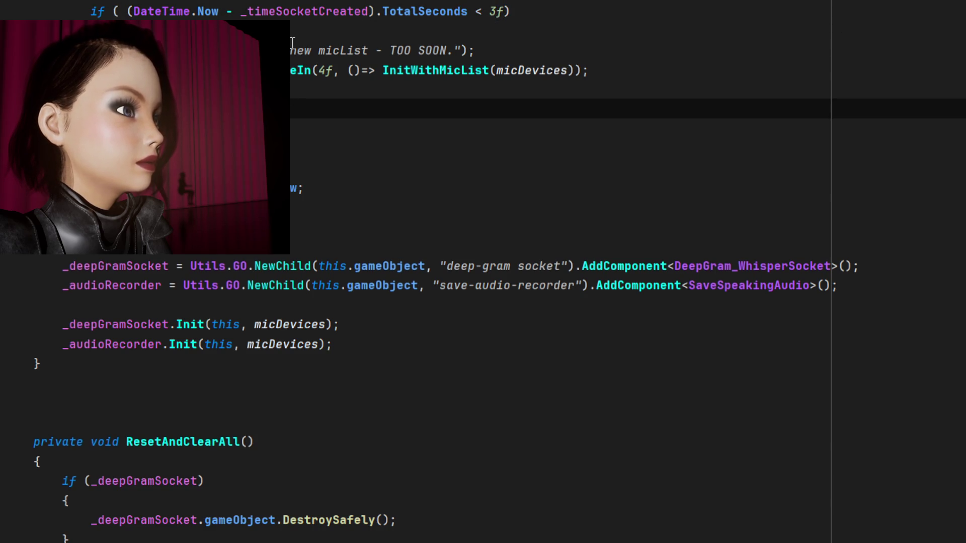
key(Up)
key(Up)
key(Up)
key(BackSpace)
key(Down)
key(Down)
key(Down)
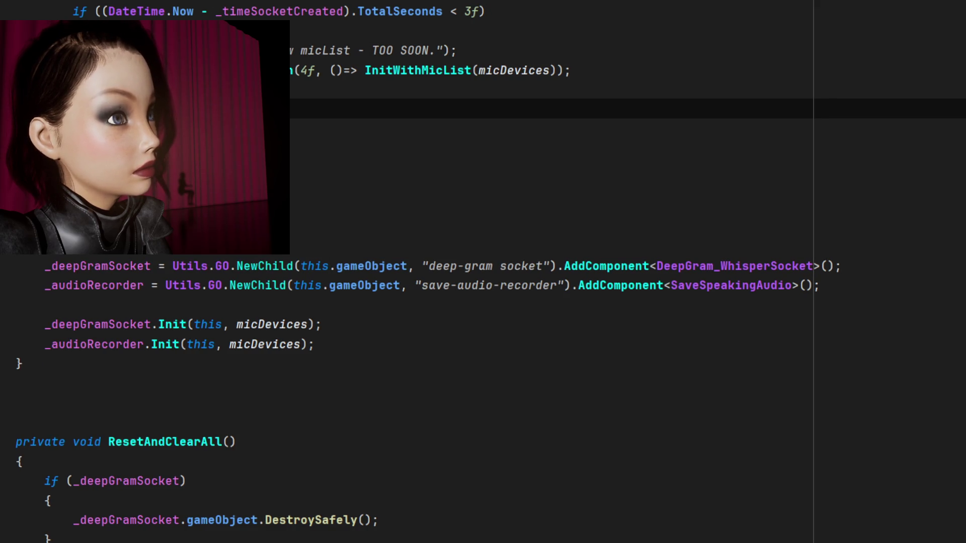
Review InitWithMicList's usages, its guard block, the blank line below it, and the closing brace.
click(500, 76)
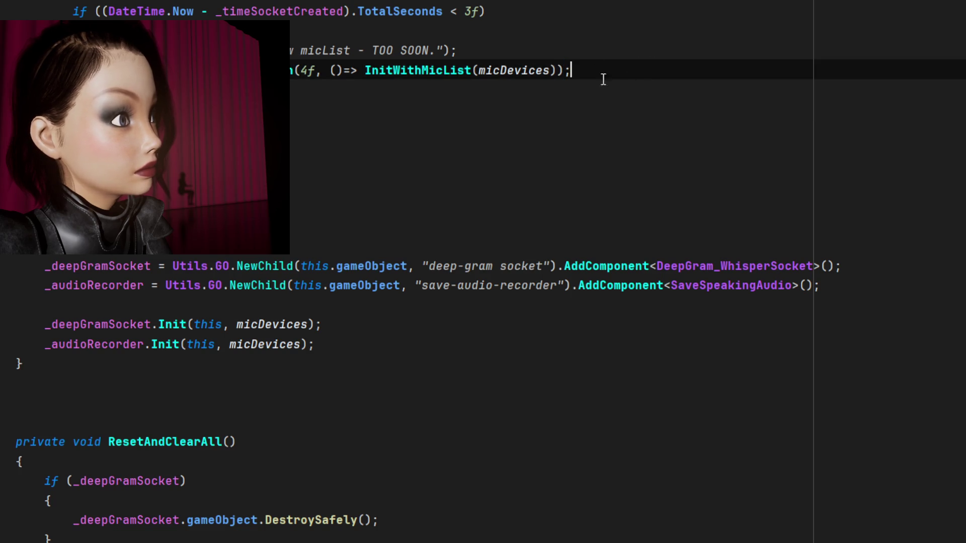
click(433, 72)
scroll(723, 192, up, 3)
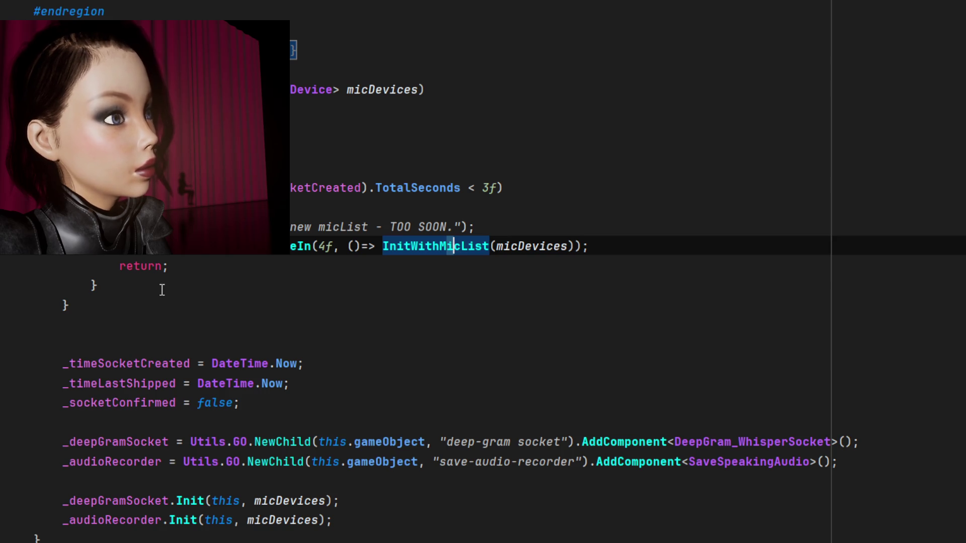
click(123, 304)
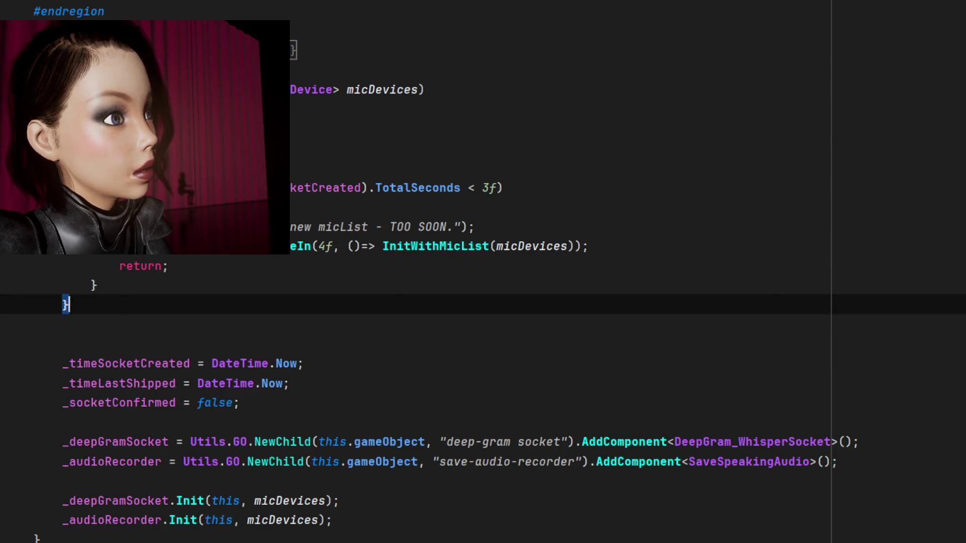
scroll(126, 167, down, 3)
click(126, 167)
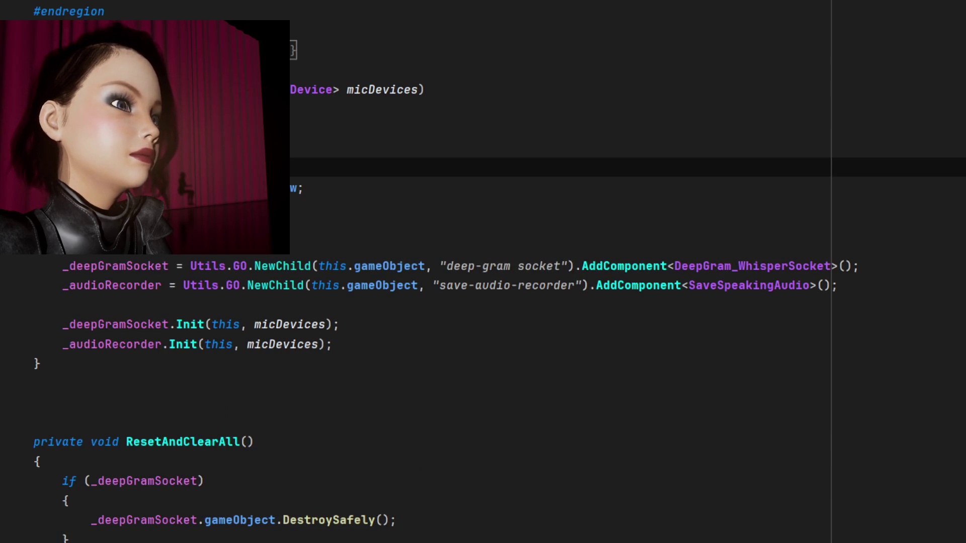
scroll(324, 146, down, 1)
click(336, 134)
click(135, 345)
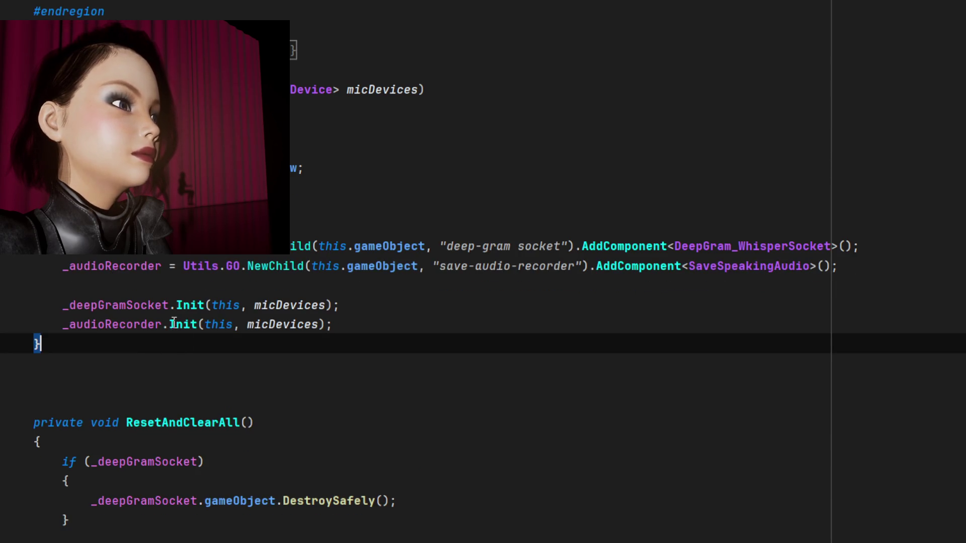
scroll(483, 272, up, 3)
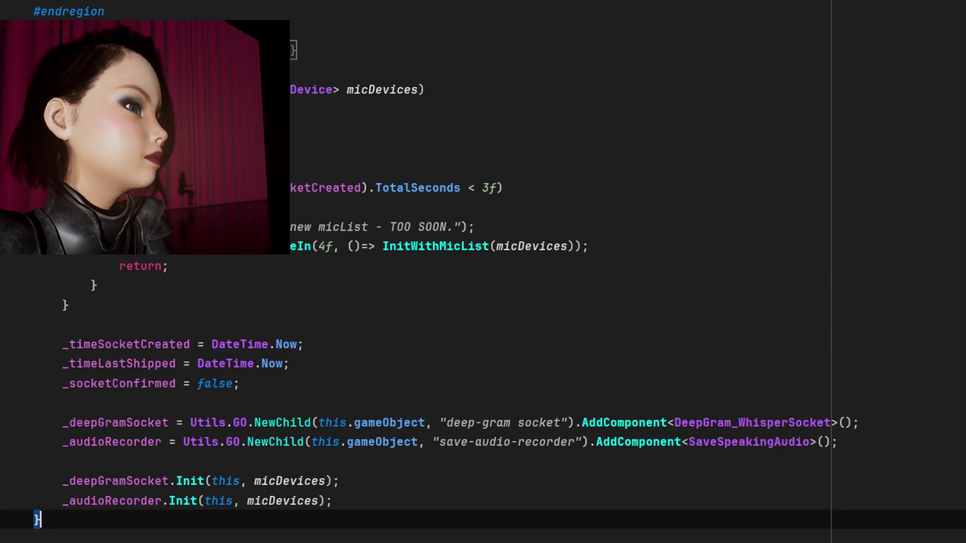
Let Unity recompile with the Console showing, then bring up the WebSocket front-end page in the browser.
key(alt+Tab)
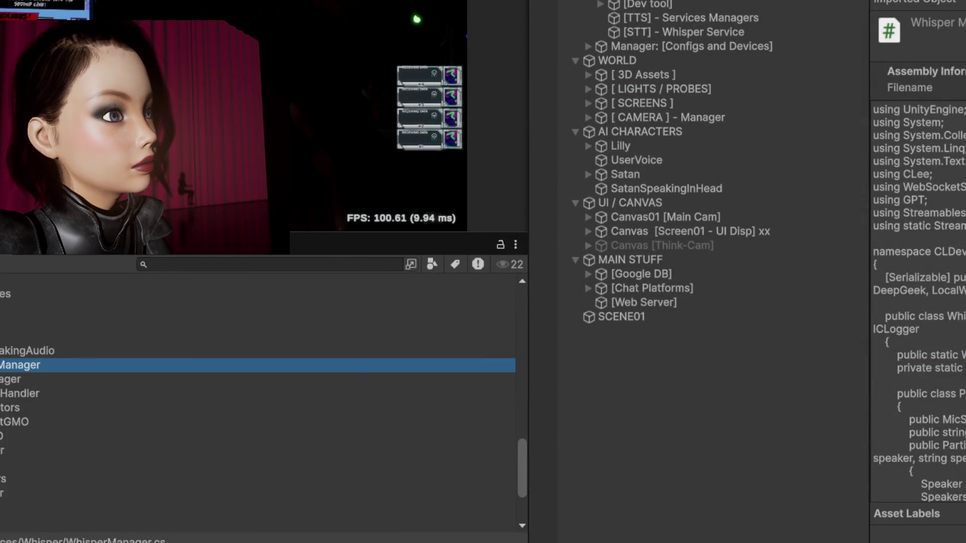
key(ctrl+shift+c)
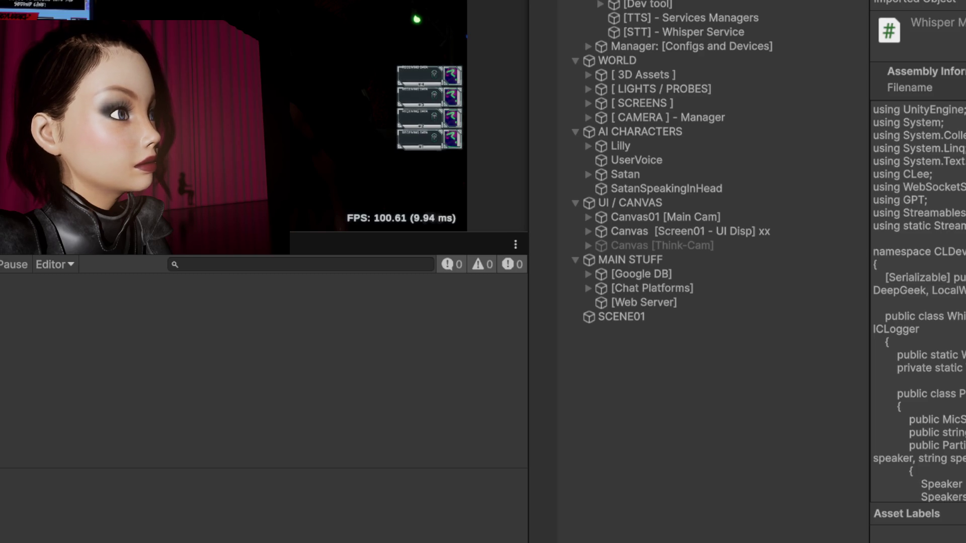
key(alt+Tab)
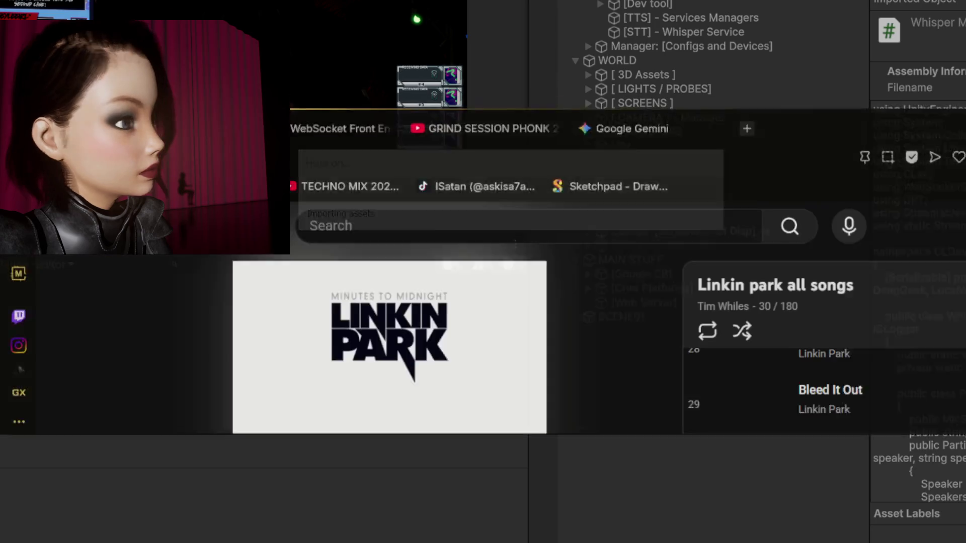
mouse_move(778, 126)
mouse_down()
mouse_move(830, 65)
mouse_move(805, 40)
mouse_up()
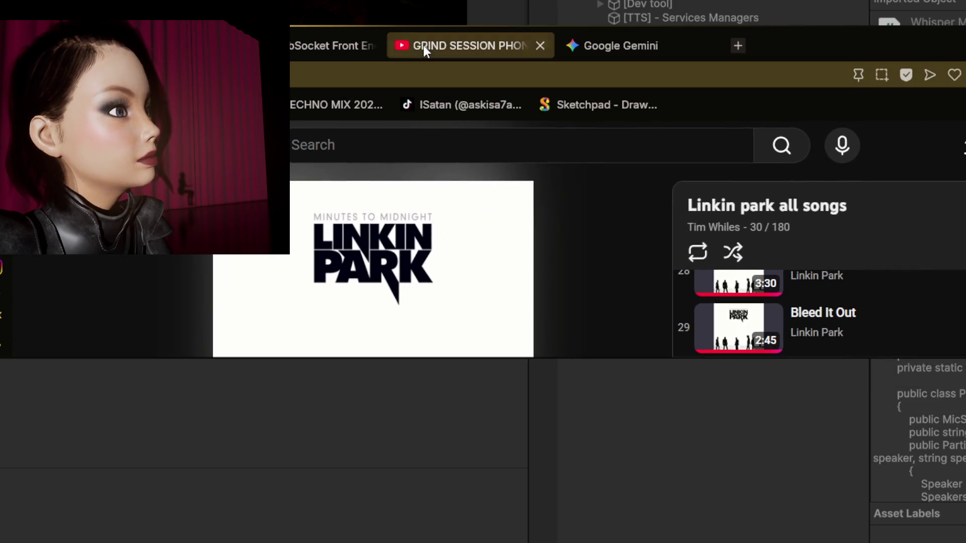
click(337, 46)
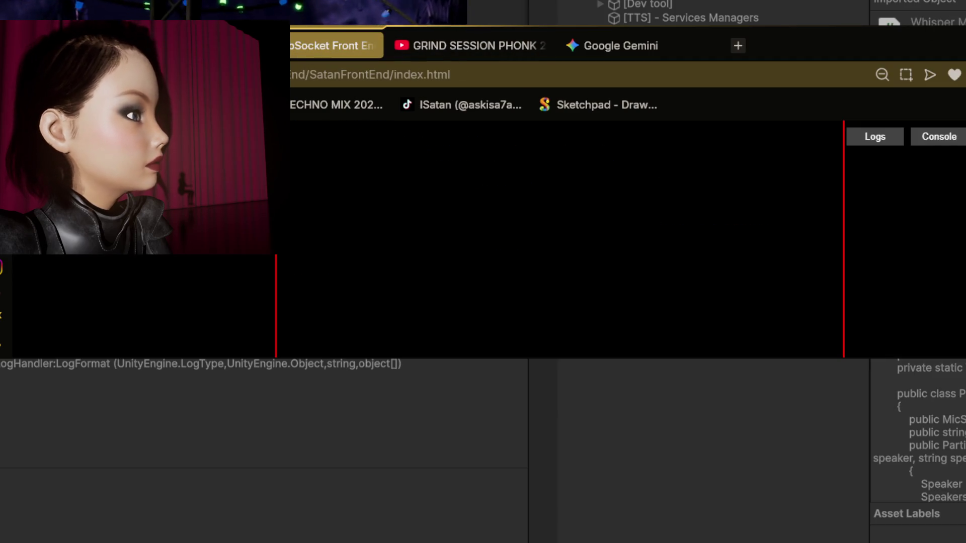
Go full screen, connect to the saved devmachine server, and log in with the username and password.
key(F11)
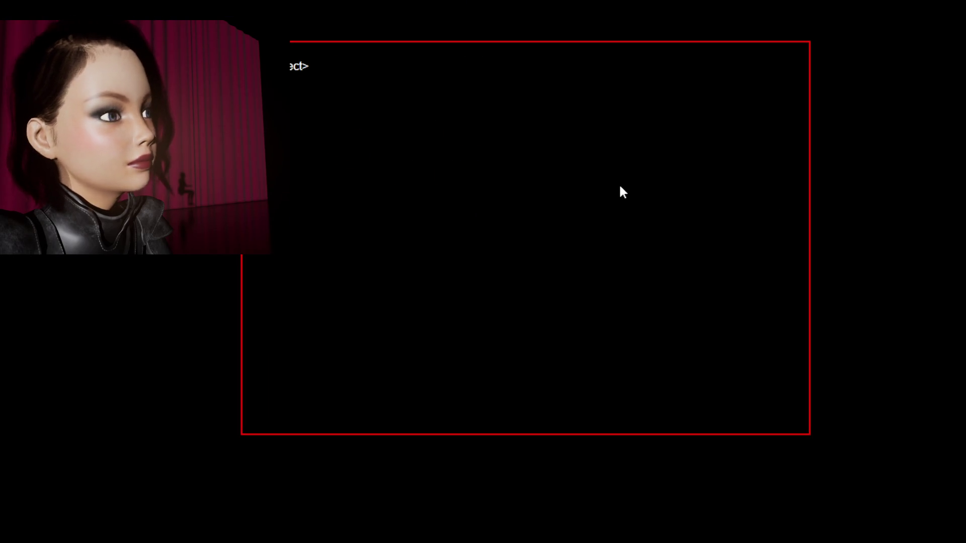
text( ?)
key(Return)
text(devmachin)
text(e)
key(Return)
text(satan)
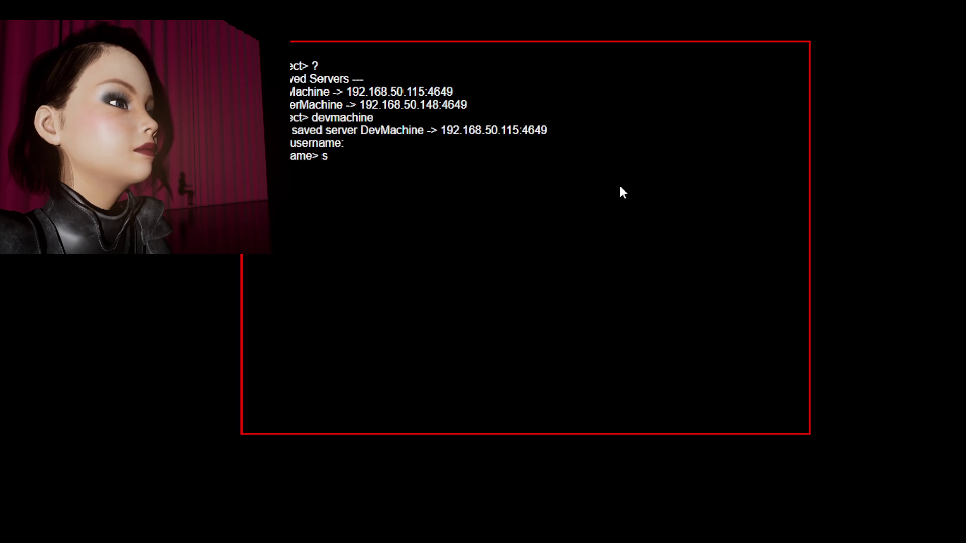
key(Return)
text(*****)
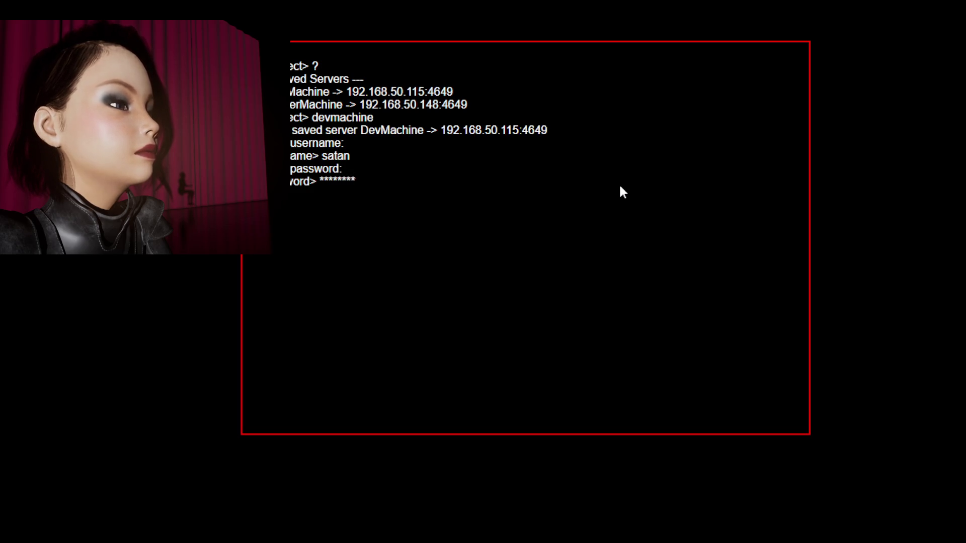
key(Return)
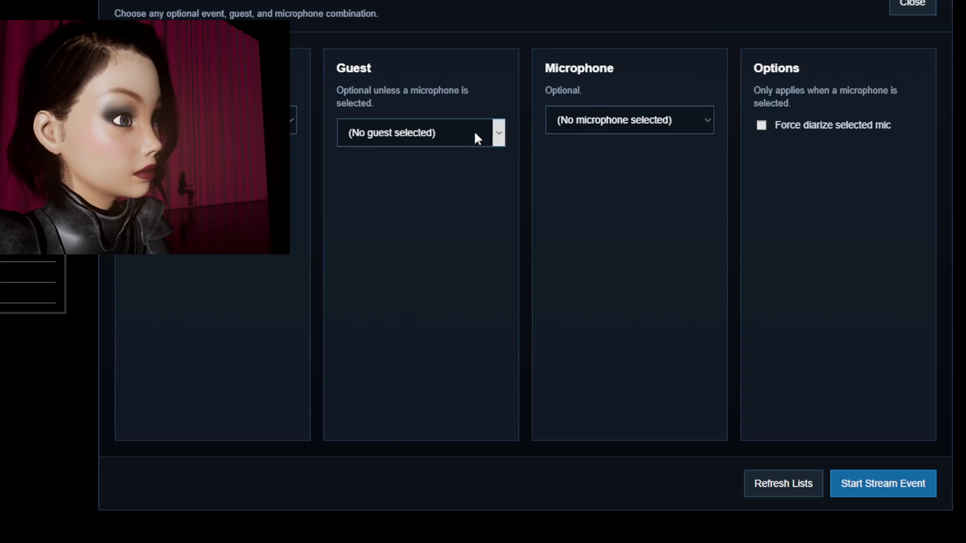
Pick the last stream event, a guest, and the Maono ProStudio 2x2 Lite microphone, then start the stream.
click(281, 121)
scroll(269, 242, down, 5)
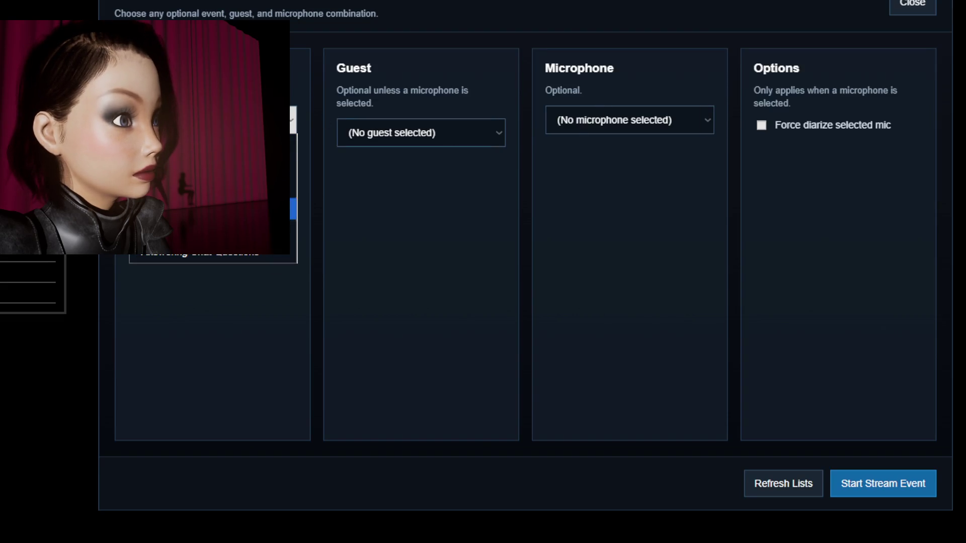
click(270, 254)
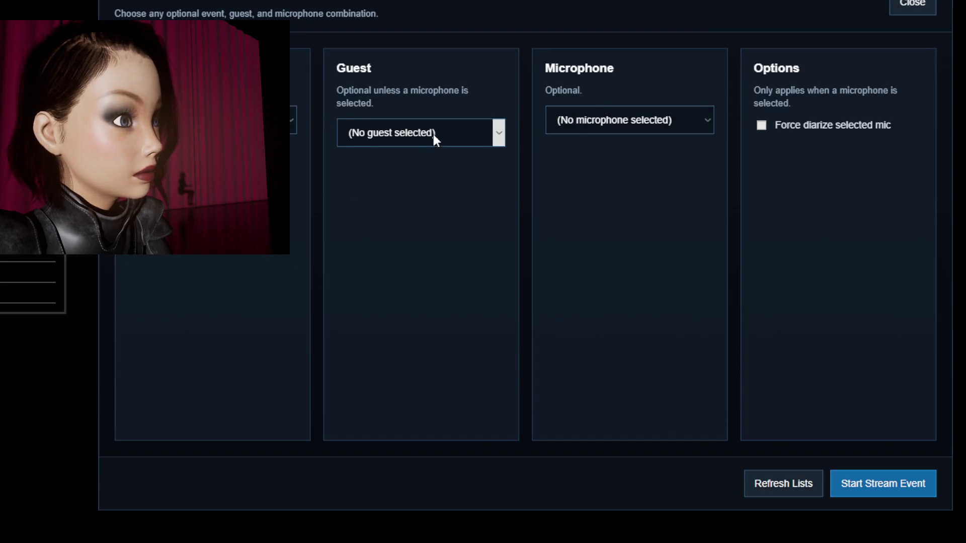
click(433, 132)
click(450, 200)
click(649, 126)
click(707, 166)
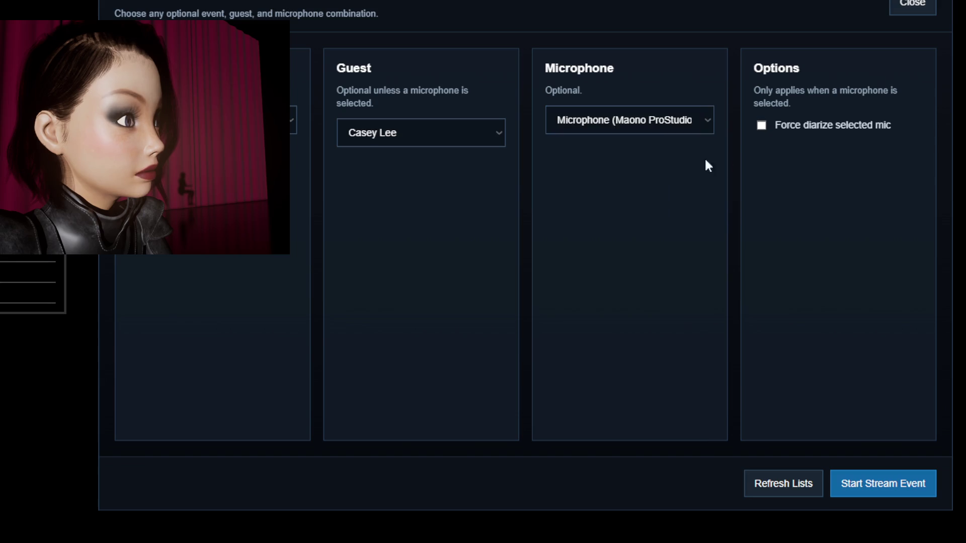
click(917, 493)
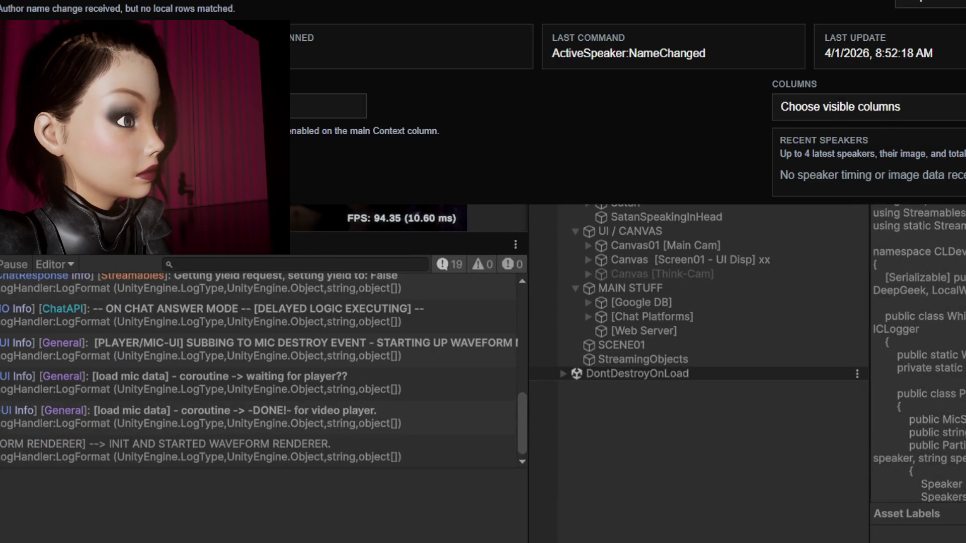
Lower OBS's volume in the Volume Mixer, close the mixer, and view the 'waiting for player??' log details.
scroll(428, 403, down, 1)
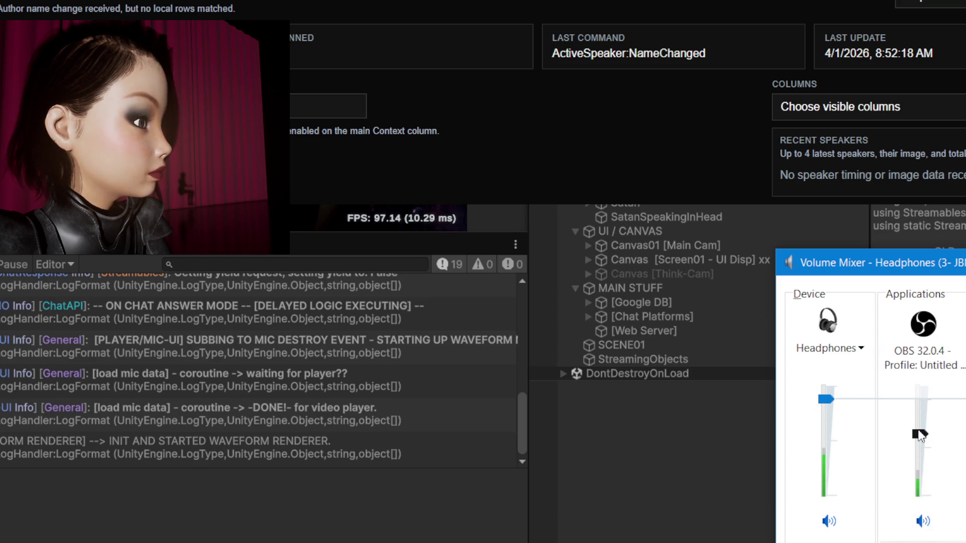
drag(920, 436, 919, 441)
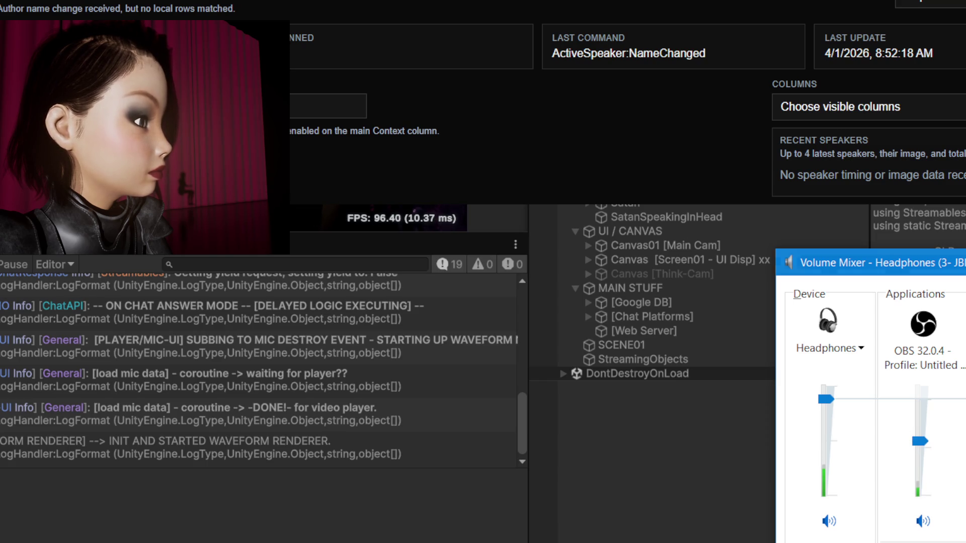
click(310, 394)
click(269, 386)
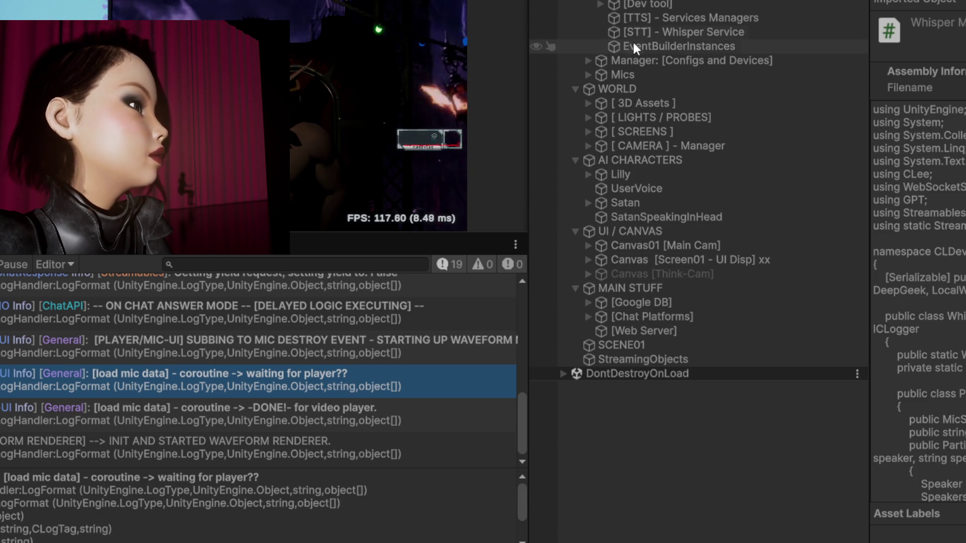
Select [STT] - Whisper Service, enlarge the Console panel, and inspect the '[ChatAPI]: running Init!' entry.
click(788, 30)
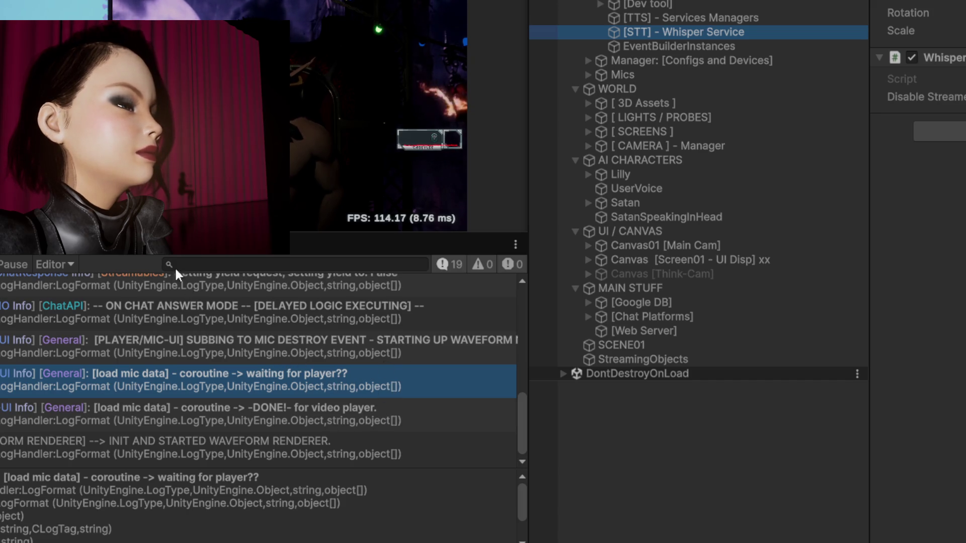
drag(374, 256, 365, 231)
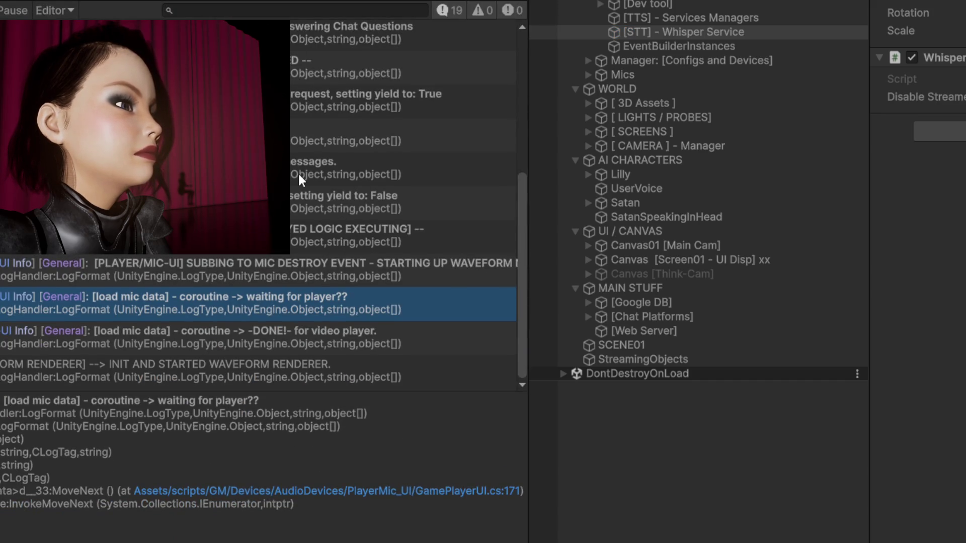
click(348, 136)
scroll(347, 201, up, 2)
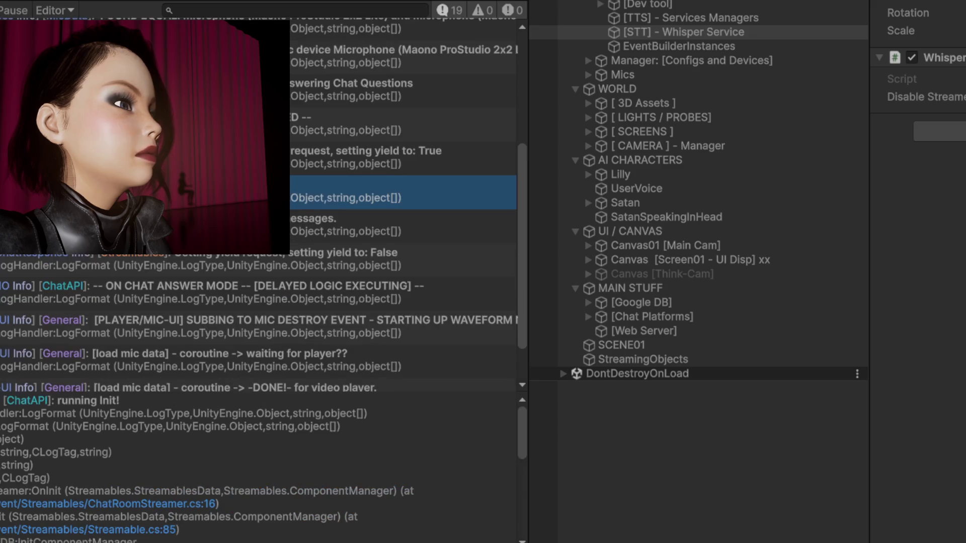
scroll(262, 201, down, 2)
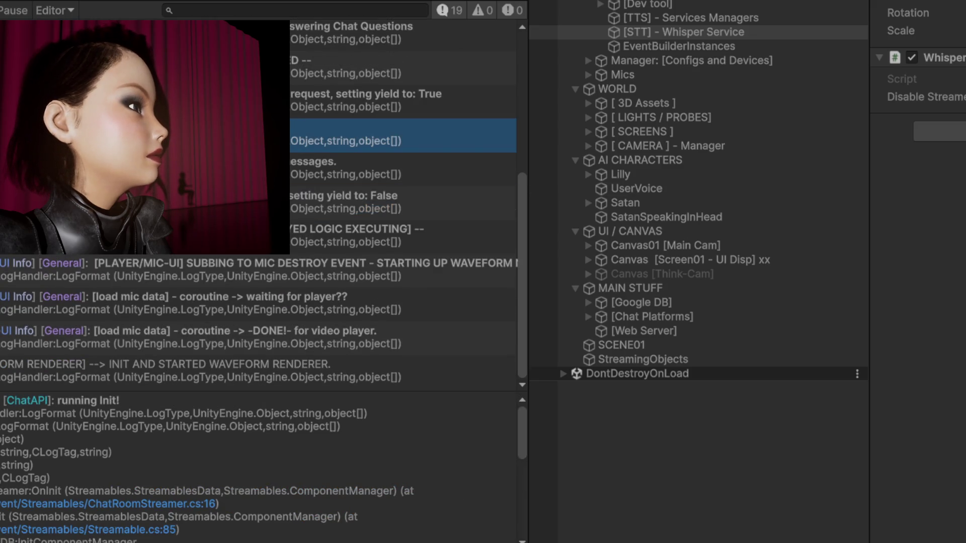
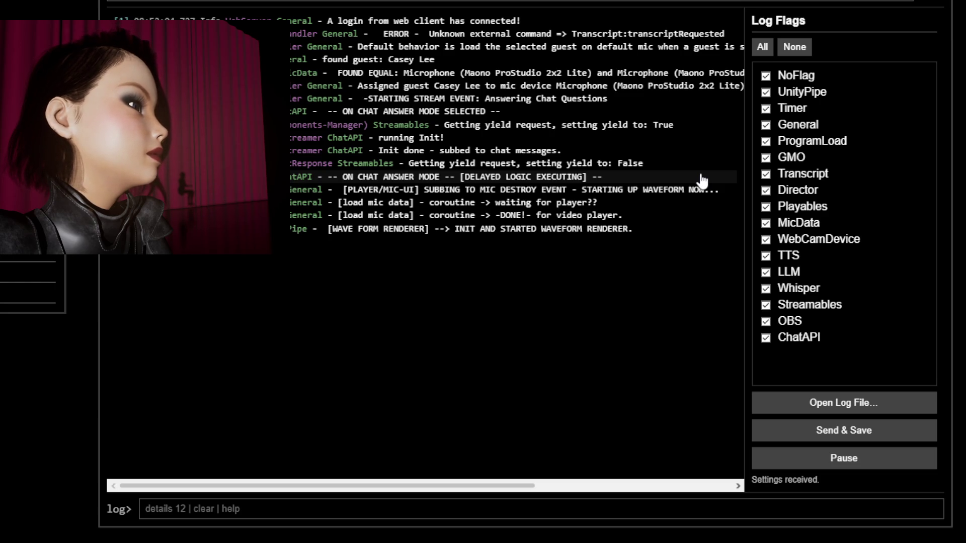
Inspect the DELAYED LOGIC EXECUTING and chat subscription log entries, opening the delayed-logic code in Rider.
click(703, 177)
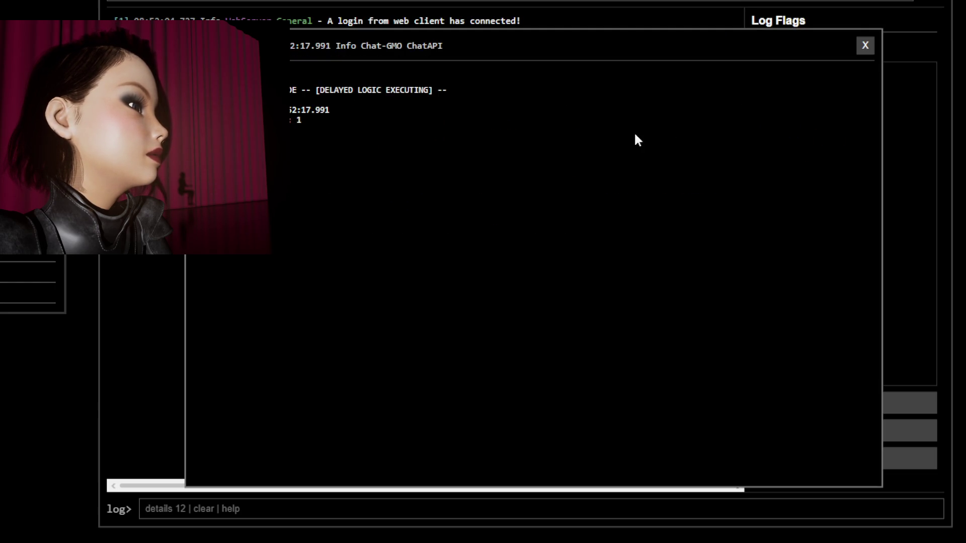
click(865, 46)
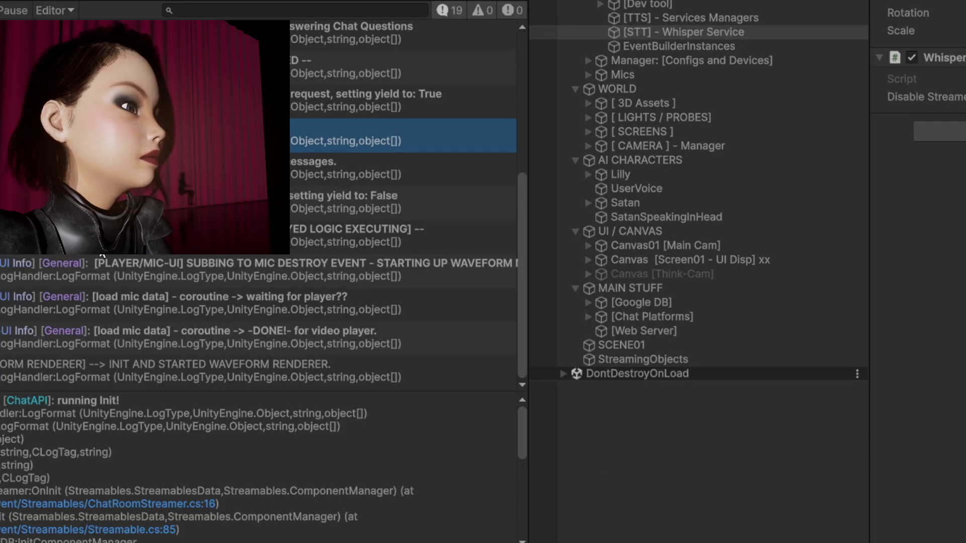
key(Down)
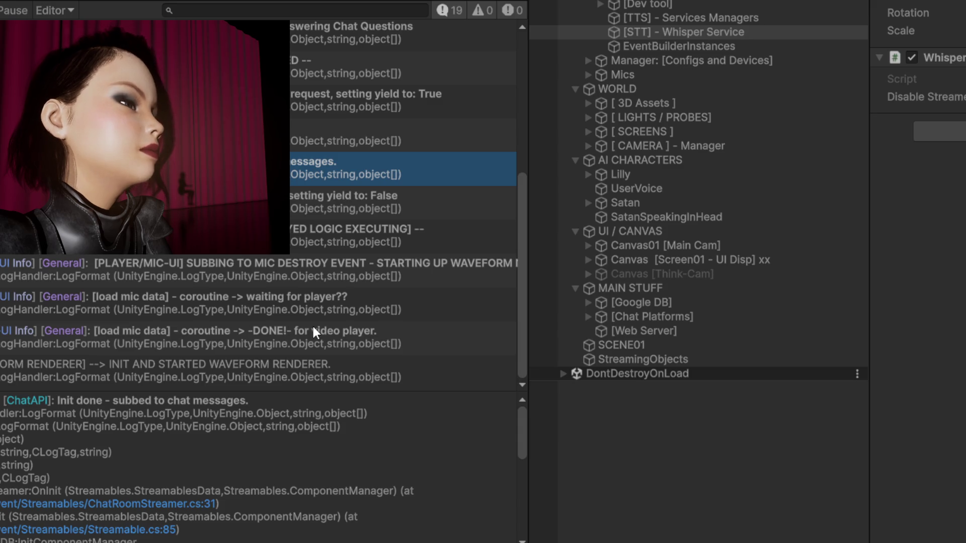
scroll(296, 311, up, 5)
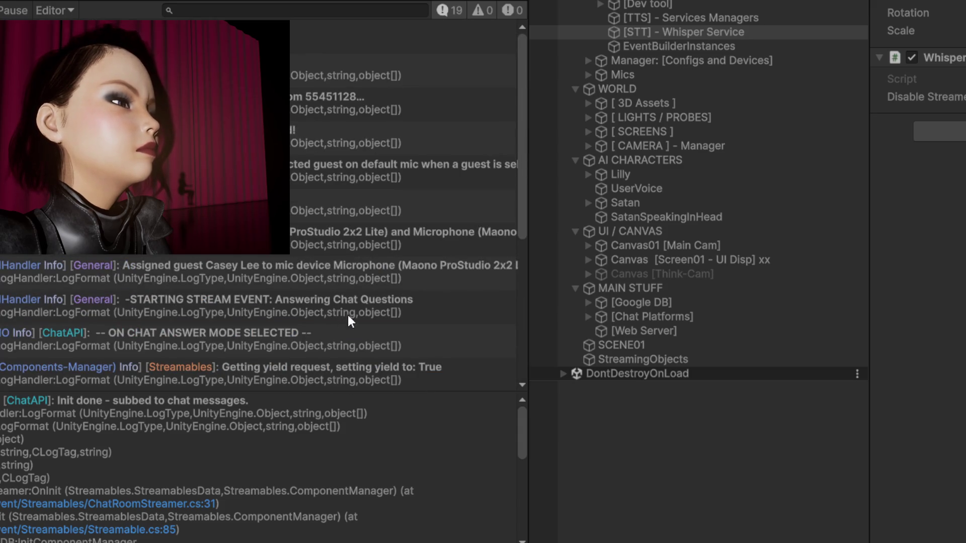
scroll(401, 307, down, 2)
scroll(401, 307, down, 3)
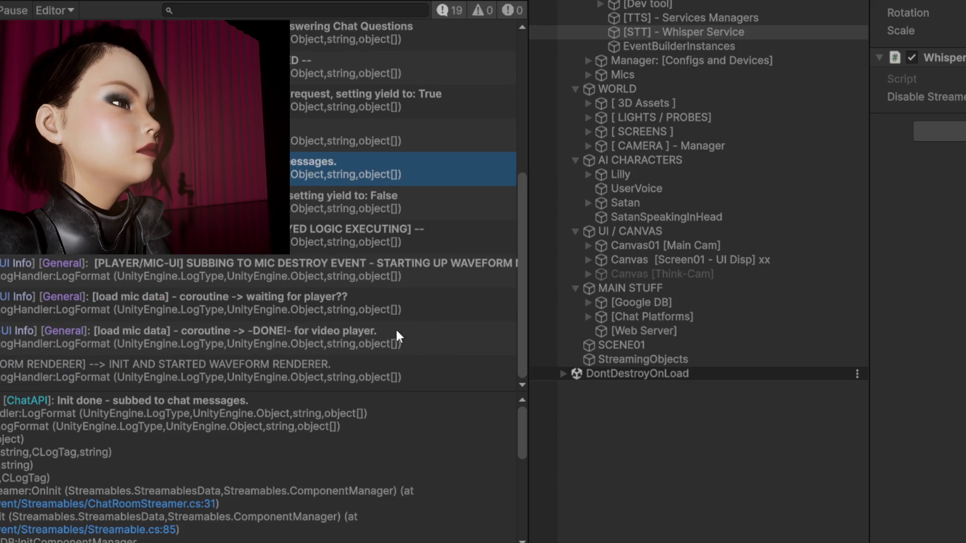
scroll(271, 282, down, 1)
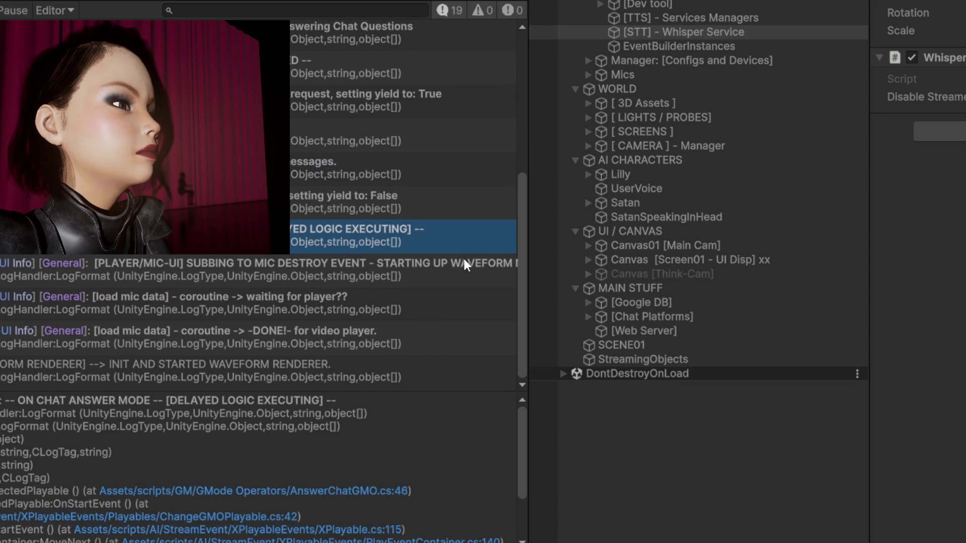
double_click(447, 240)
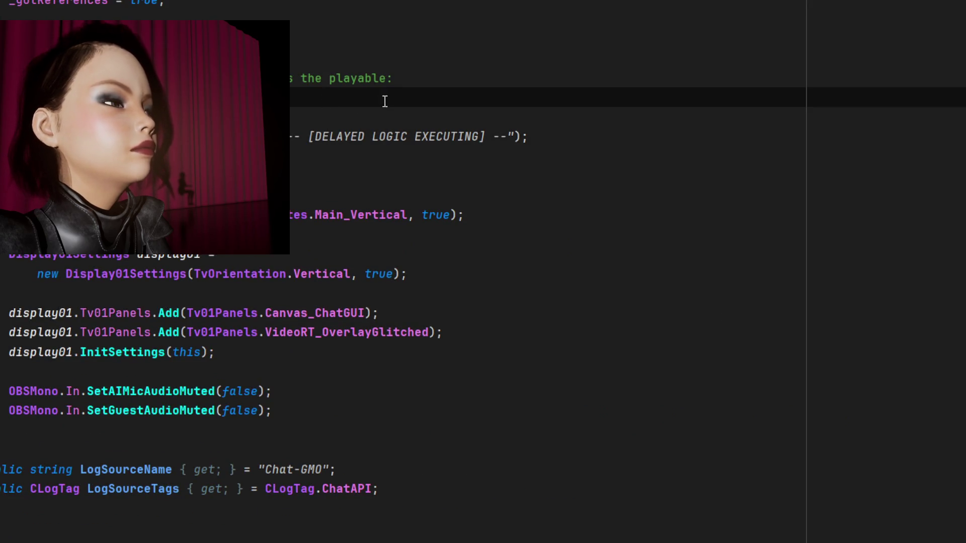
key(alt+Tab)
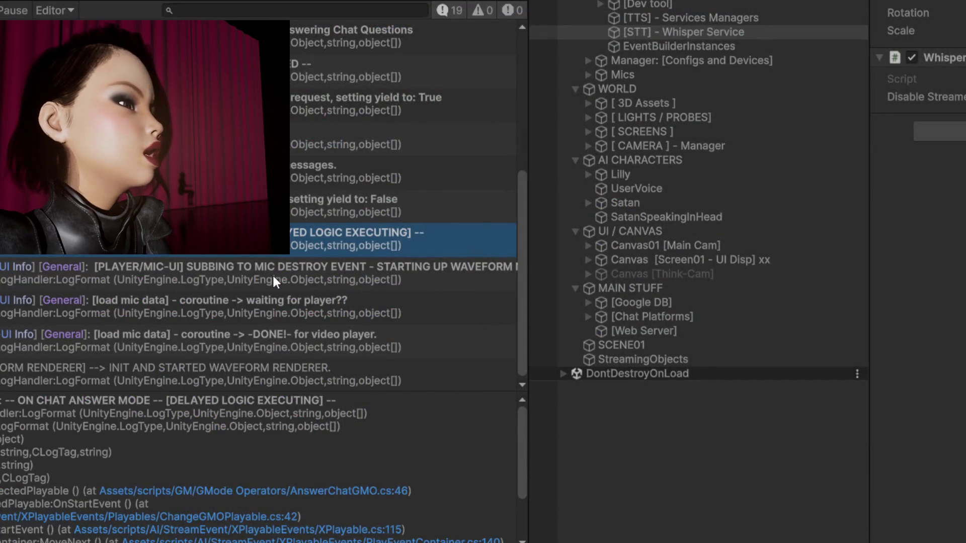
Compare the stack traces of the mic destroy event and waiting-for-player log entries.
click(273, 274)
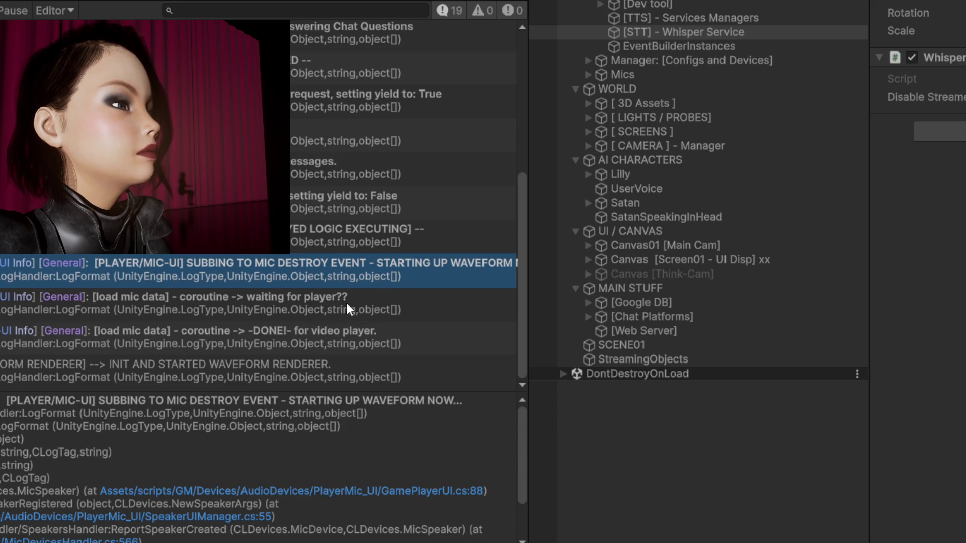
click(454, 303)
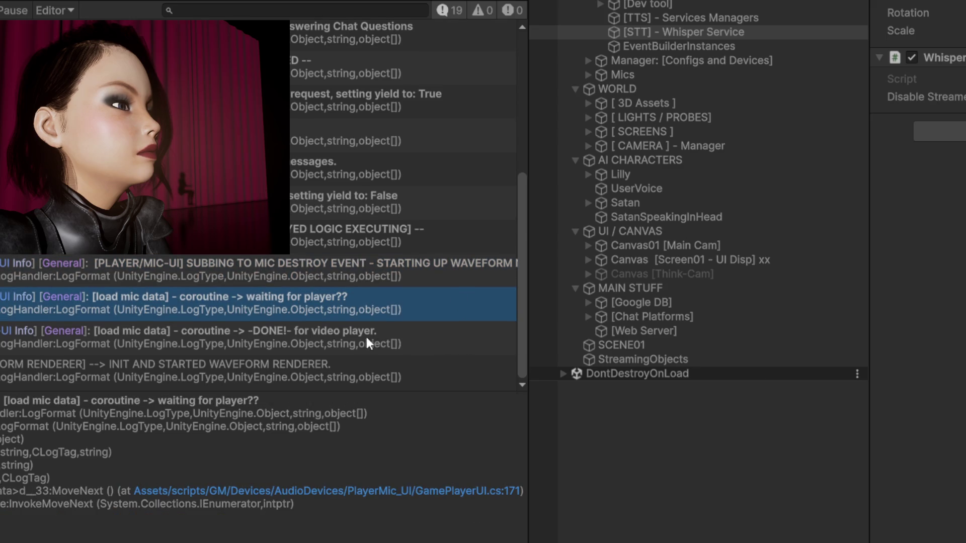
click(336, 273)
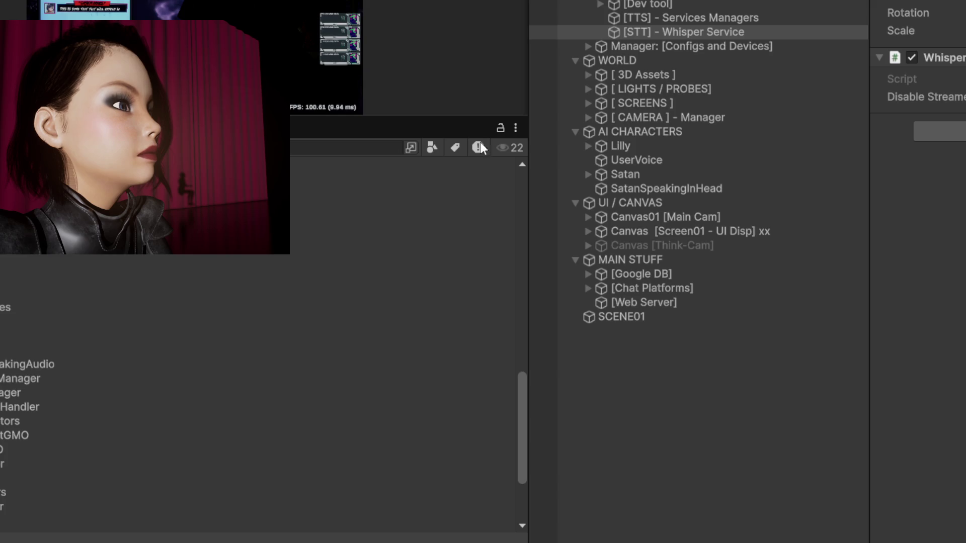
Expand the Events component's Data section and All Events list, opening the RespondingToChat event card.
click(629, 32)
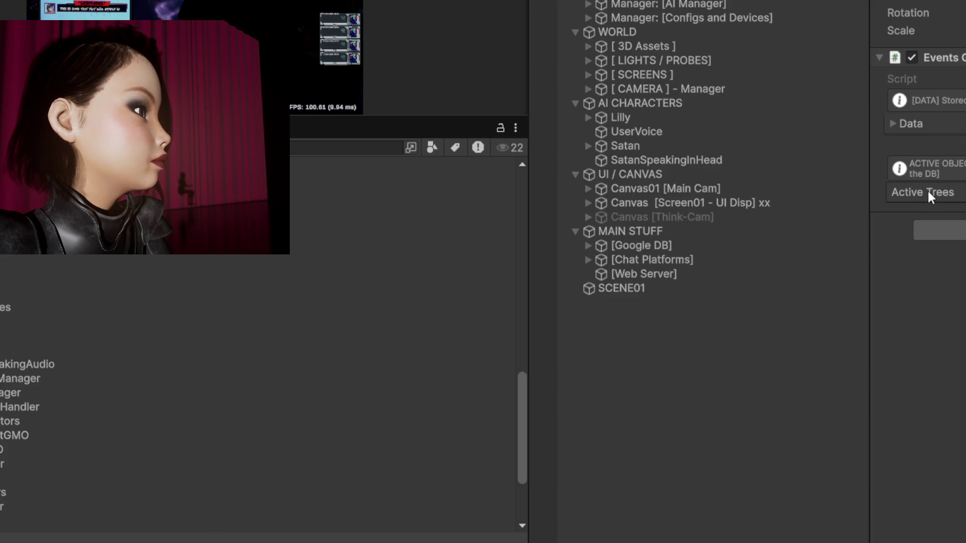
click(916, 123)
click(916, 123)
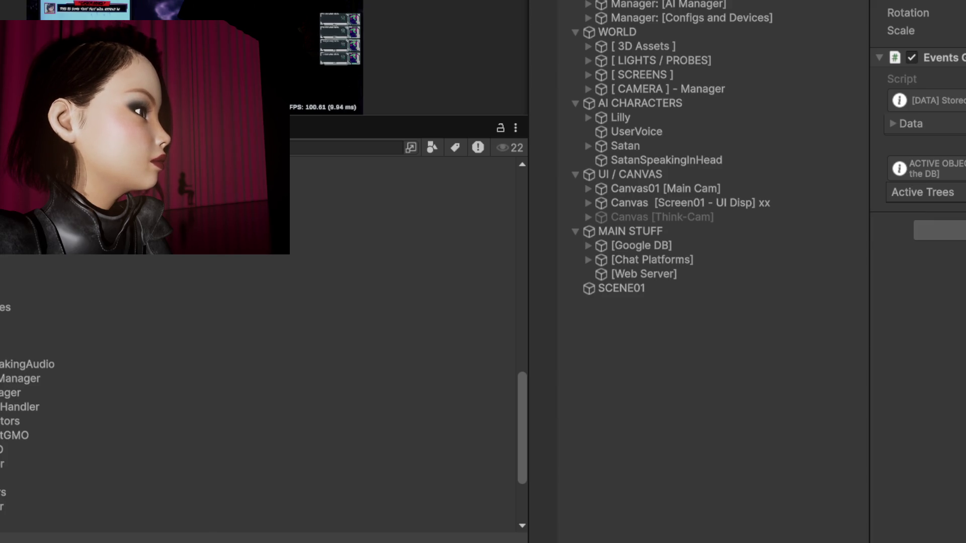
click(913, 124)
click(929, 166)
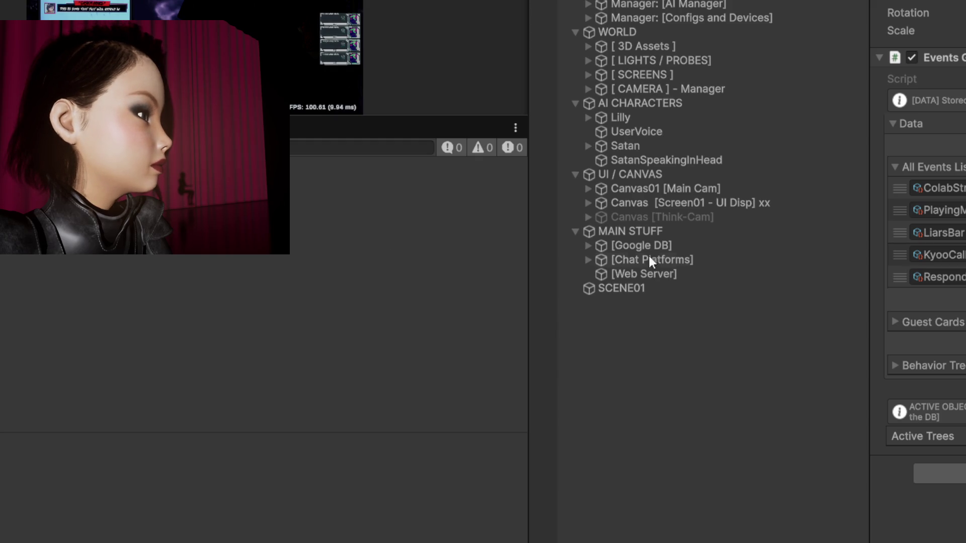
double_click(936, 276)
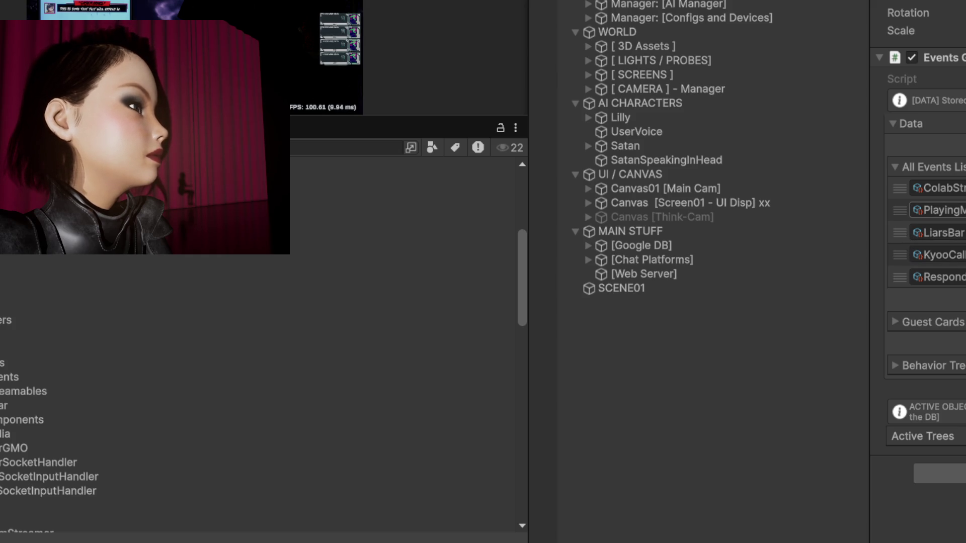
Expand the Behavior Trees and Guest Cards lists to show their entries.
click(937, 365)
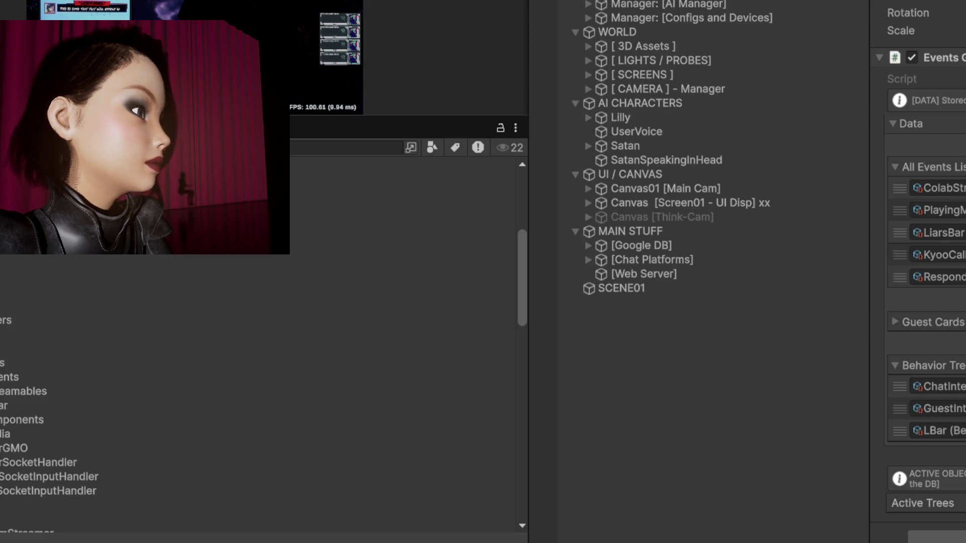
scroll(946, 322, down, 1)
click(955, 316)
scroll(946, 317, down, 3)
scroll(946, 317, up, 3)
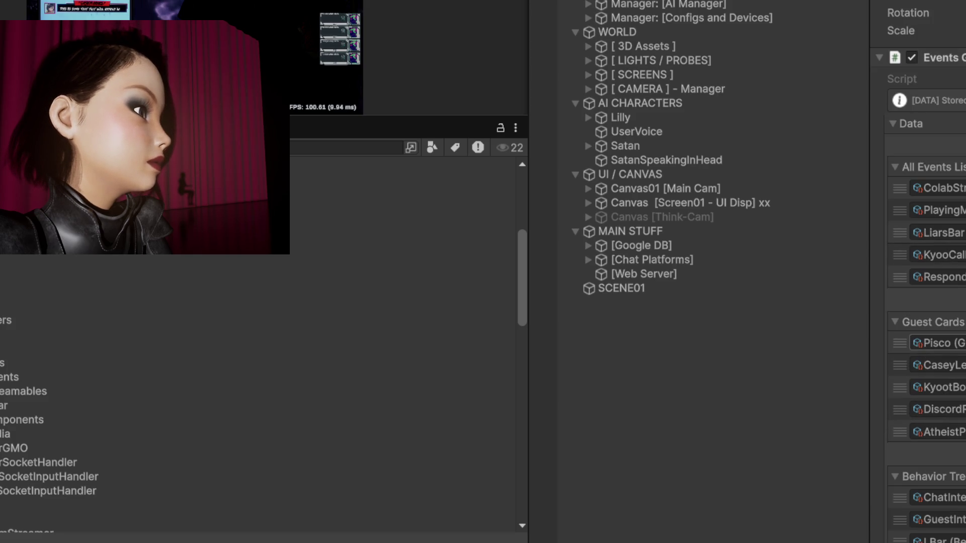
scroll(946, 317, down, 3)
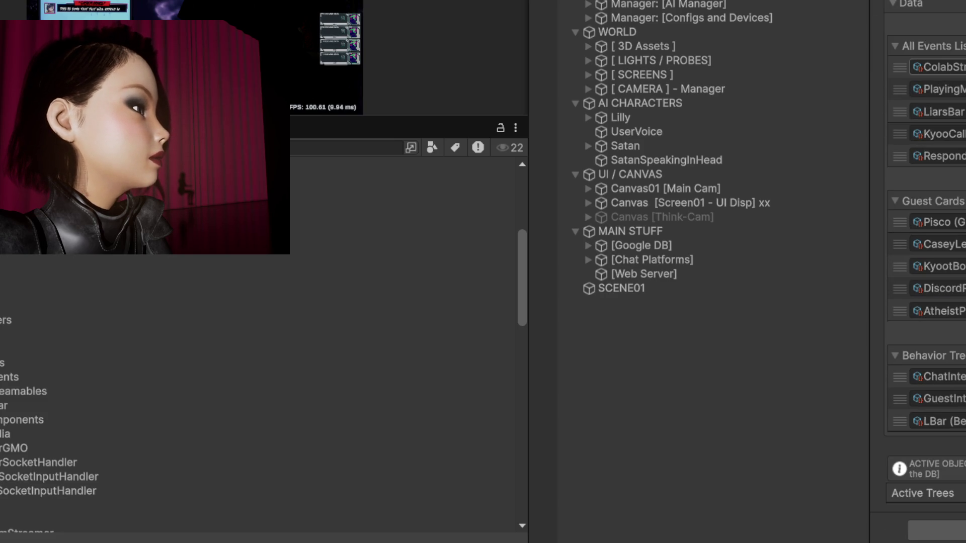
scroll(151, 353, up, 2)
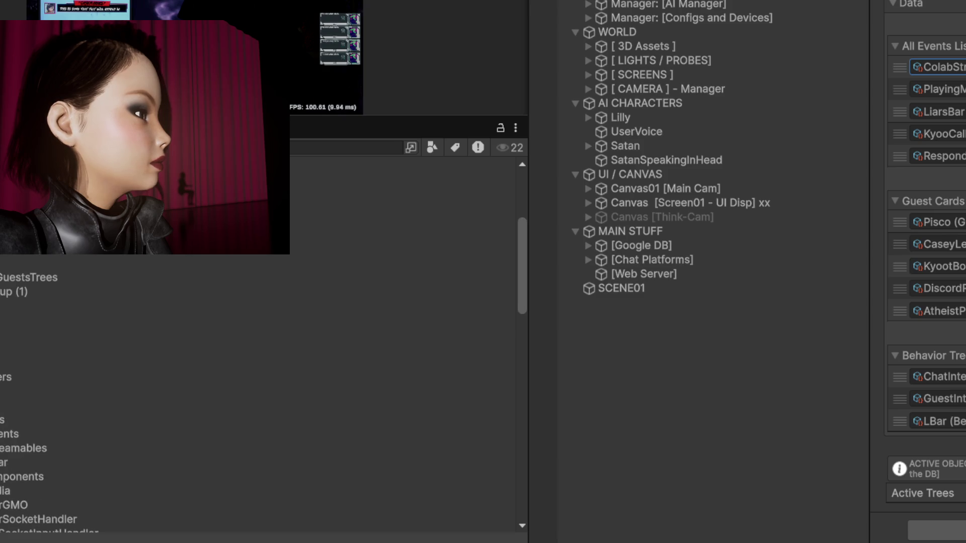
scroll(40, 279, up, 4)
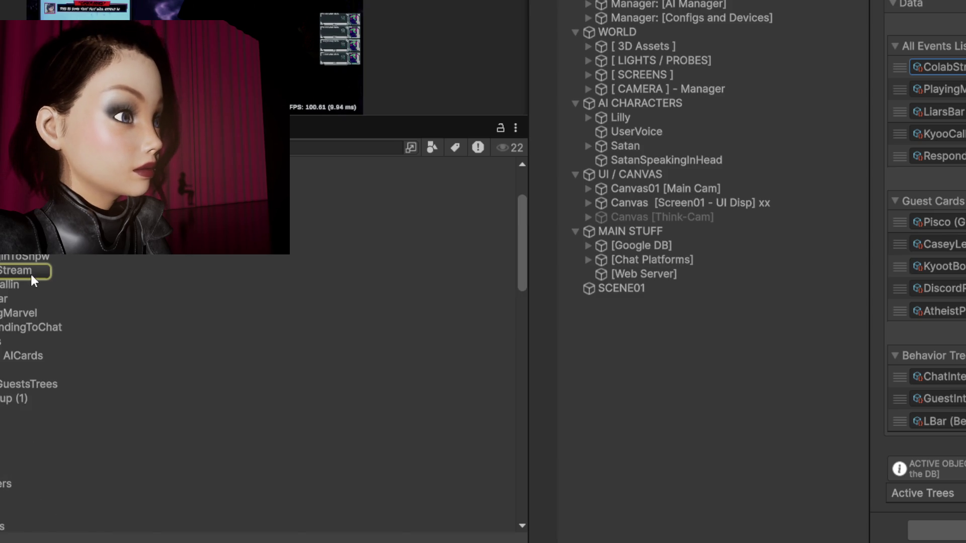
Show the ColabStream event card in the Inspector and narrow the project panel to widen the hierarchy.
click(30, 271)
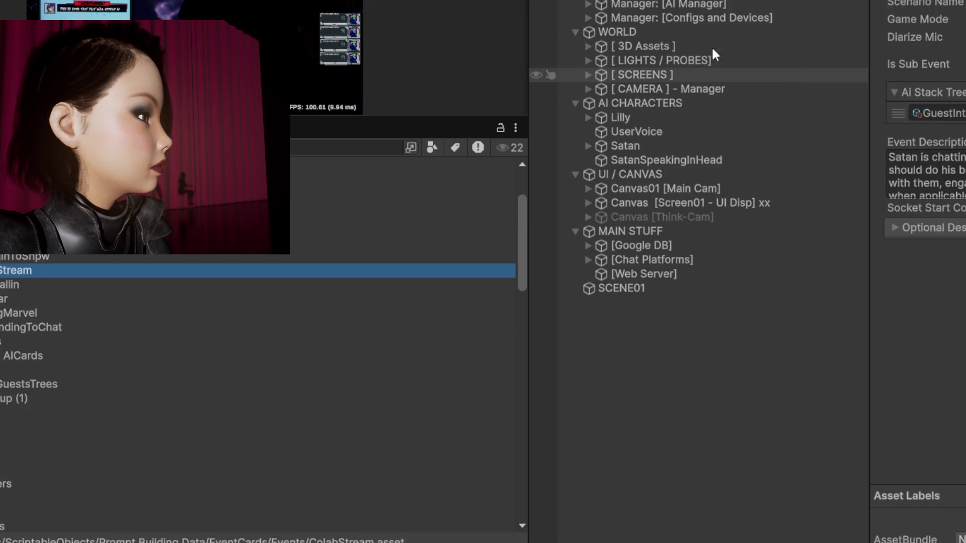
drag(529, 14, 412, 8)
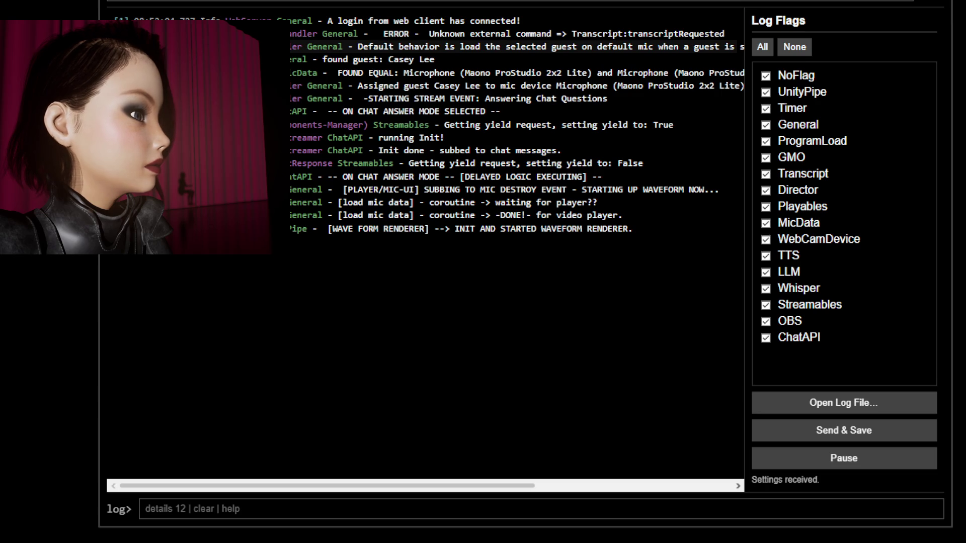
click(402, 46)
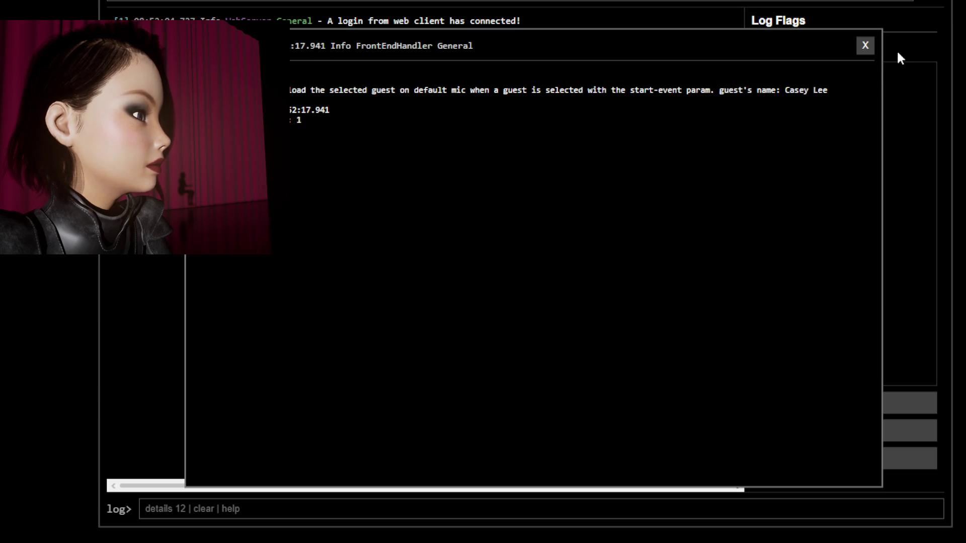
click(868, 48)
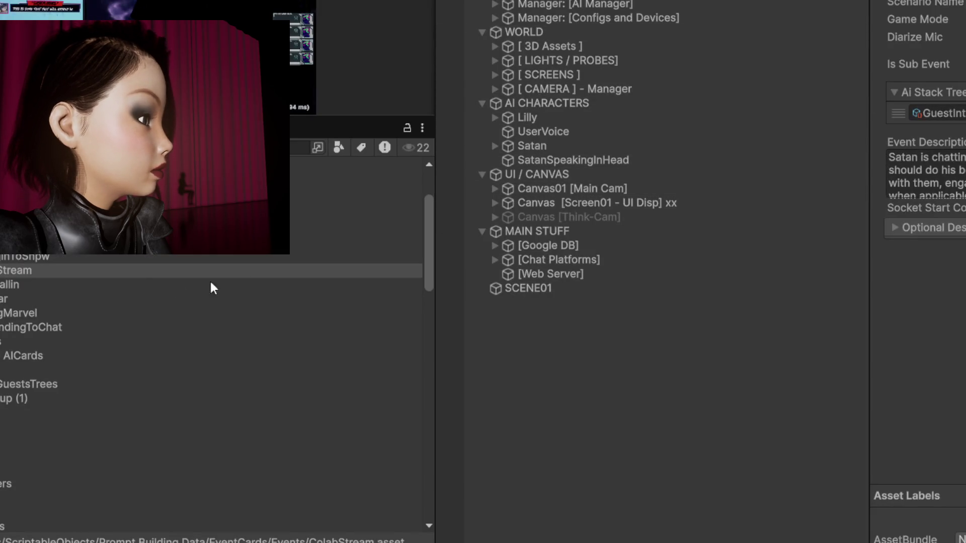
Clear the KyooCallin event card's event description, with its Ai Stack Trees section collapsed.
click(63, 285)
click(61, 299)
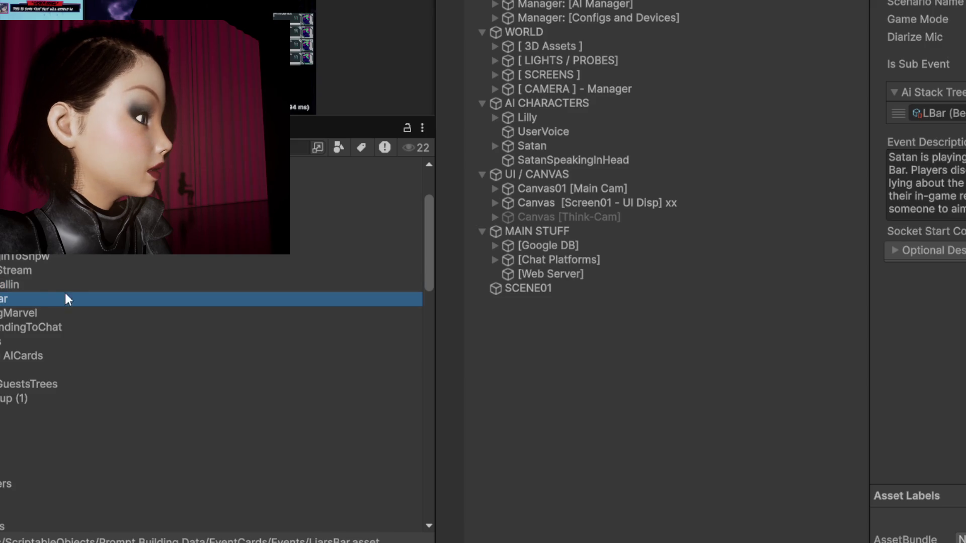
click(67, 286)
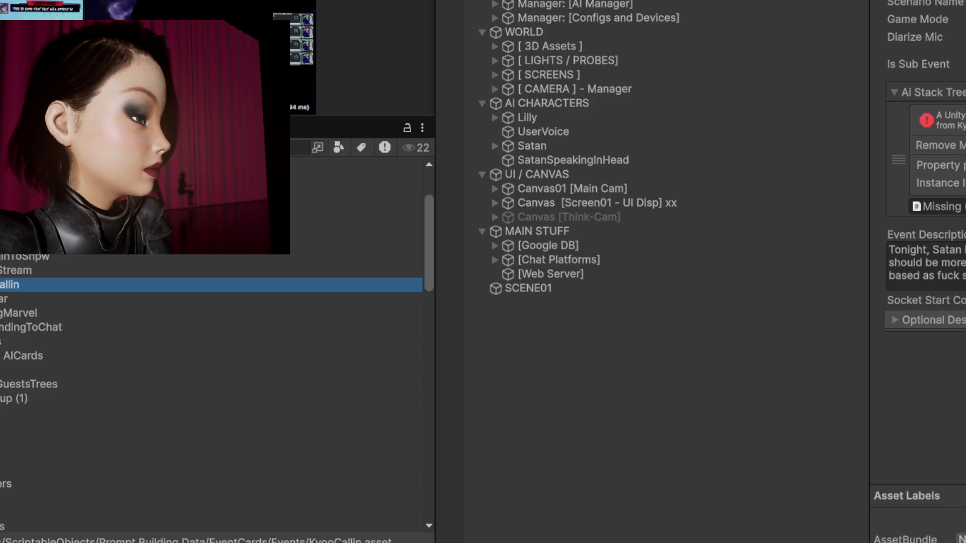
click(894, 92)
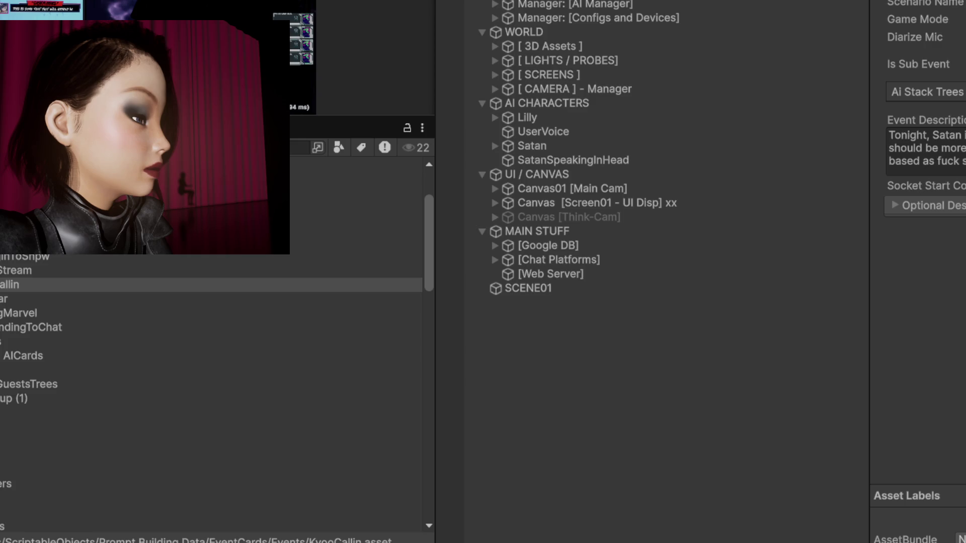
click(921, 205)
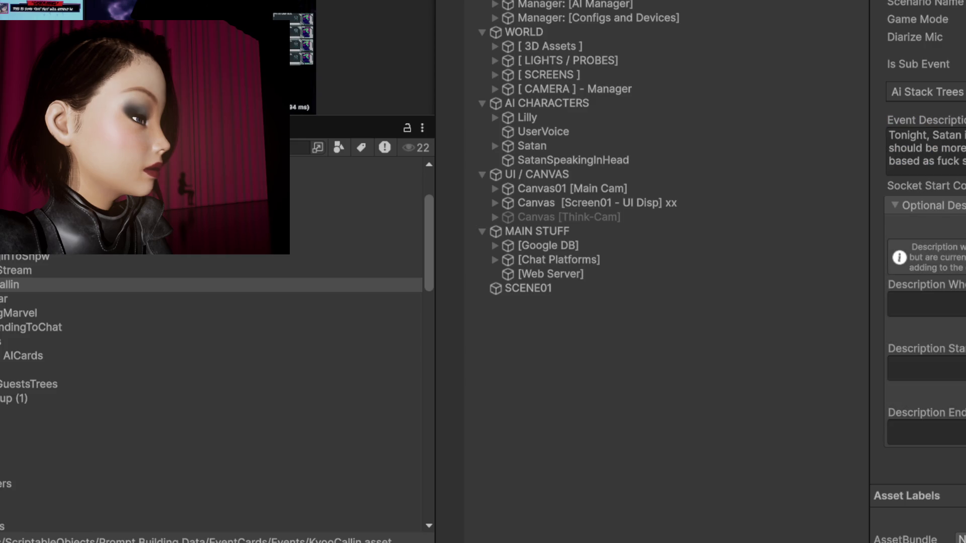
click(925, 148)
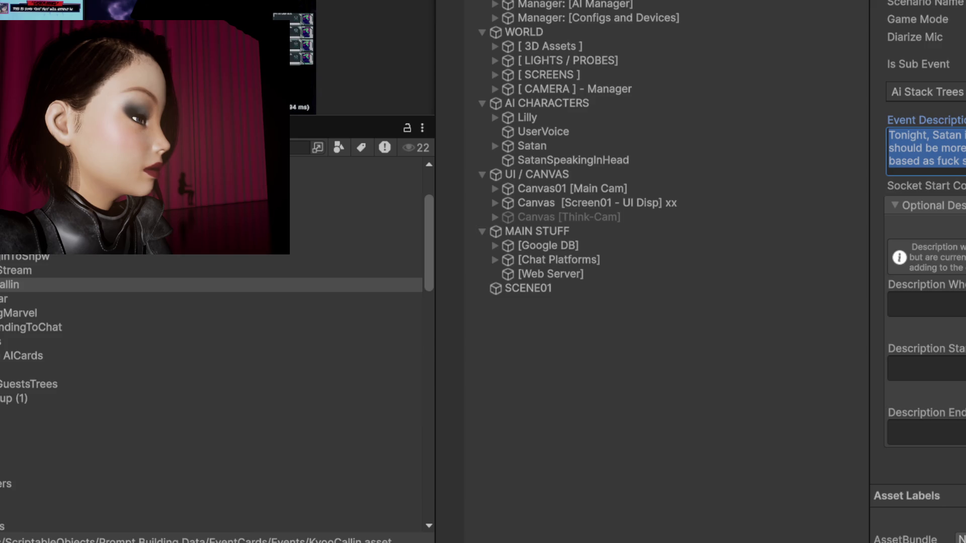
key(BackSpace)
click(926, 292)
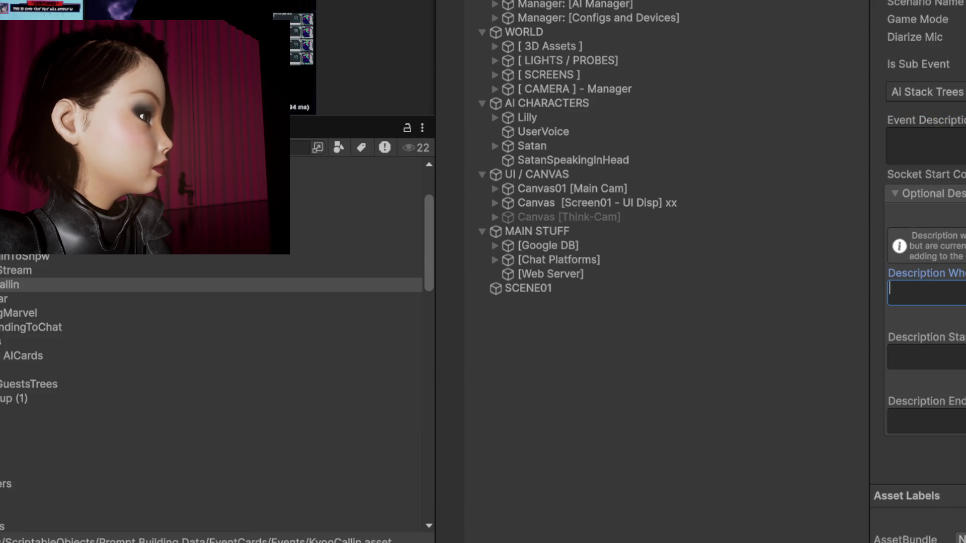
Select the KyooCallin asset in the Project window and request its deletion.
key(shift+space)
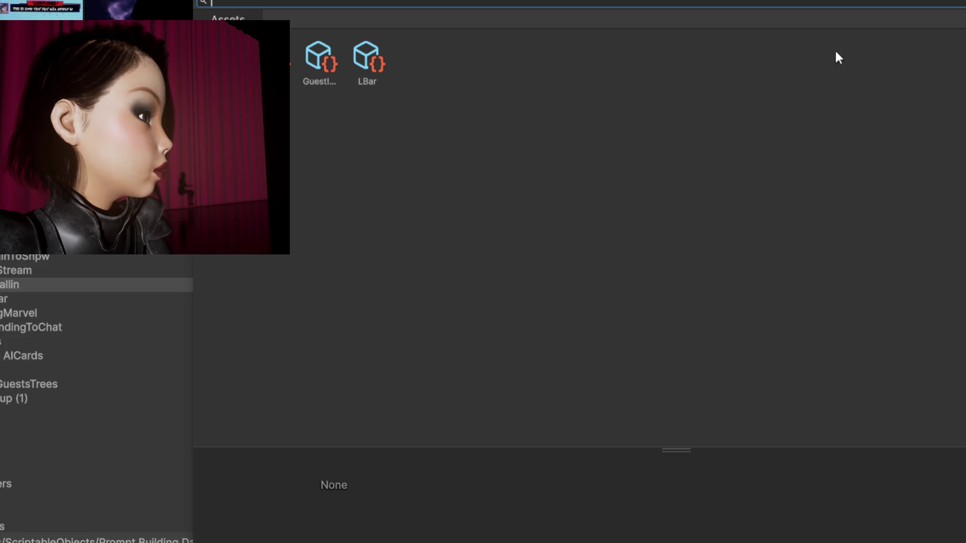
key(shift+space)
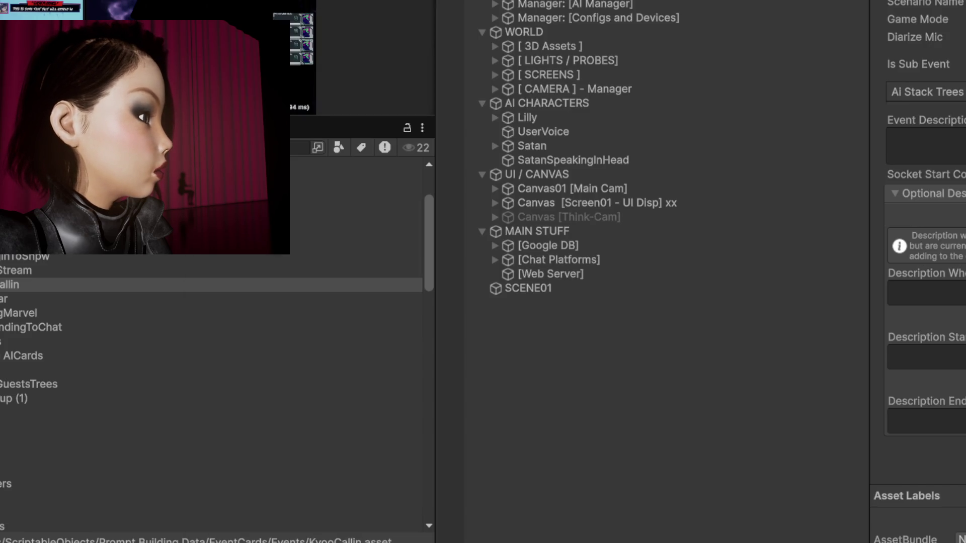
click(26, 270)
click(15, 285)
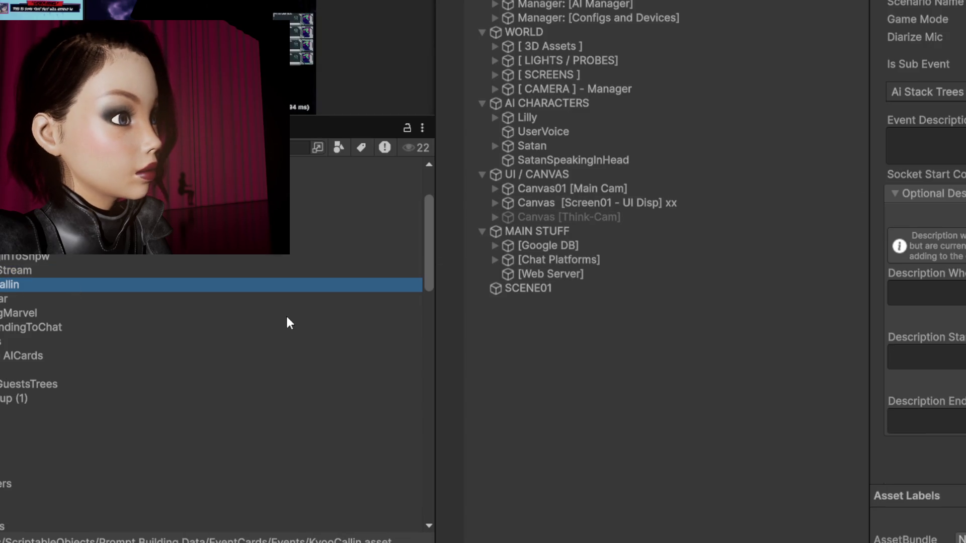
key(Delete)
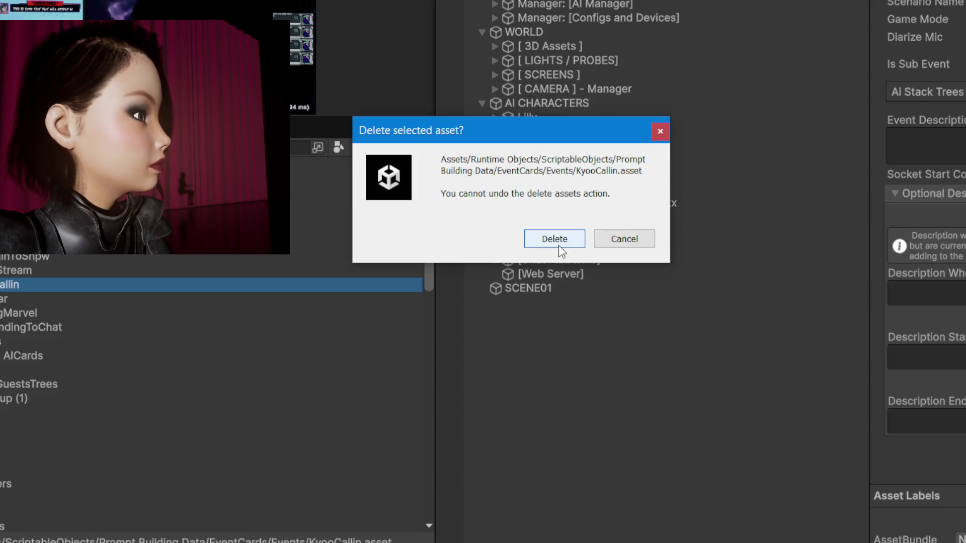
Confirm deleting KyooCallin, then review the LiarsBar, PlayingMarvel, RespondingToChat and CallingInToShow cards.
click(560, 240)
click(63, 288)
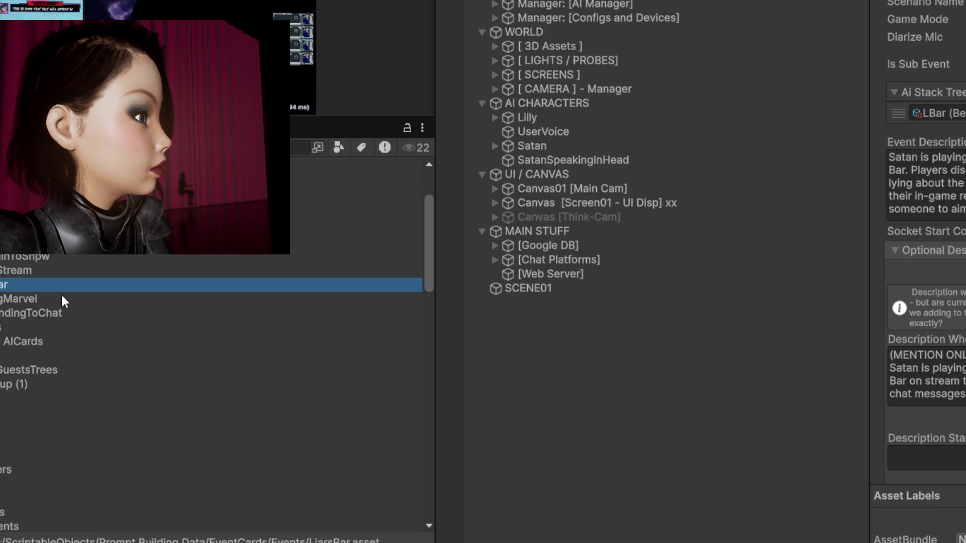
click(922, 52)
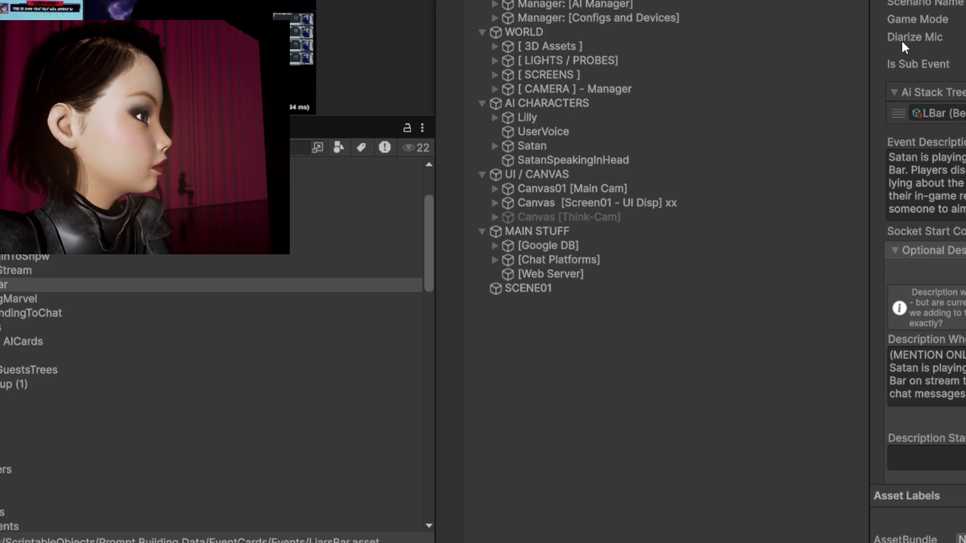
click(20, 313)
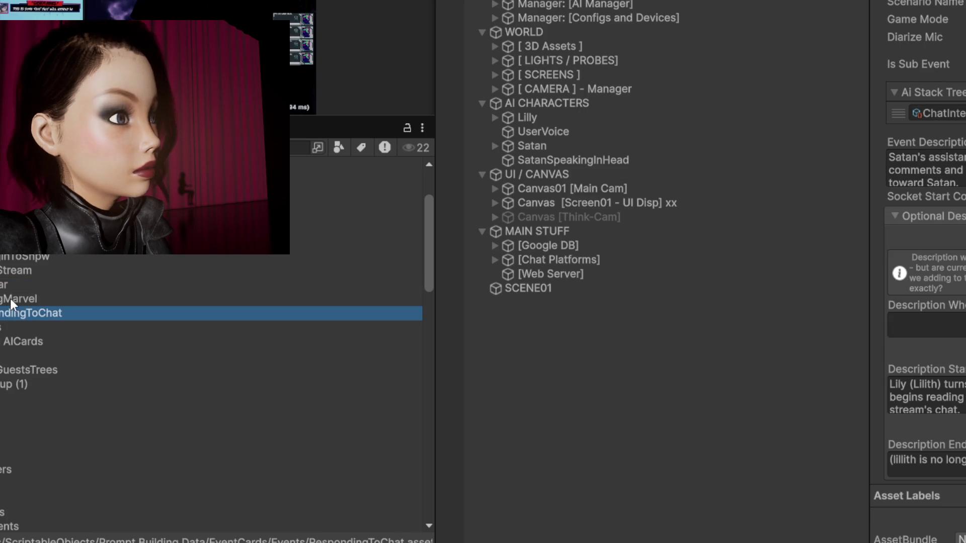
click(13, 301)
click(102, 314)
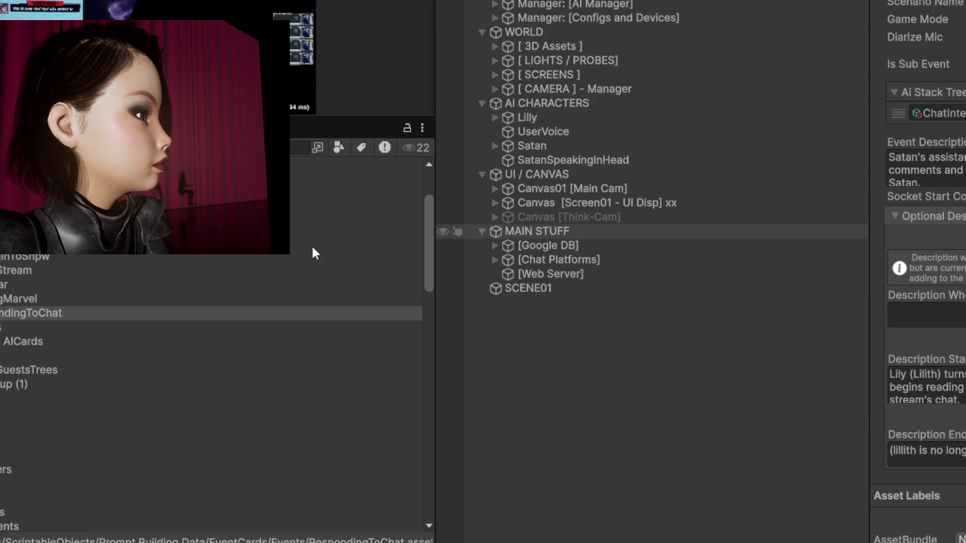
click(48, 257)
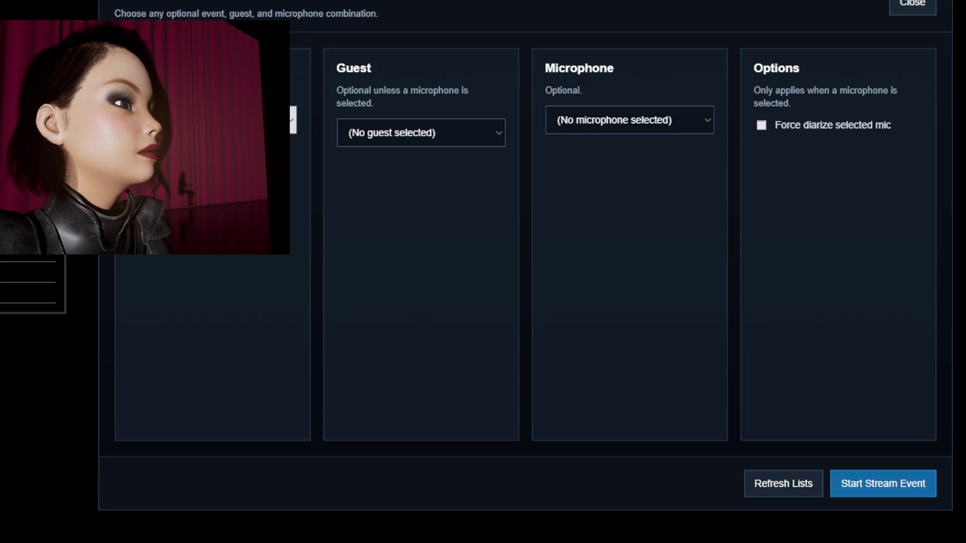
Choose a guest and assign the Maono ProStudio microphone in the stream-setup dialog.
click(227, 120)
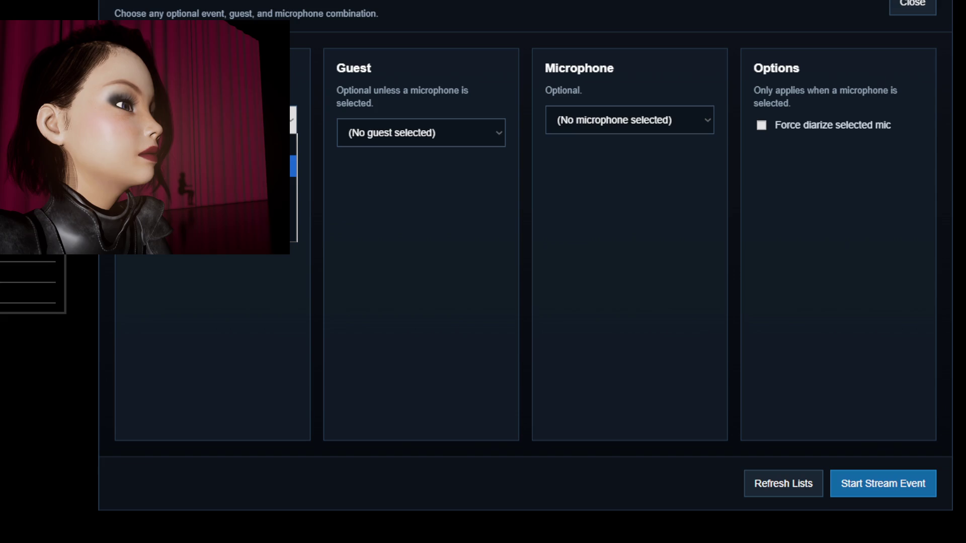
click(226, 166)
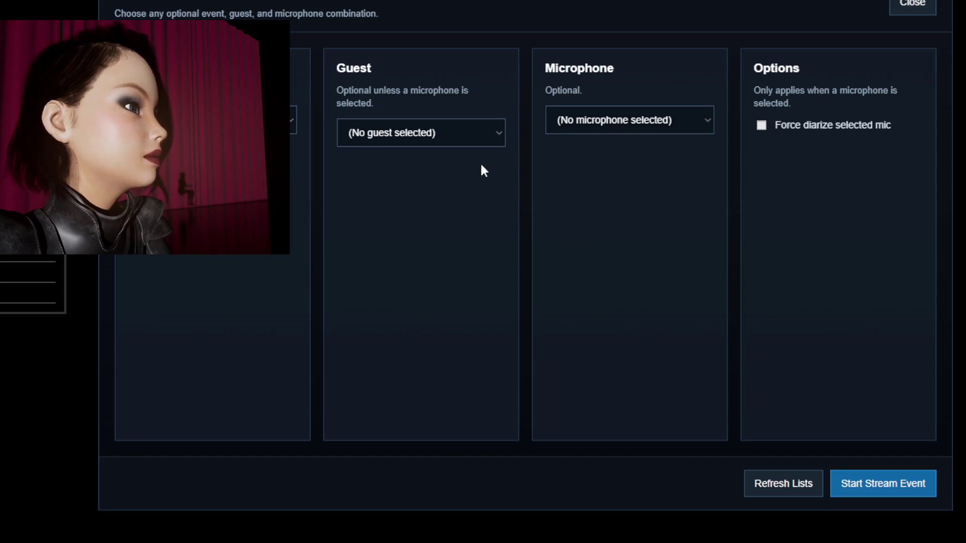
click(484, 136)
click(490, 200)
click(680, 119)
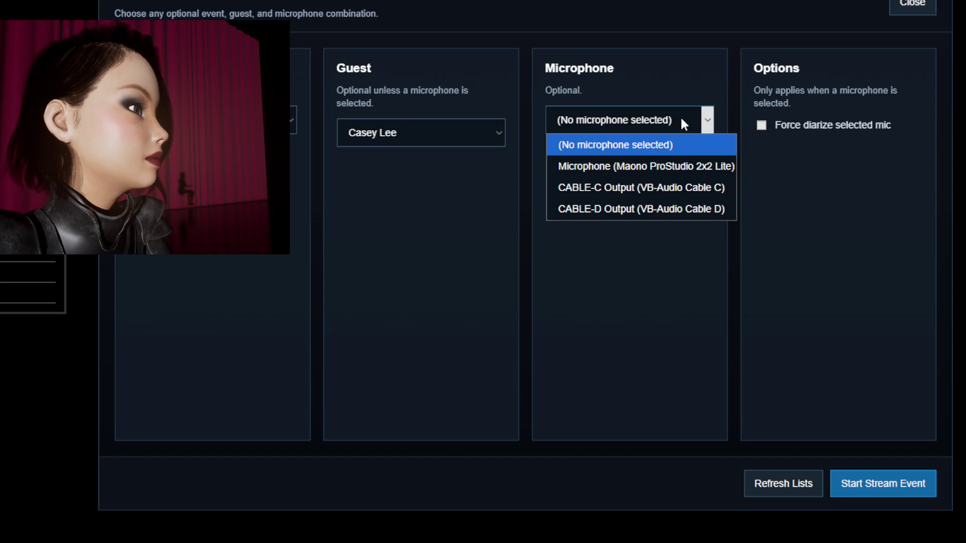
click(674, 166)
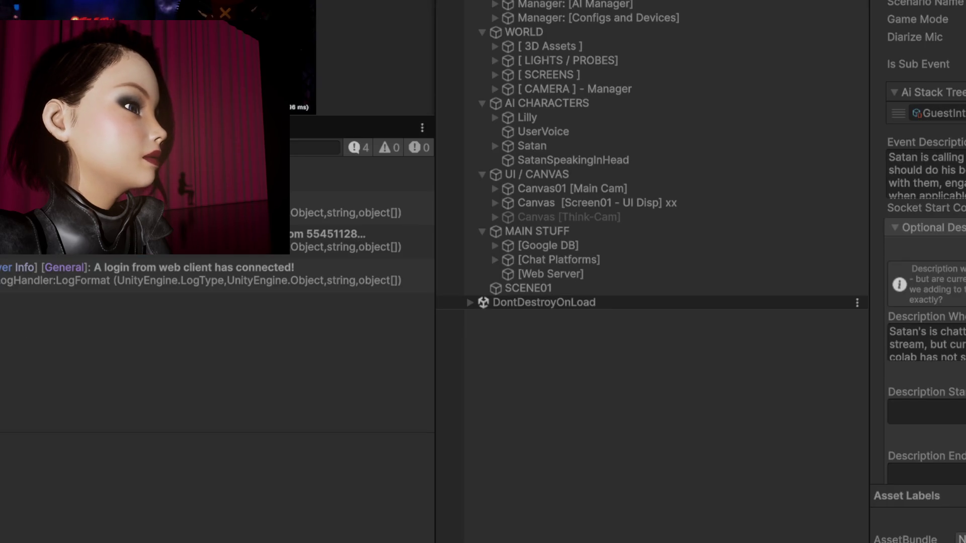
Glance over the Unity console entries, leave the event list unchanged, and start the stream event.
click(37, 281)
key(Up)
key(Up)
key(Up)
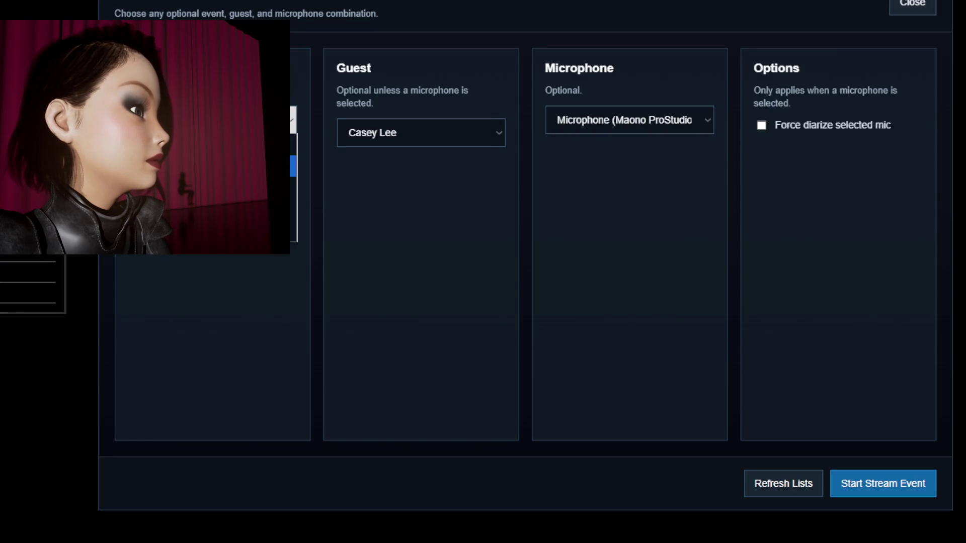
click(294, 167)
click(293, 120)
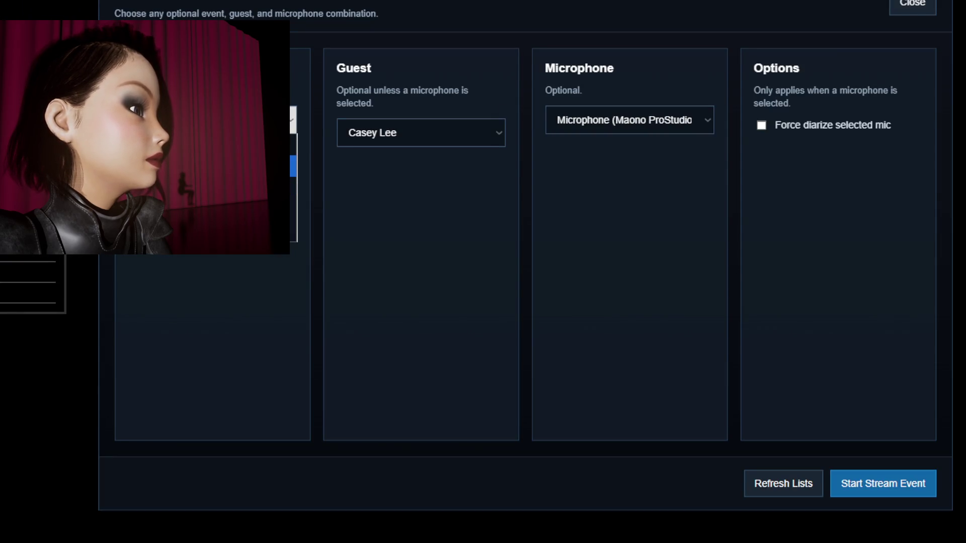
click(294, 168)
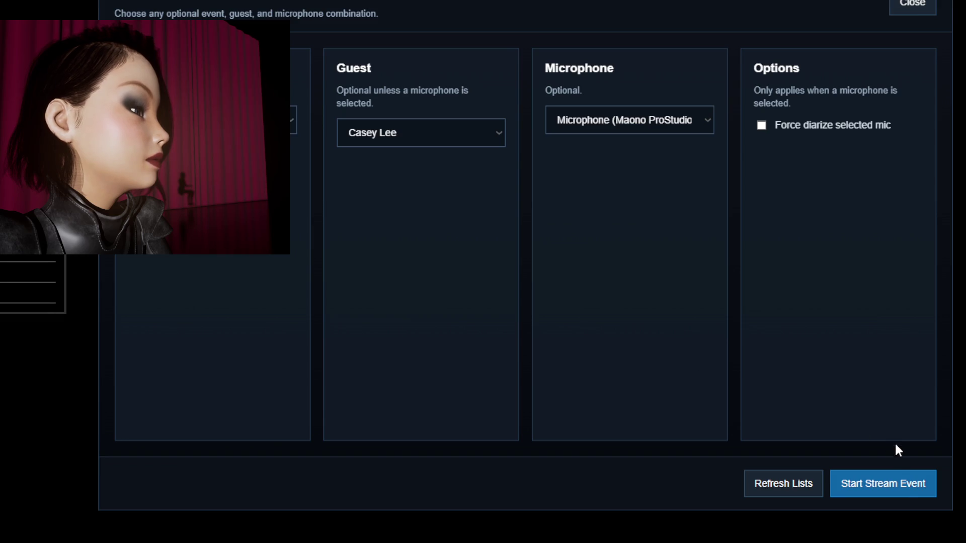
click(904, 494)
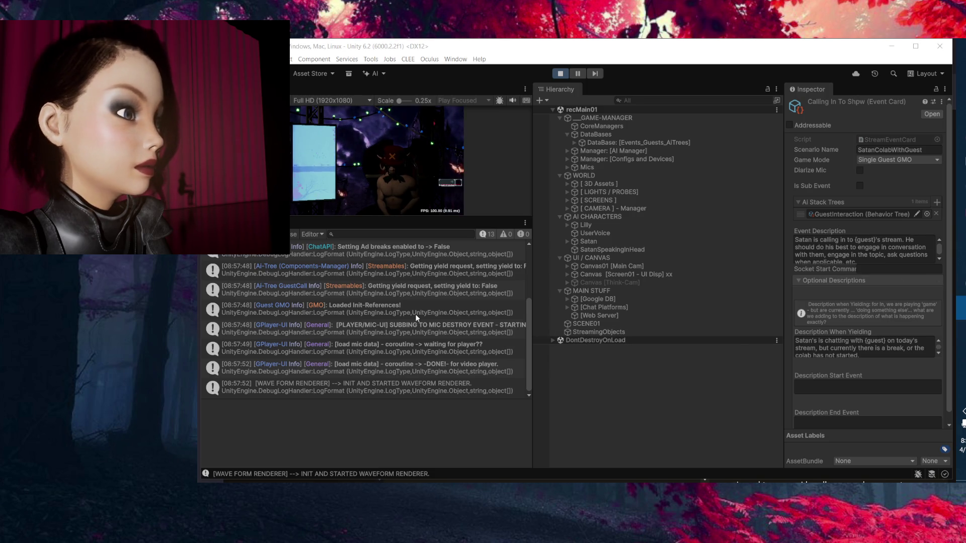
Review the GuestCall, MicDevices FOUND EQUAL and guest-assignment logs, then open the STARTING STREAM EVENT source in Rider.
click(396, 295)
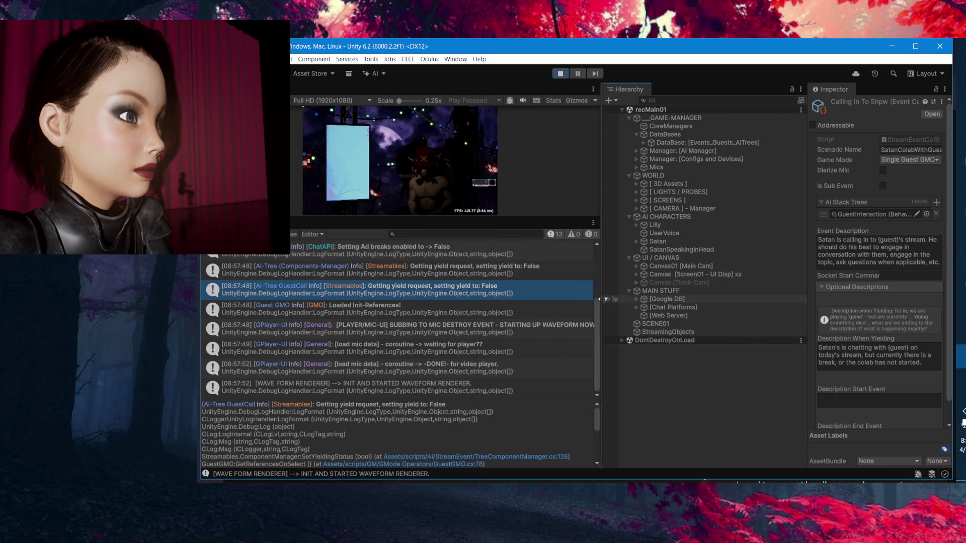
scroll(540, 297, up, 3)
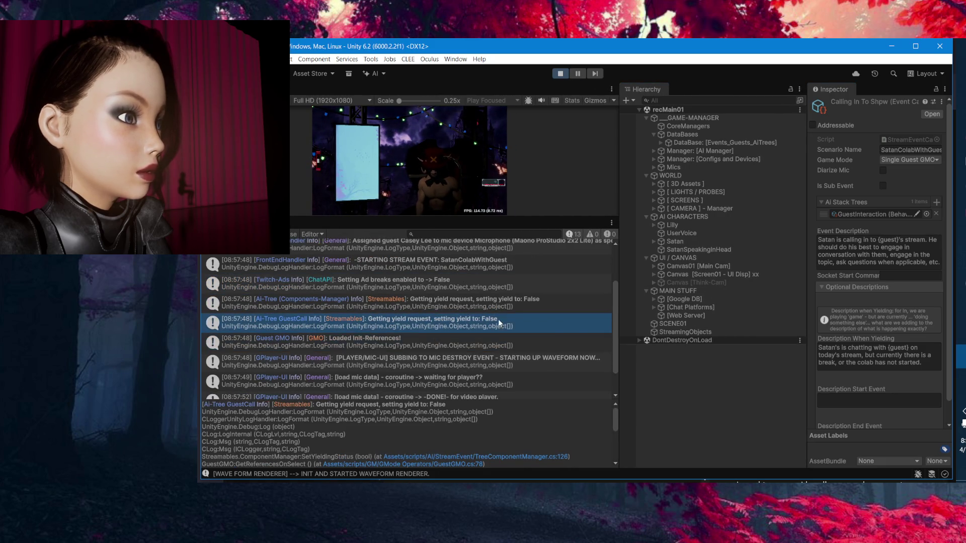
scroll(605, 345, down, 3)
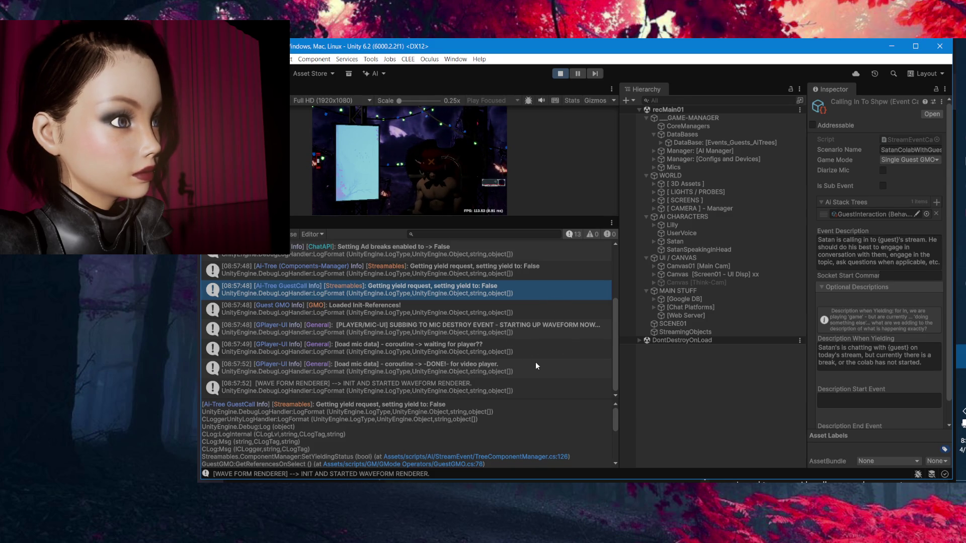
scroll(535, 362, up, 3)
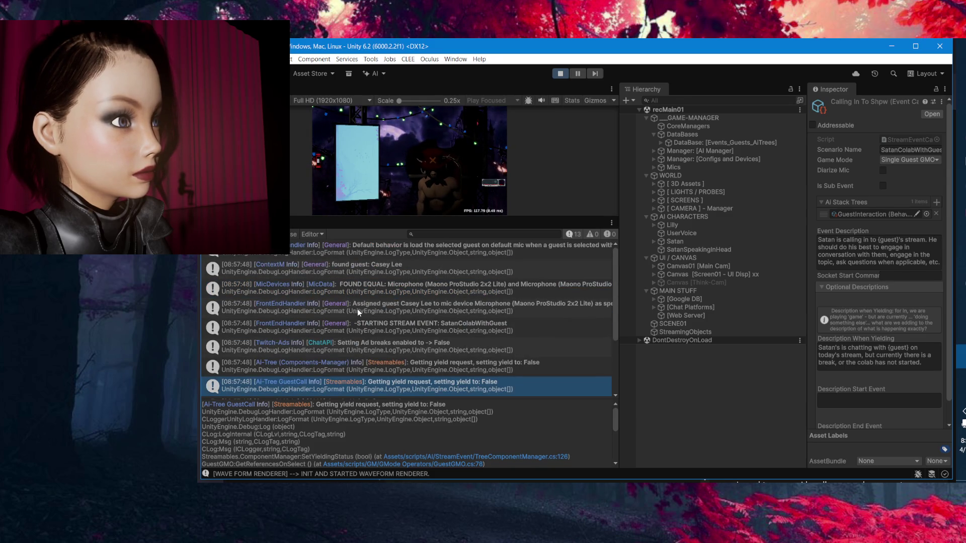
click(334, 291)
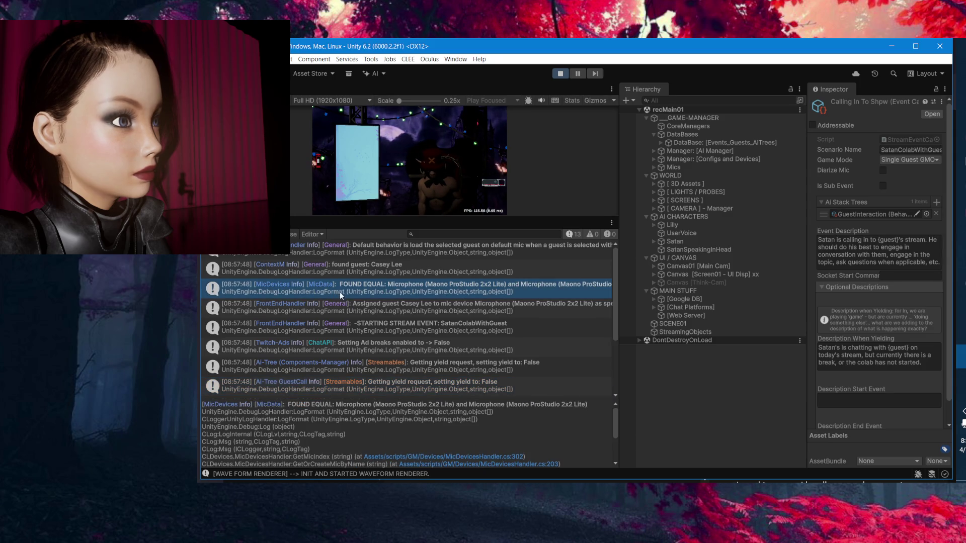
click(531, 311)
double_click(537, 330)
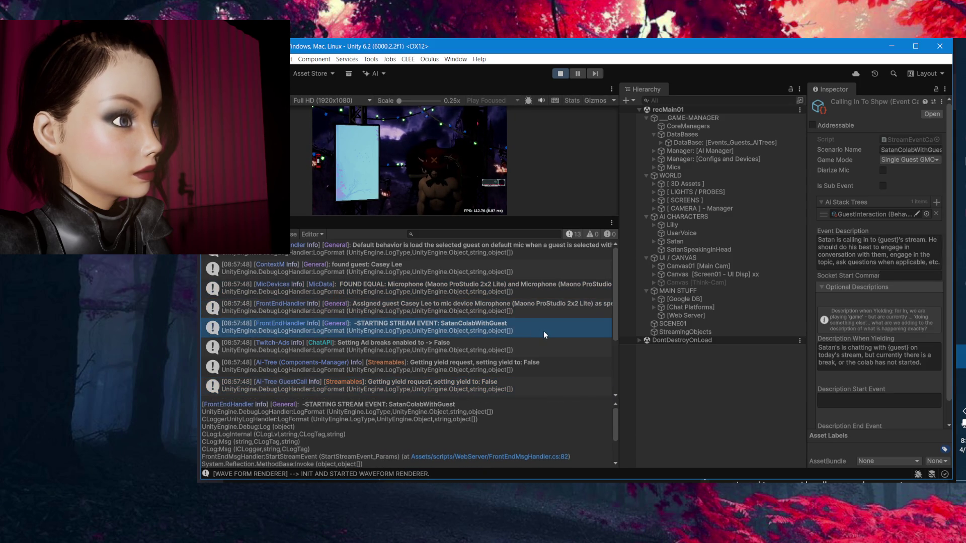
scroll(302, 232, up, 2)
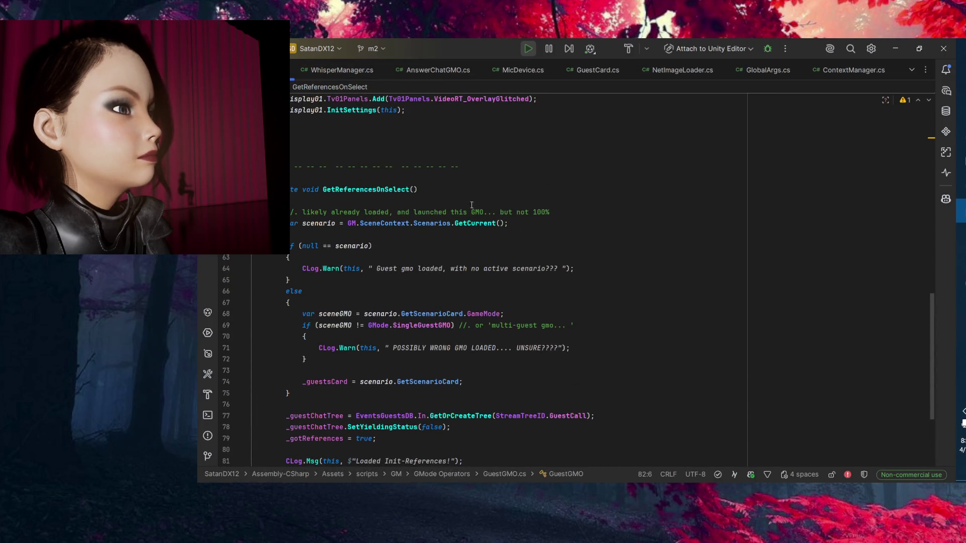
Trace _gotReferences and the GetReferencesOnSelect call from OnModeSelect to their declarations.
scroll(659, 217, down, 4)
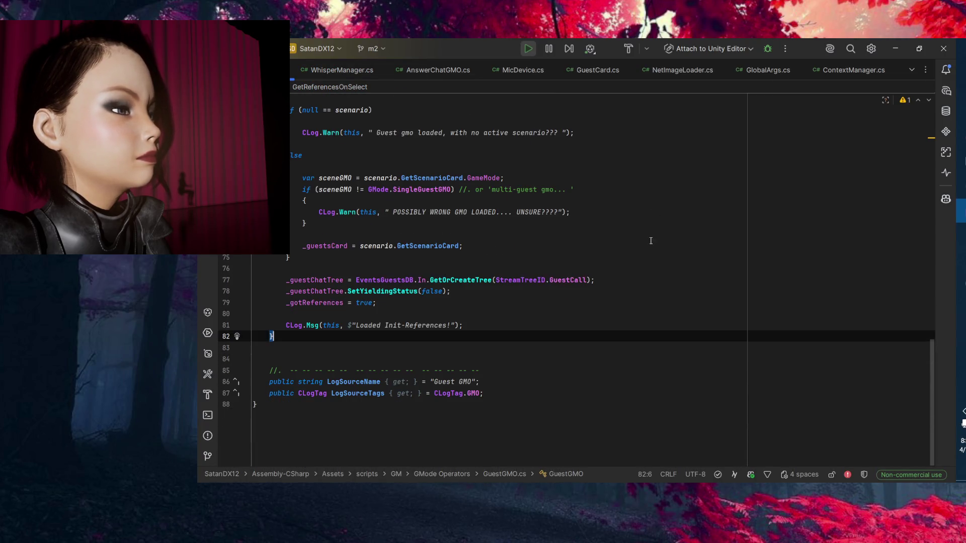
key(ctrl+minus)
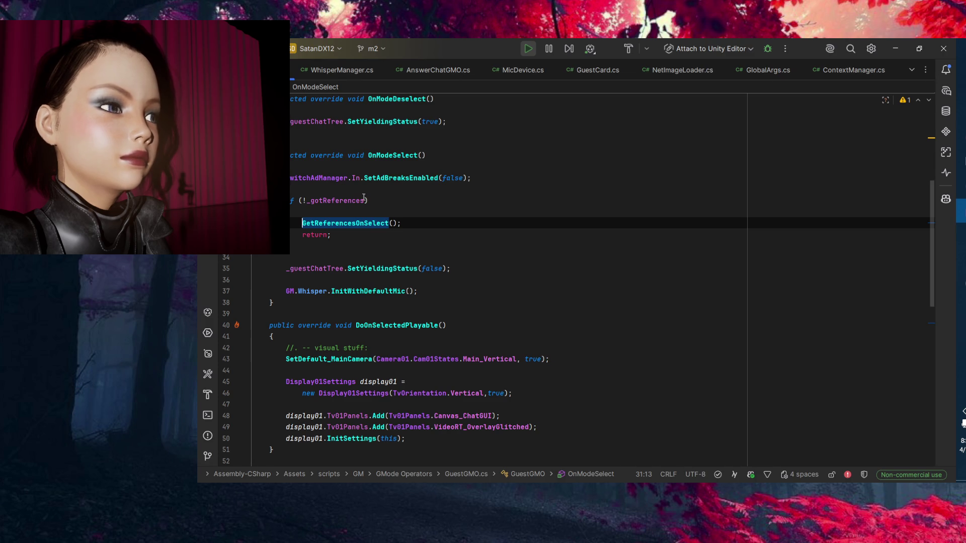
click(343, 202)
key(ctrl+b)
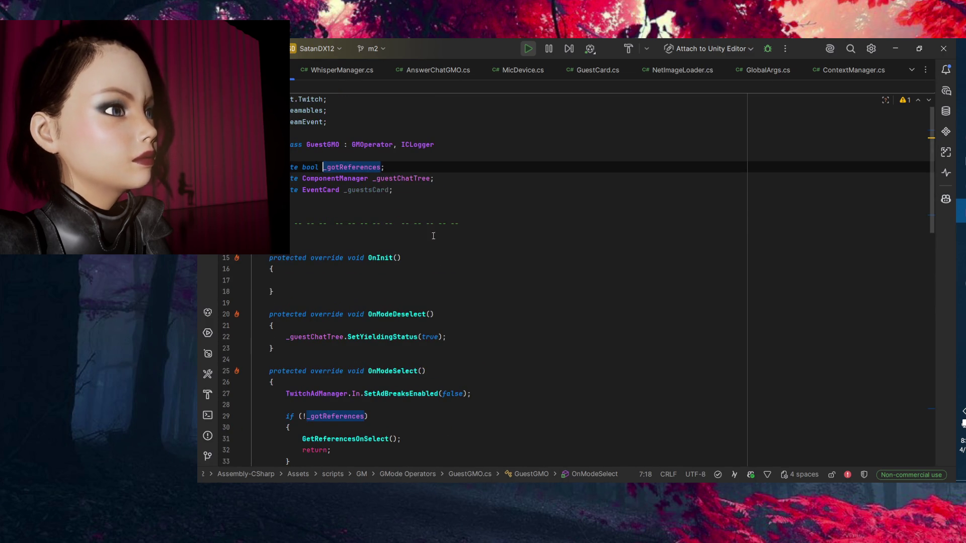
key(ctrl+alt+Left)
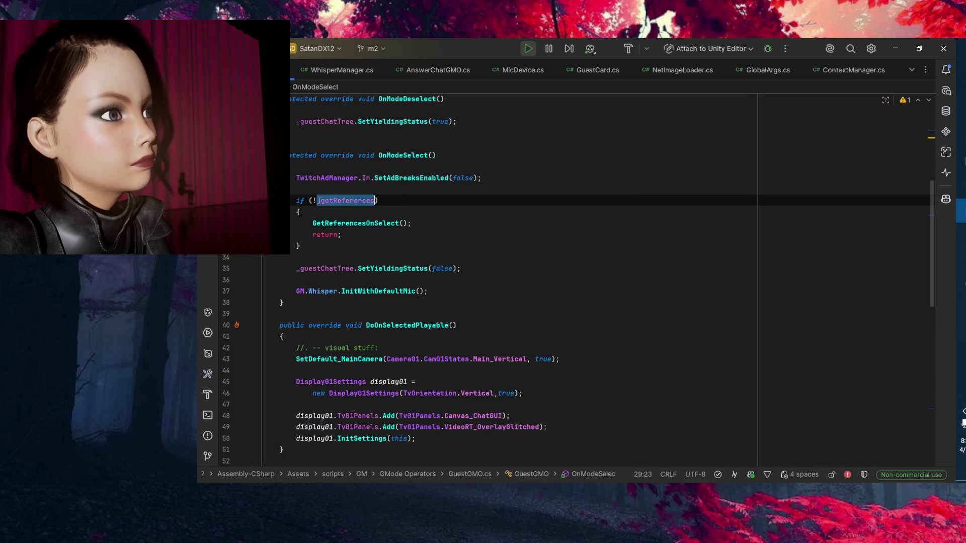
key(Down)
key(Down)
key(ctrl+b)
scroll(277, 269, down, 5)
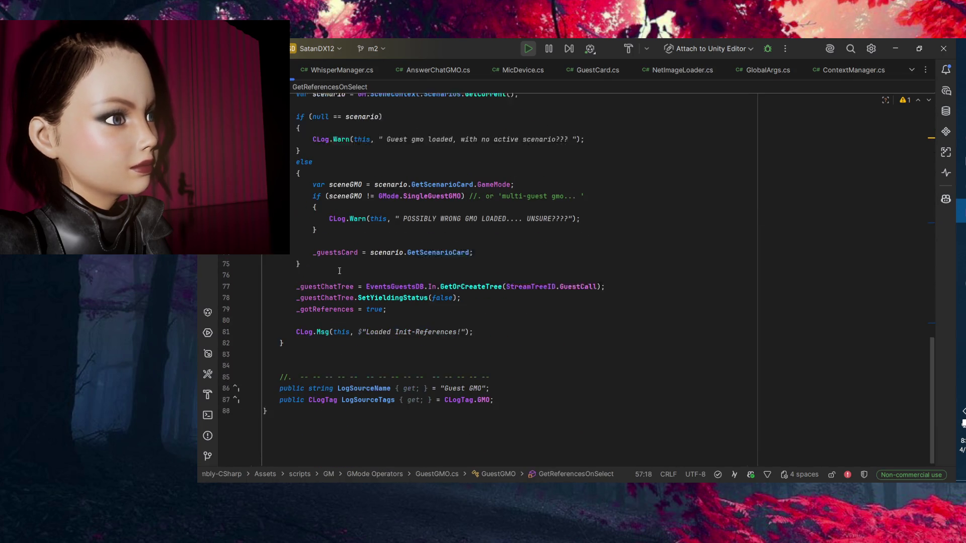
Cut the _gotReferences = true; line from the end of GetReferencesOnSelect.
triple_click(315, 302)
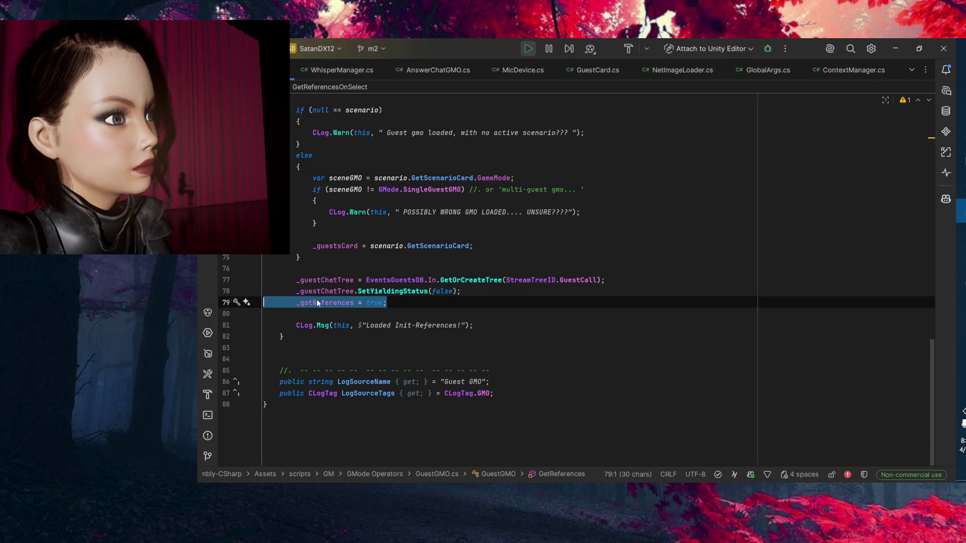
key(ctrl+x)
click(374, 314)
key(ctrl+z)
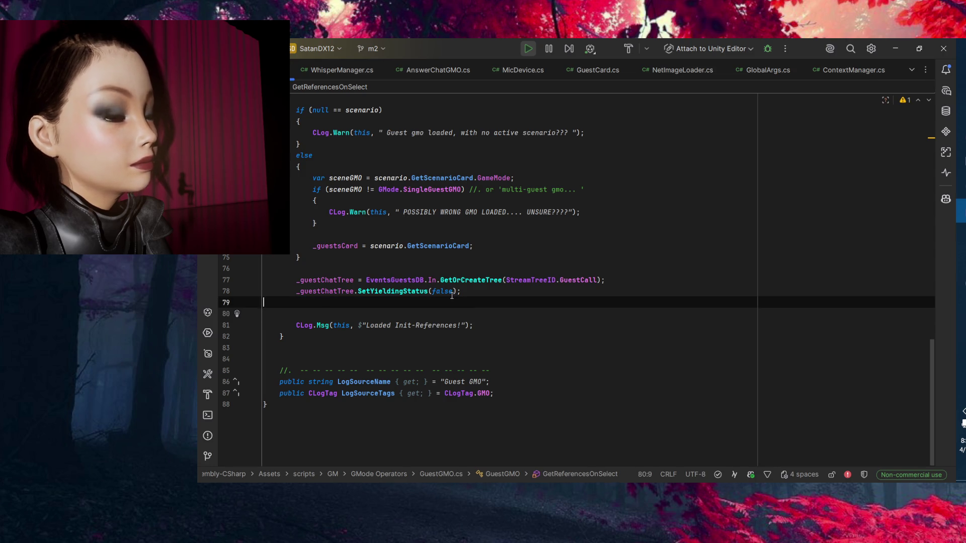
scroll(428, 310, up, 8)
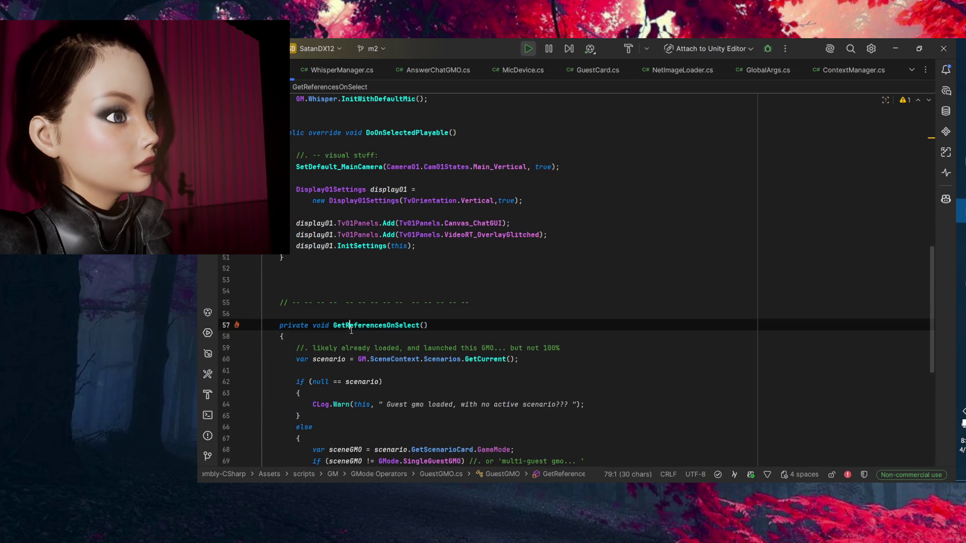
scroll(427, 266, up, 6)
Paste _gotReferences = true; above return in OnModeSelect and delete the return line.
click(425, 233)
key(ctrl+alt+Return)
key(ctrl+v)
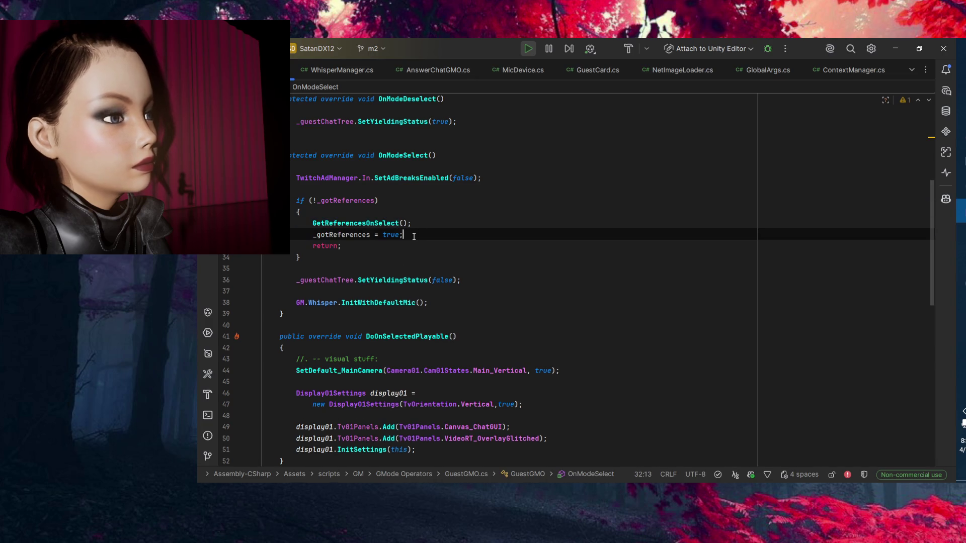
key(Down)
key(shift+Home)
key(shift+Home)
key(BackSpace)
key(Delete)
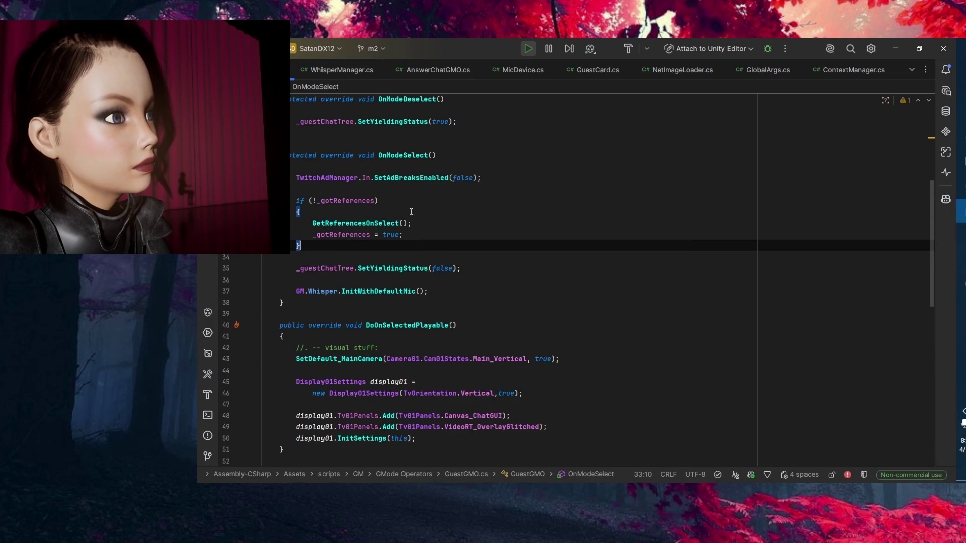
Remove the stray blank line and open a new empty line above SetYieldingStatus(false).
click(413, 206)
key(Down)
key(Down)
key(Down)
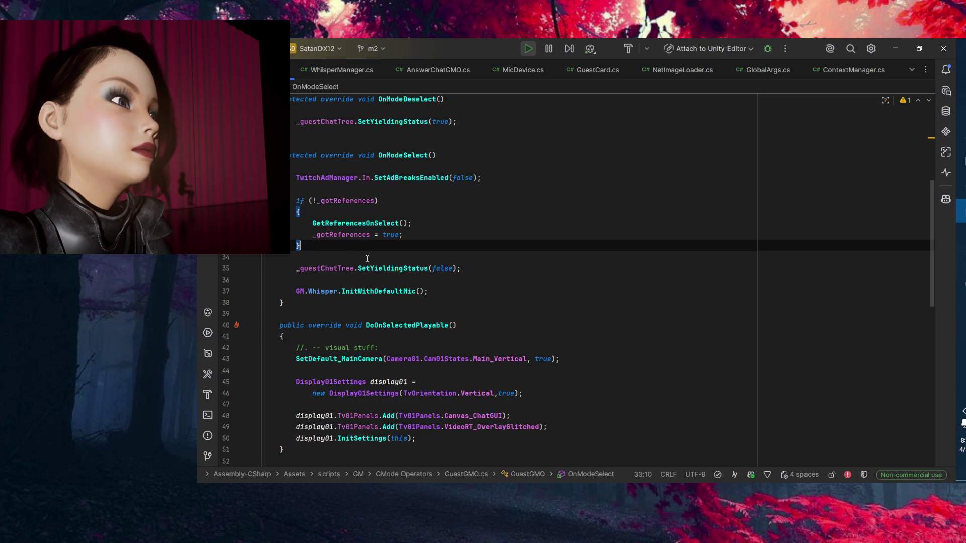
key(BackSpace)
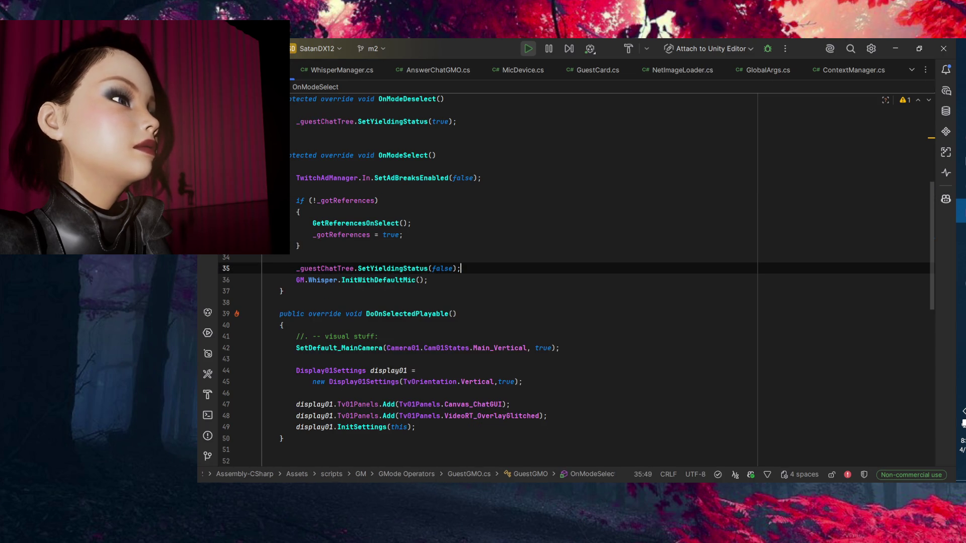
click(491, 299)
key(Up)
key(Up)
key(Up)
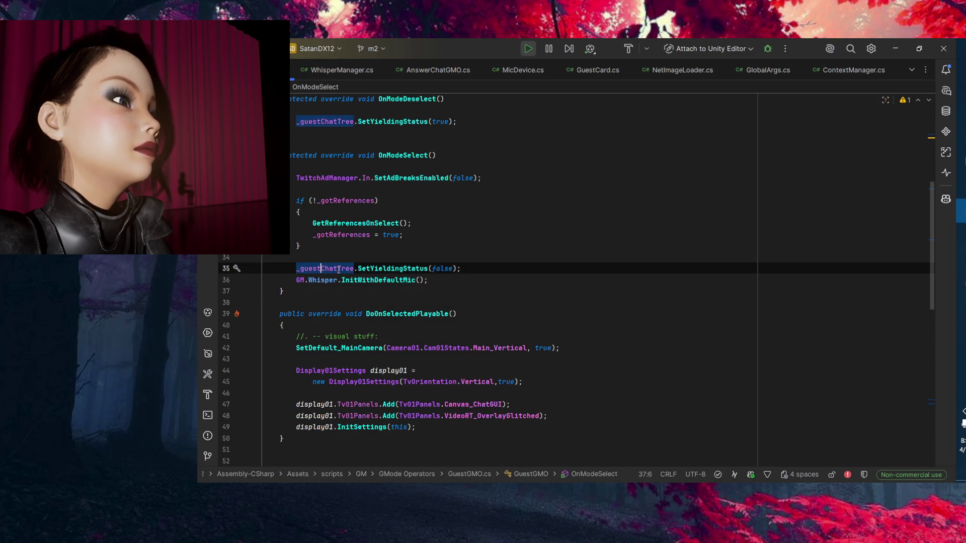
key(End)
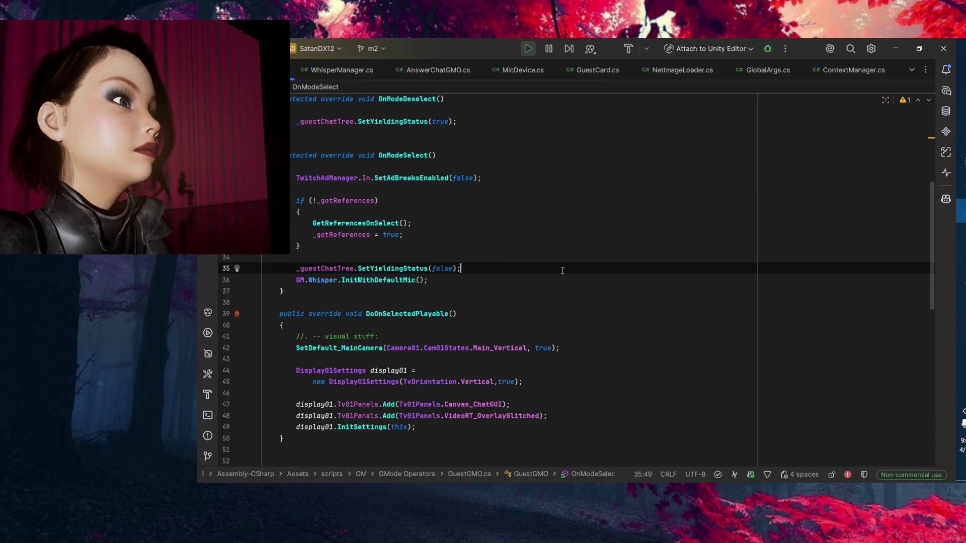
key(Return)
key(Up)
key(Up)
Write an if (_guestChatTree != null) condition with braces.
key(Return)
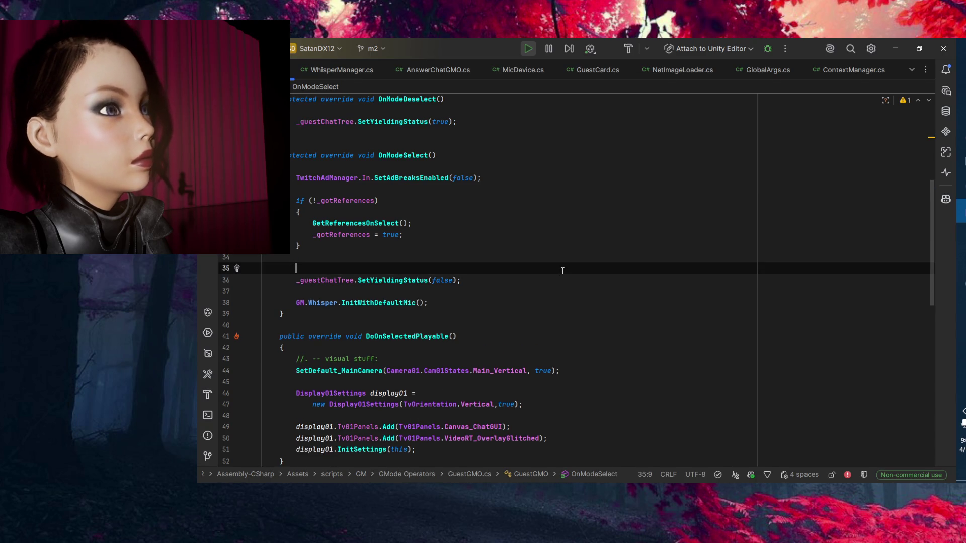
text(if(_)
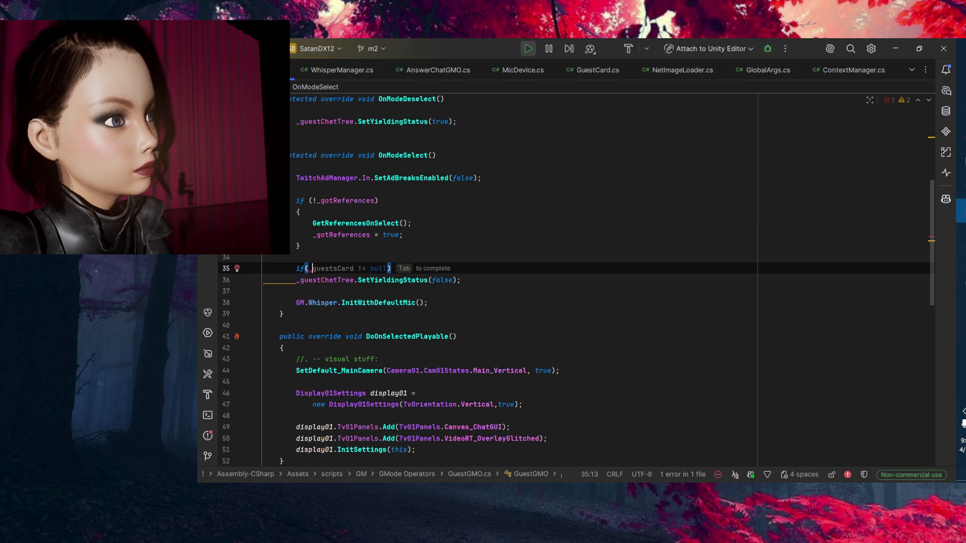
text(guest)
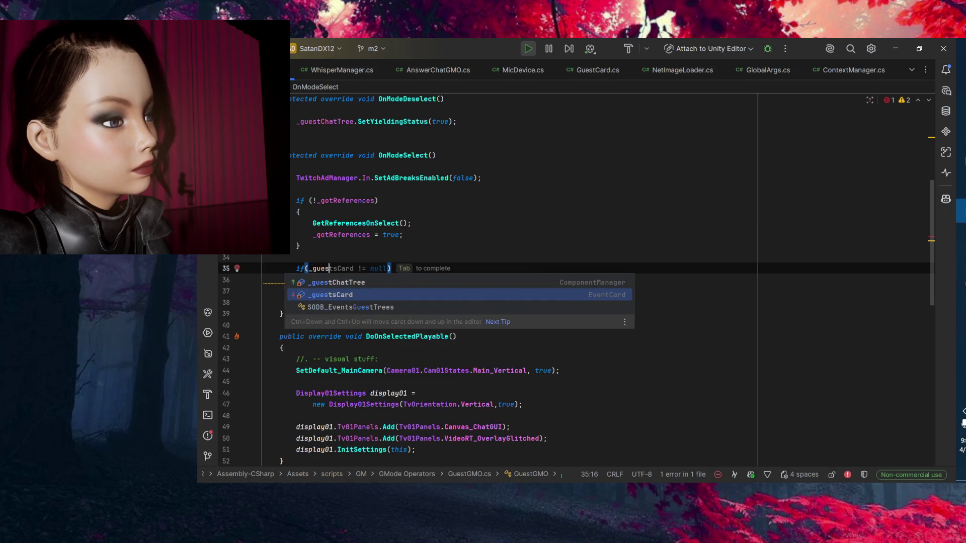
key(Up)
key(Return)
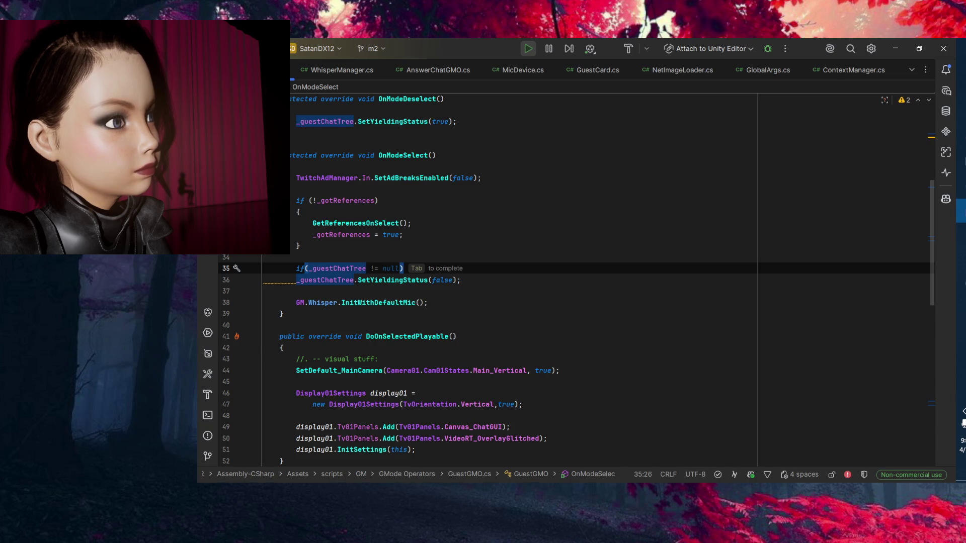
key(Tab)
key(ctrl+shift+Return)
Move SetYieldingStatus(false) inside the new if block and fix its indentation.
click(587, 305)
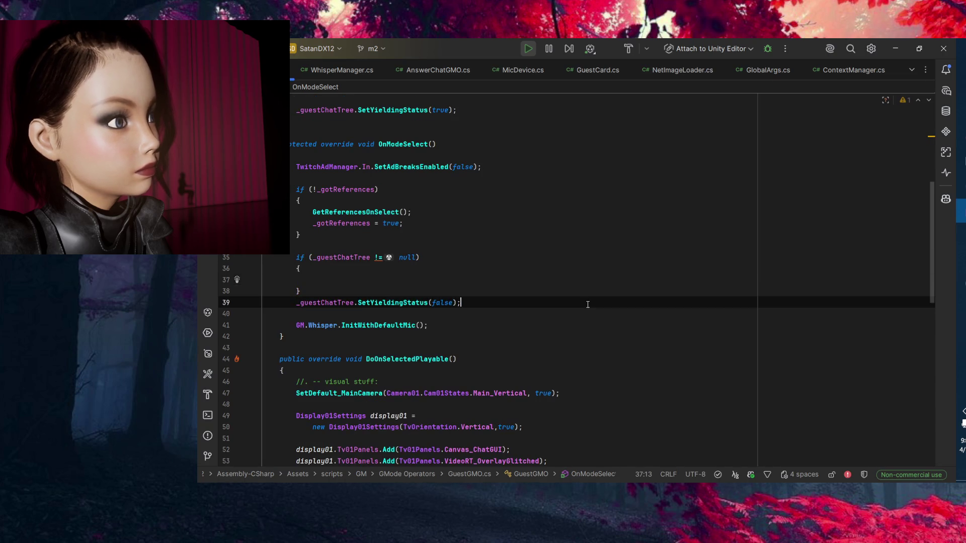
key(alt+shift+Up)
key(alt+shift+Up)
click(297, 279)
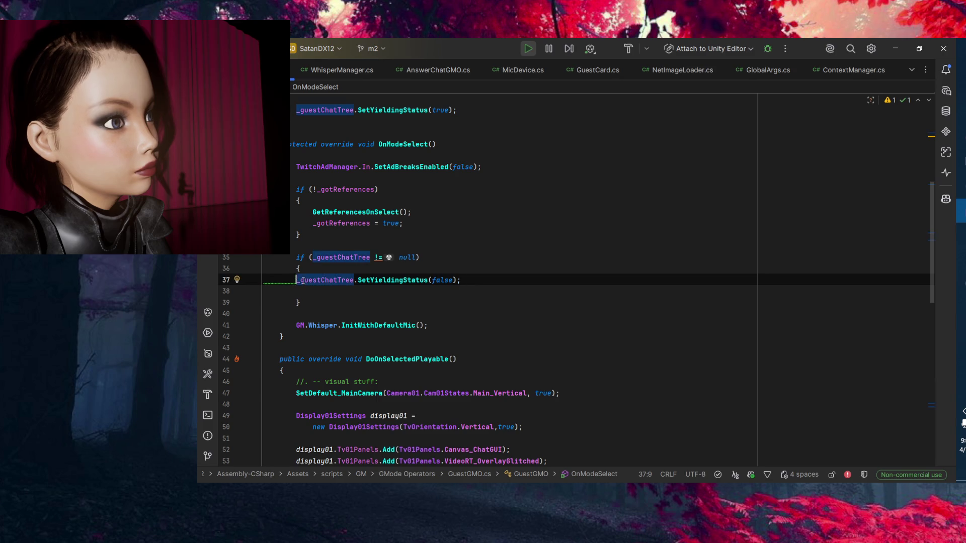
key(Tab)
key(Down)
key(ctrl+y)
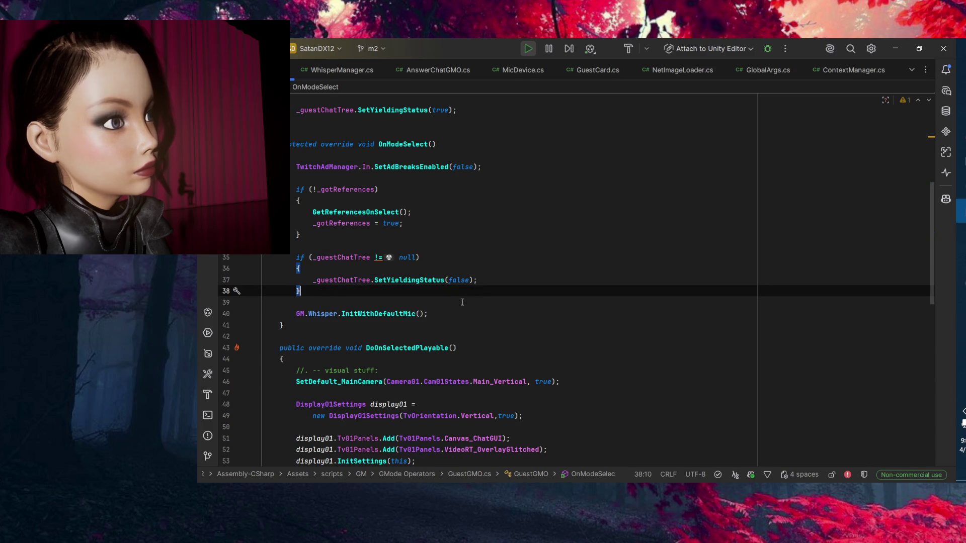
Check where OnModeSelect ends and where DoOnSelectedPlayable begins.
click(308, 324)
click(309, 313)
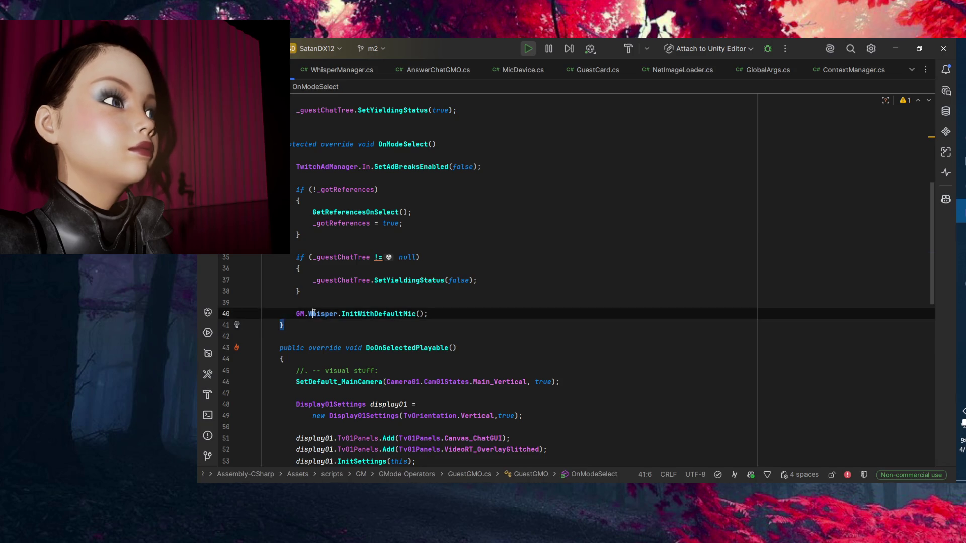
click(490, 321)
scroll(490, 320, down, 6)
click(456, 139)
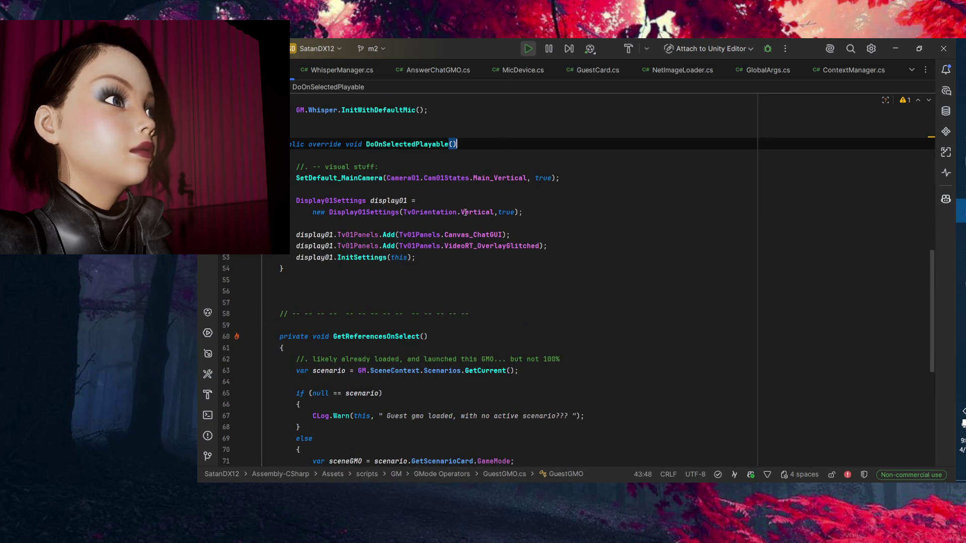
scroll(455, 314, up, 5)
click(449, 291)
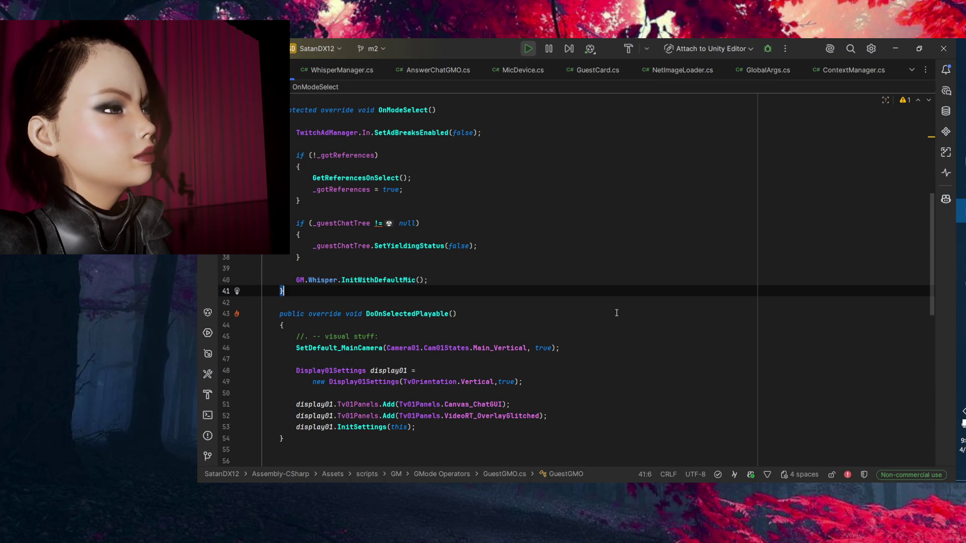
scroll(615, 309, down, 3)
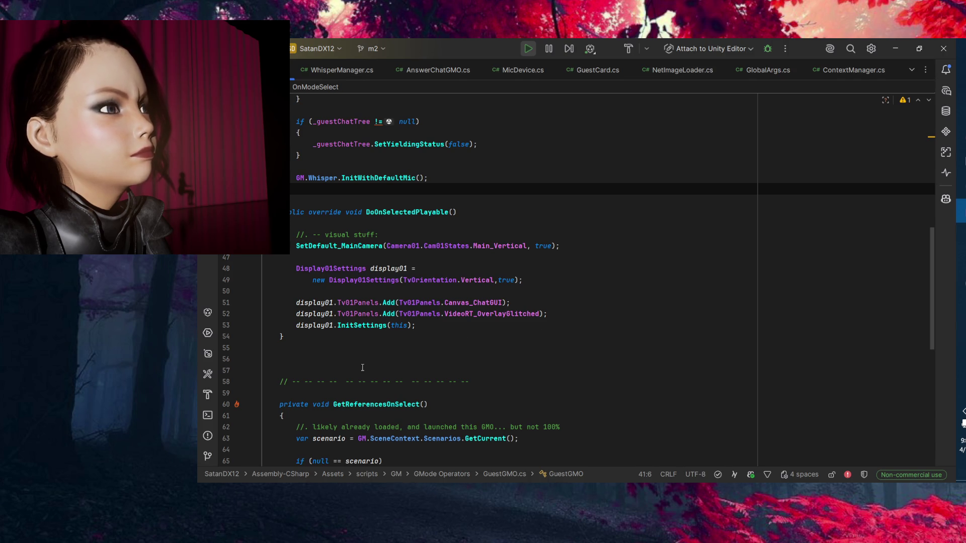
click(297, 333)
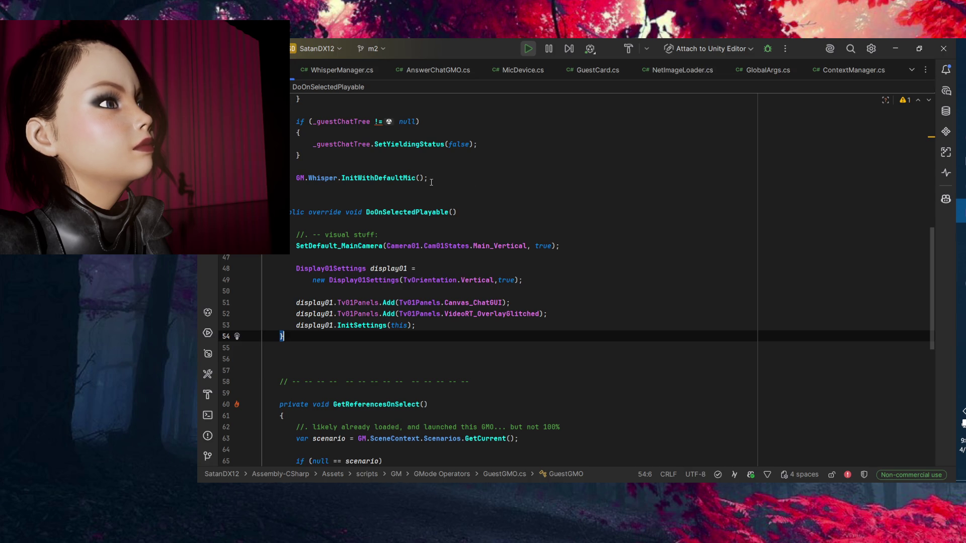
scroll(510, 222, up, 2)
click(412, 246)
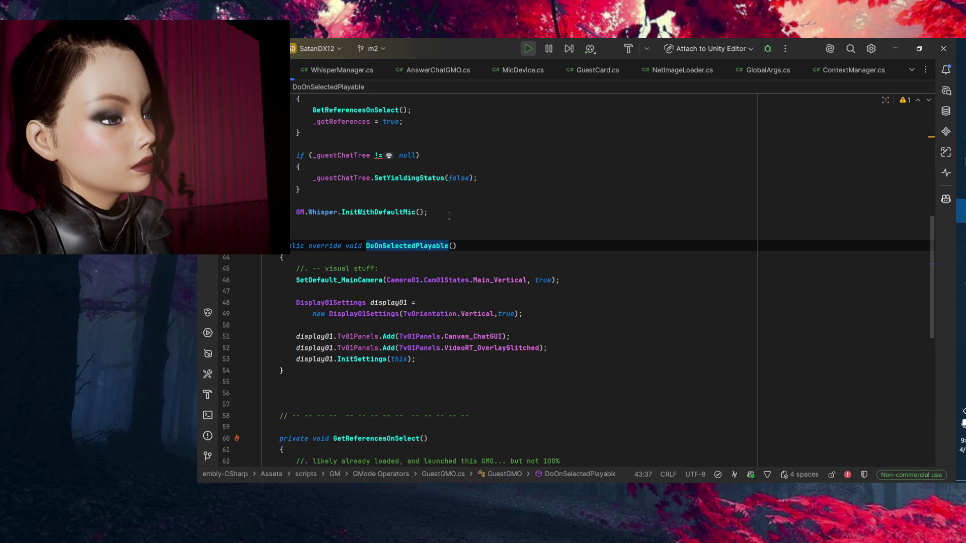
click(333, 179)
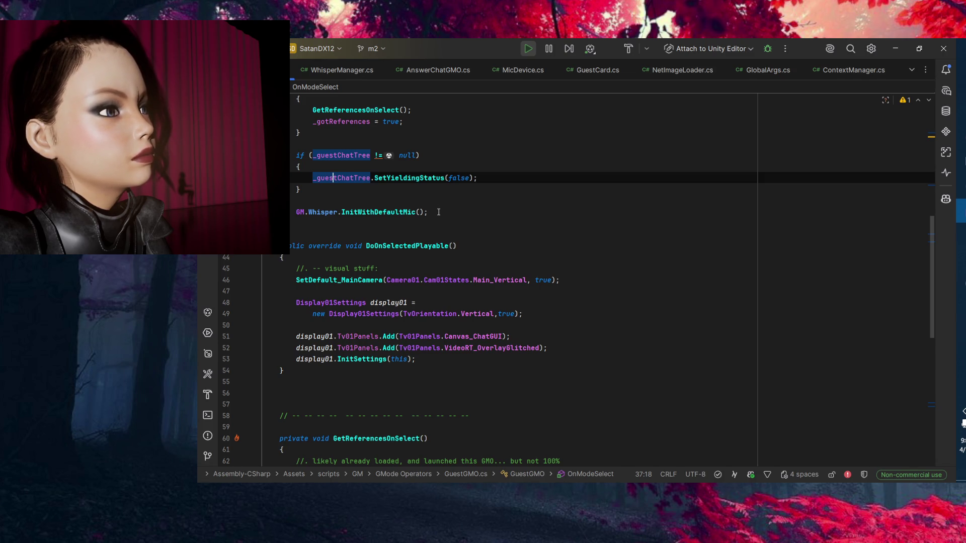
Review the null check and Whisper call lines in OnModeSelect, then minimise Rider.
drag(439, 212, 293, 155)
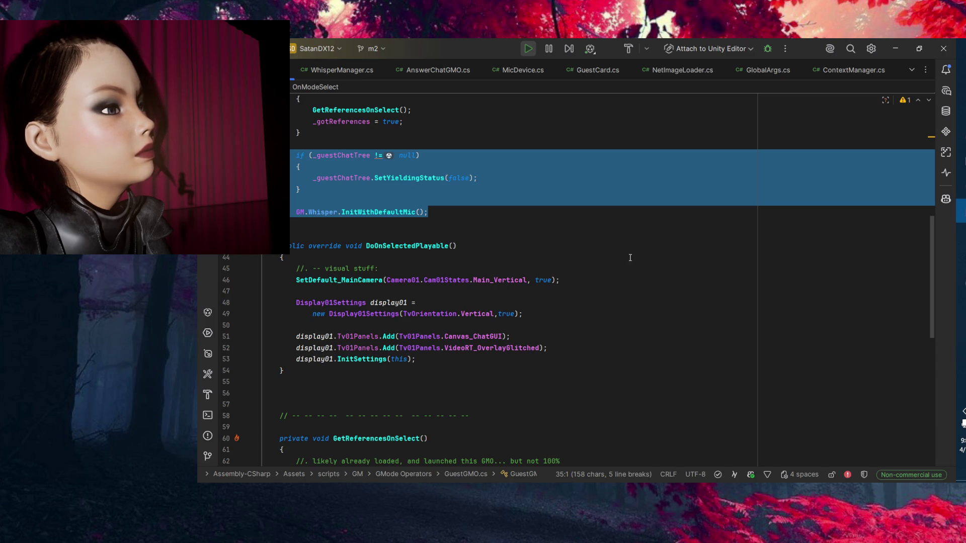
scroll(381, 257, up, 2)
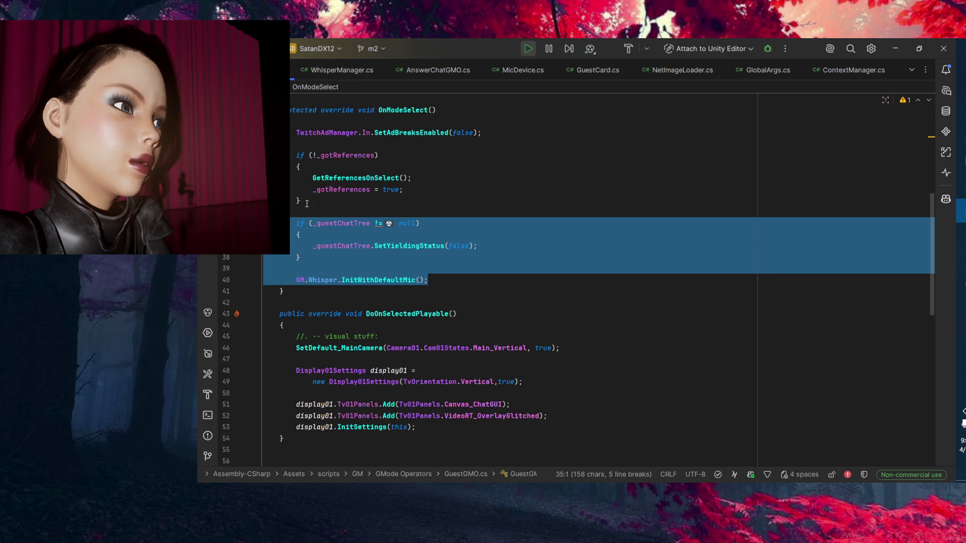
click(344, 201)
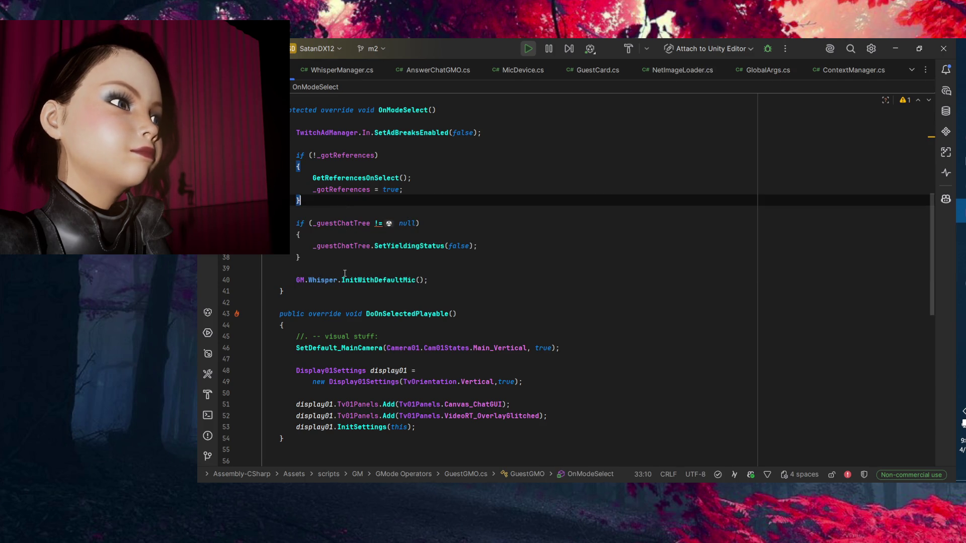
click(347, 257)
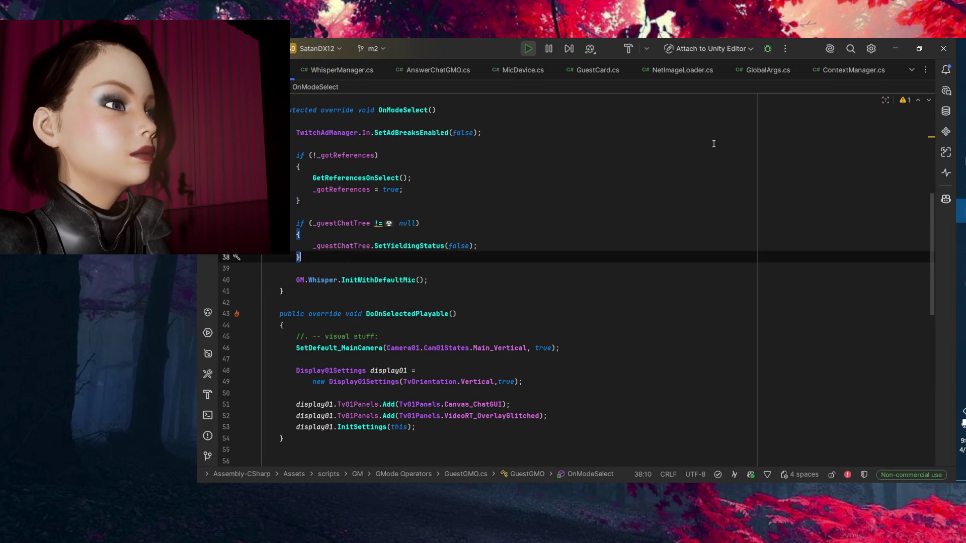
click(888, 43)
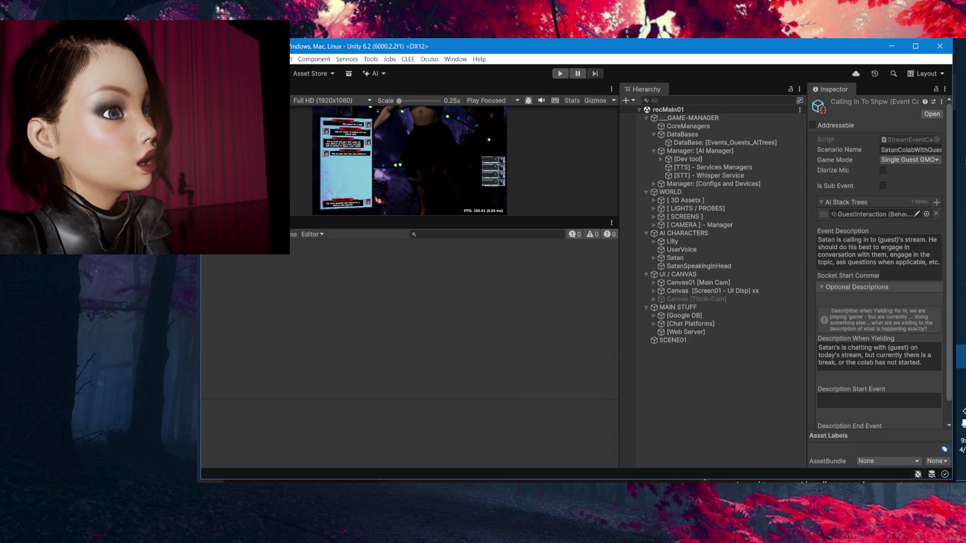
Enter Play mode to run the scene with the recompiled scripts.
click(561, 76)
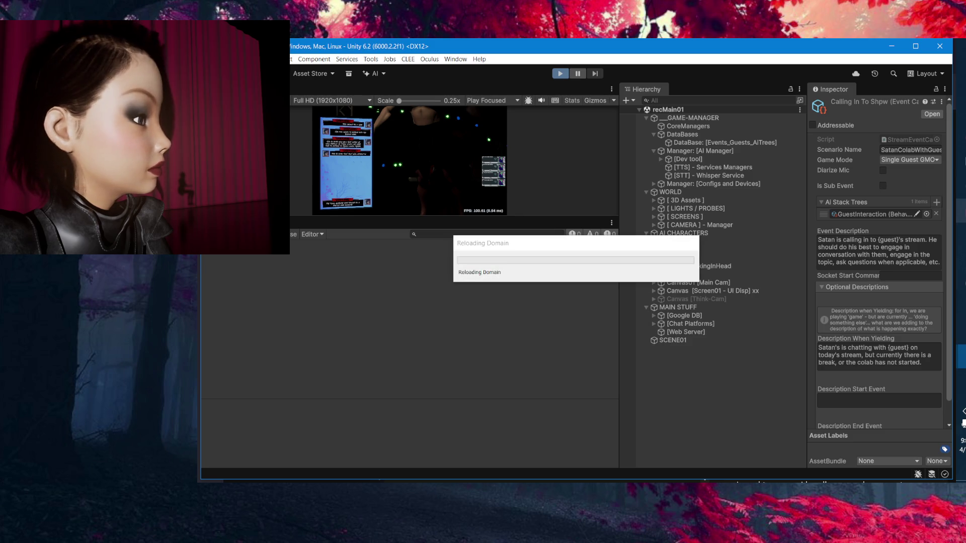
Reconnect the front end to the devmachine Unity server, entering the username and password.
key(alt+Tab)
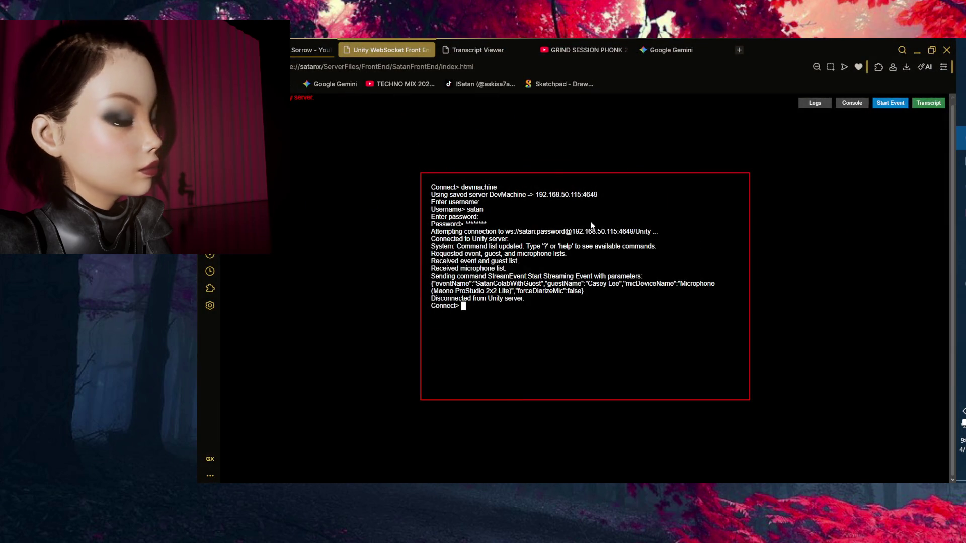
text(devmachine)
key(Return)
text(satan)
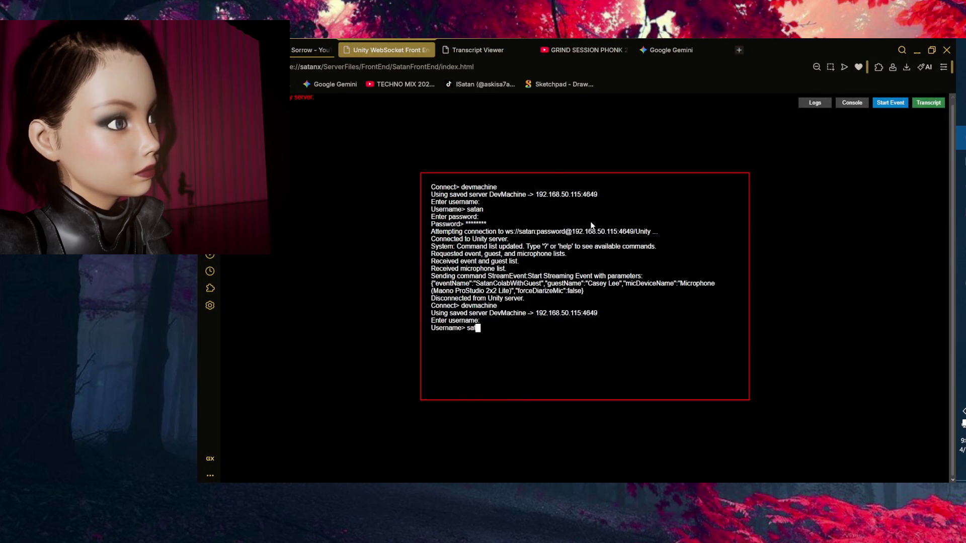
key(Return)
text(***)
key(Return)
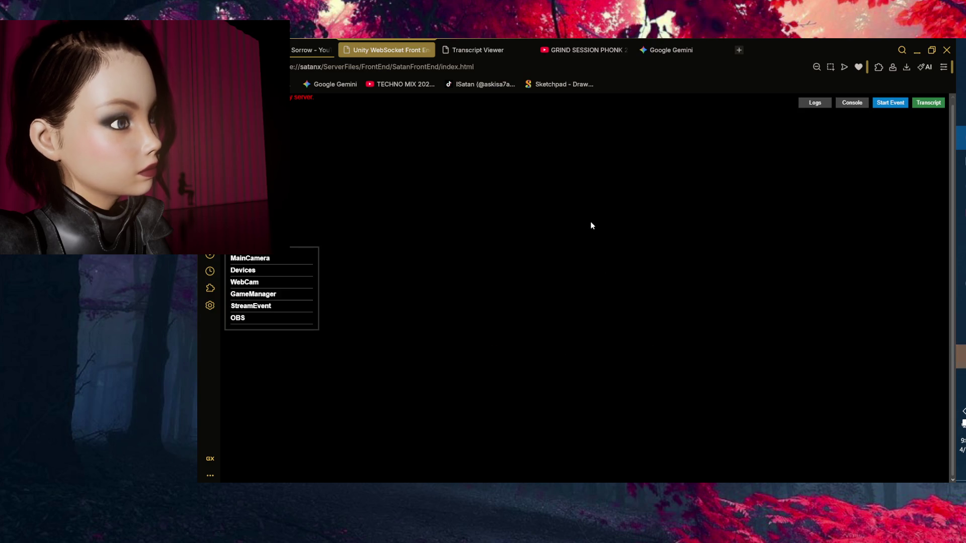
Close and reopen the Transcript Viewer, then bring up the Start Stream Event window.
click(928, 103)
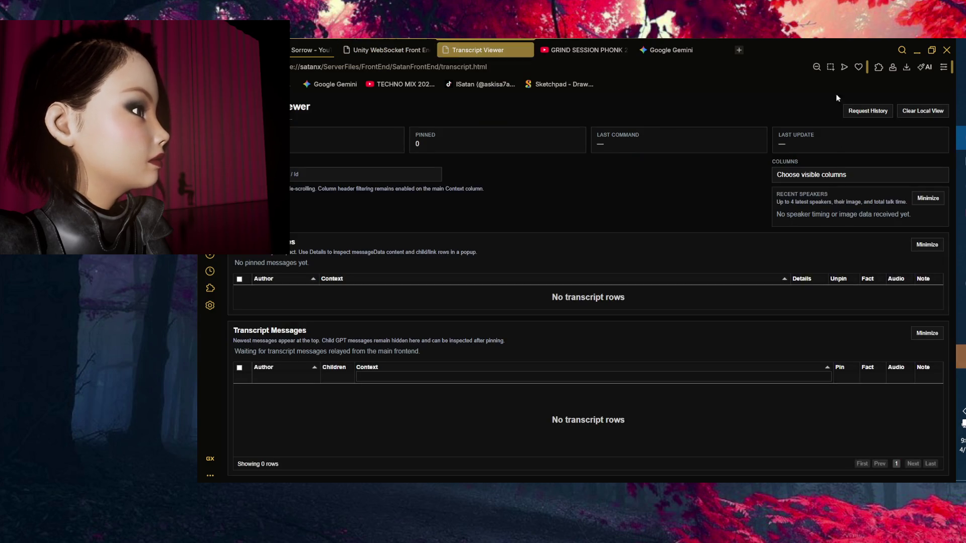
click(388, 50)
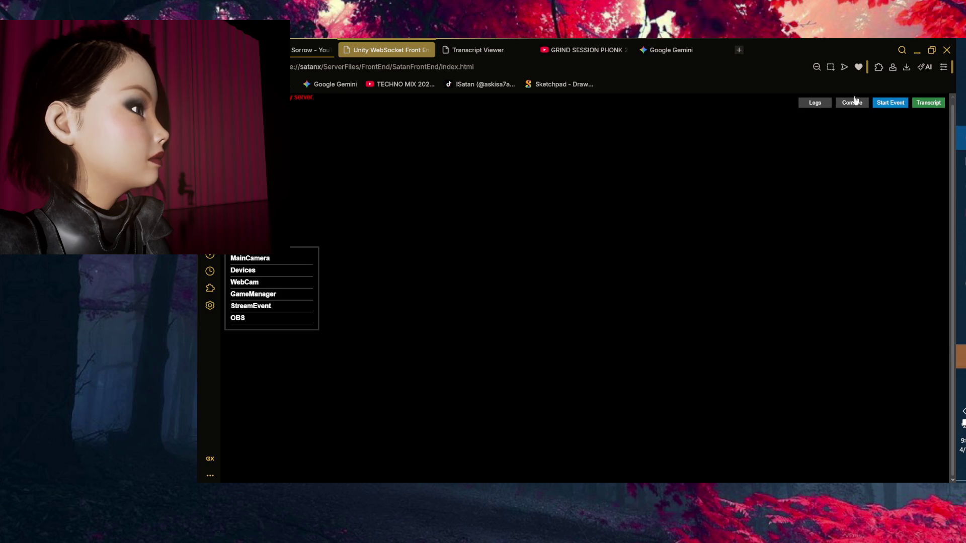
click(525, 50)
click(928, 102)
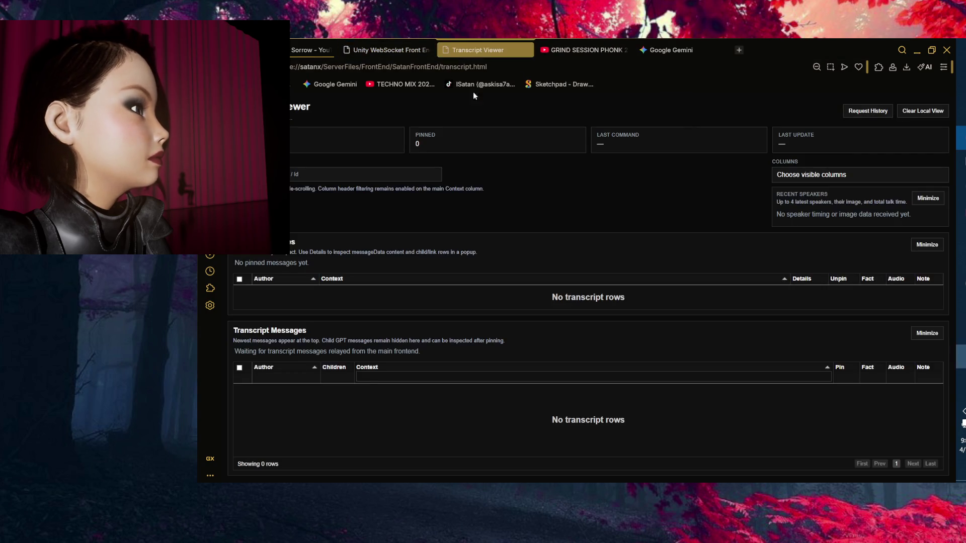
click(387, 49)
click(890, 104)
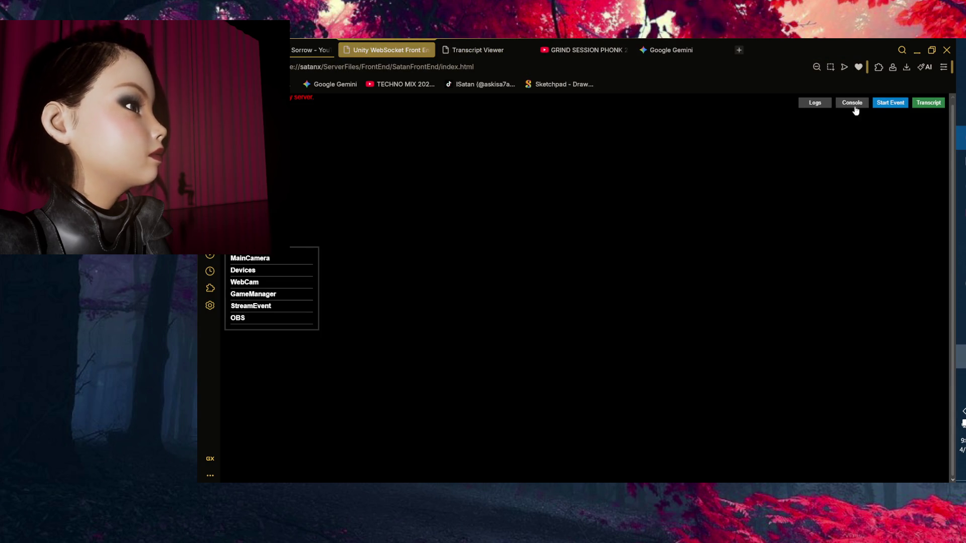
Pick the SatanColabWithGuest event, then glance at the console and server log viewer.
click(428, 218)
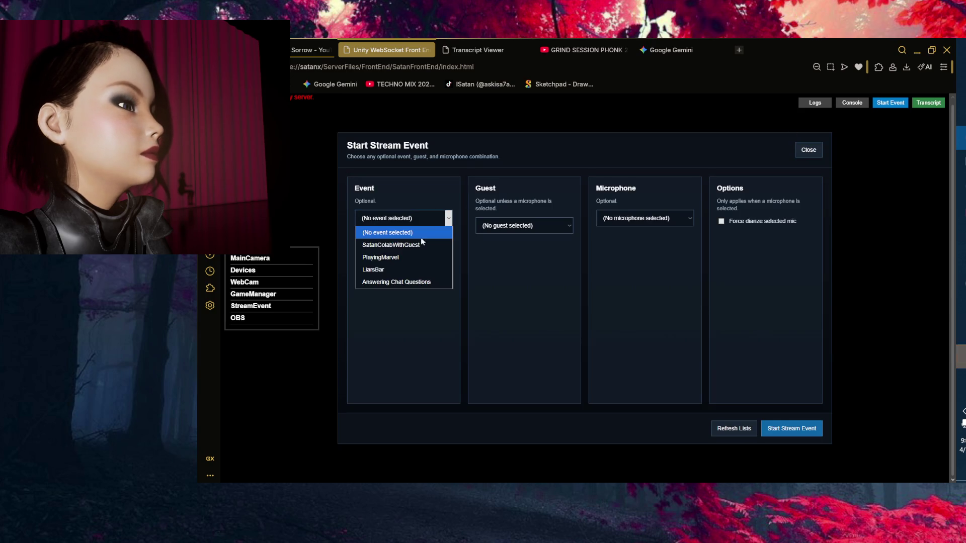
click(397, 244)
click(853, 106)
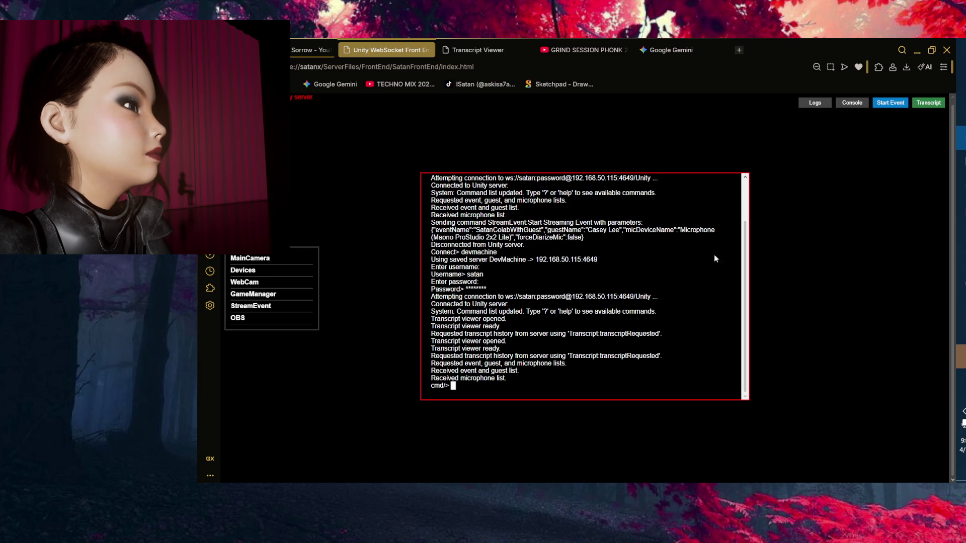
click(847, 104)
click(812, 104)
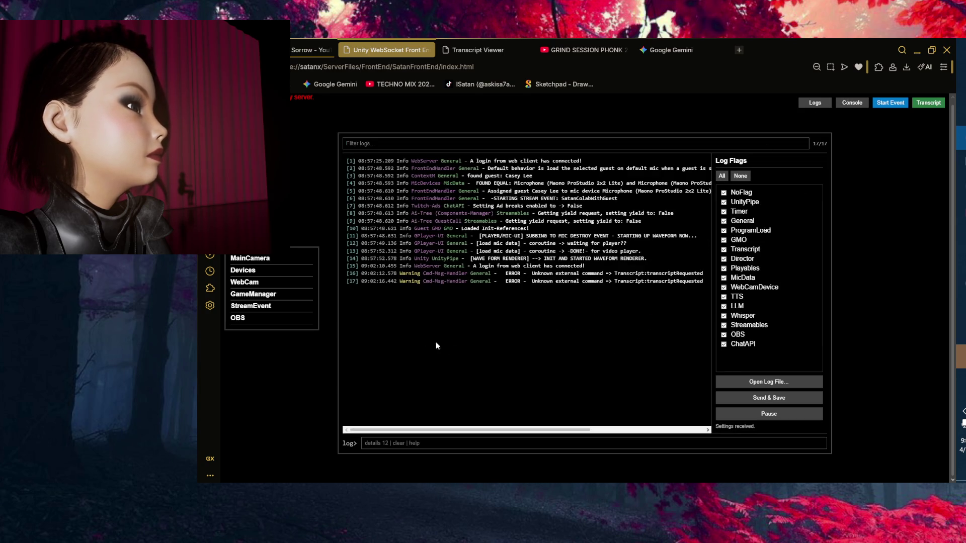
click(816, 105)
Start SatanColabWithGuest with the guest and Maono ProStudio microphone, then restore the browser window.
click(884, 106)
click(426, 220)
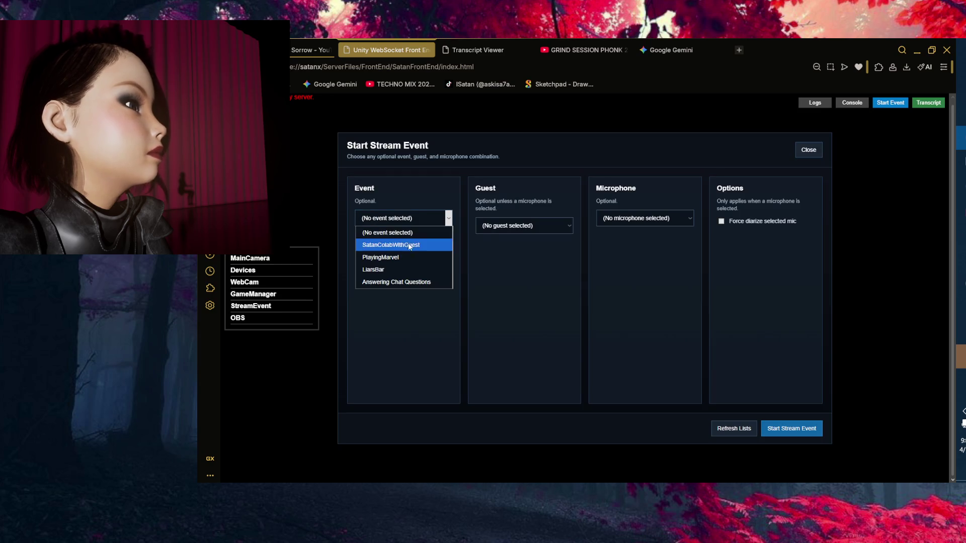
click(409, 243)
click(536, 226)
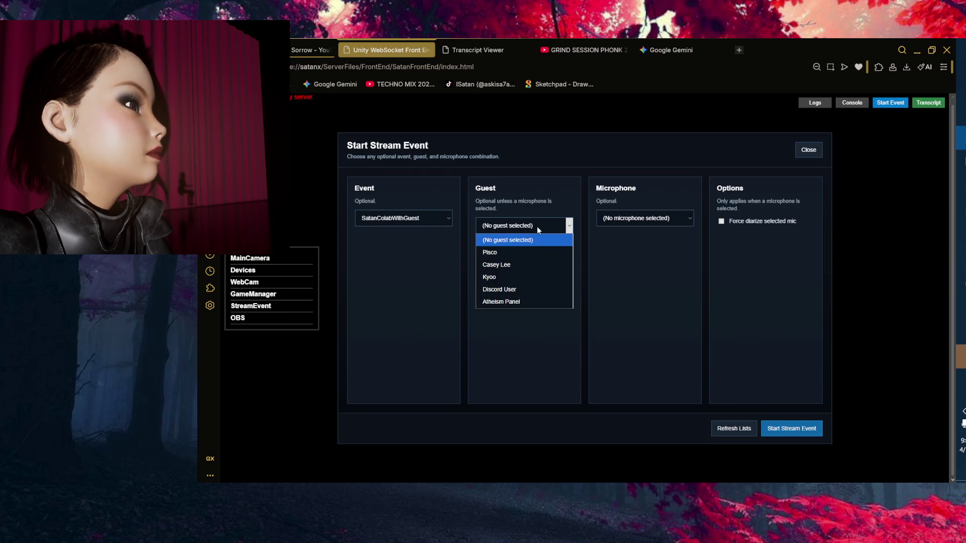
click(528, 265)
click(659, 219)
click(649, 242)
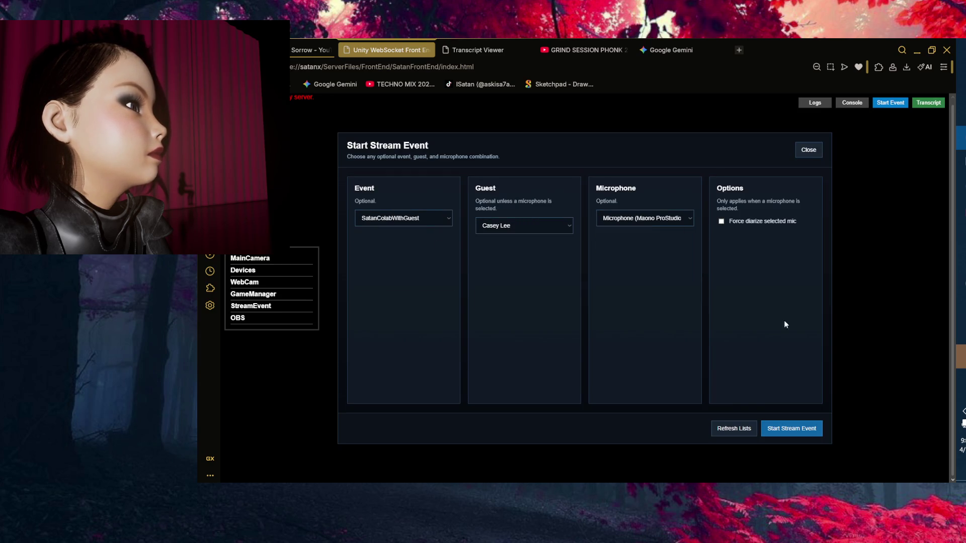
click(798, 428)
double_click(782, 47)
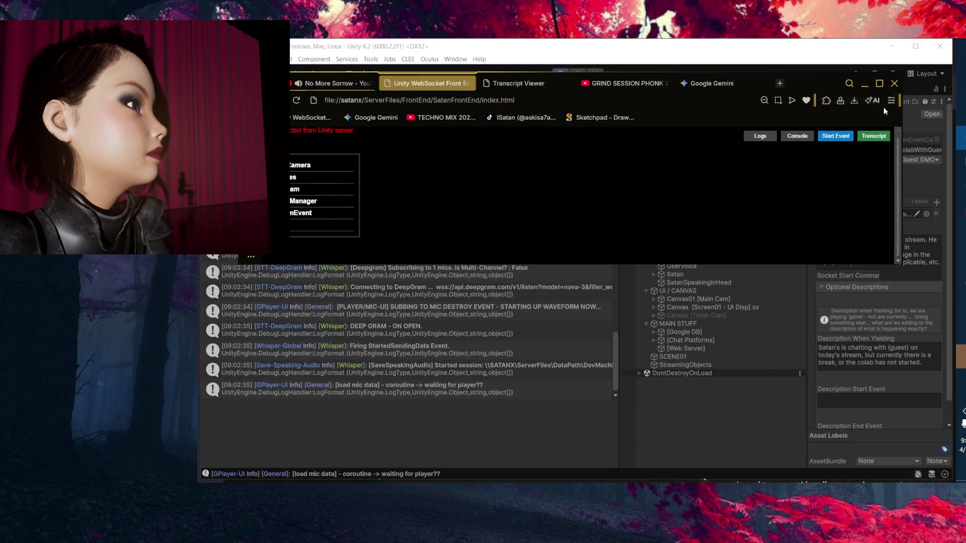
Check Unity's console for KeyNotFoundException errors, then show the Transcript Viewer maximized.
click(865, 84)
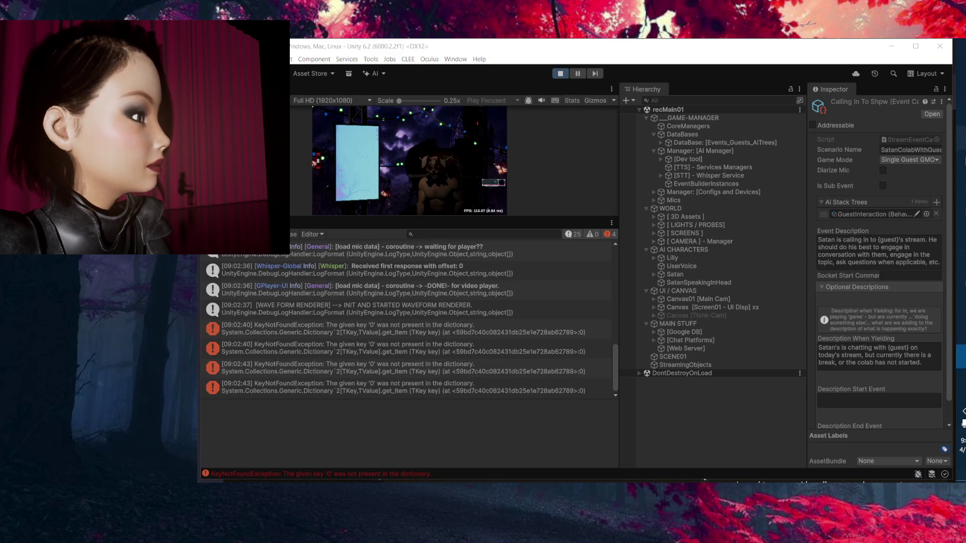
click(961, 149)
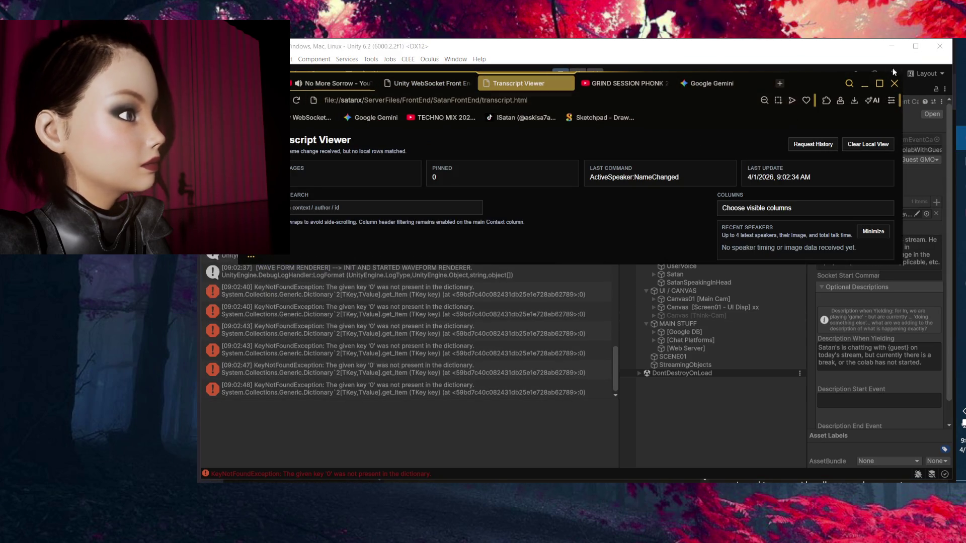
click(879, 83)
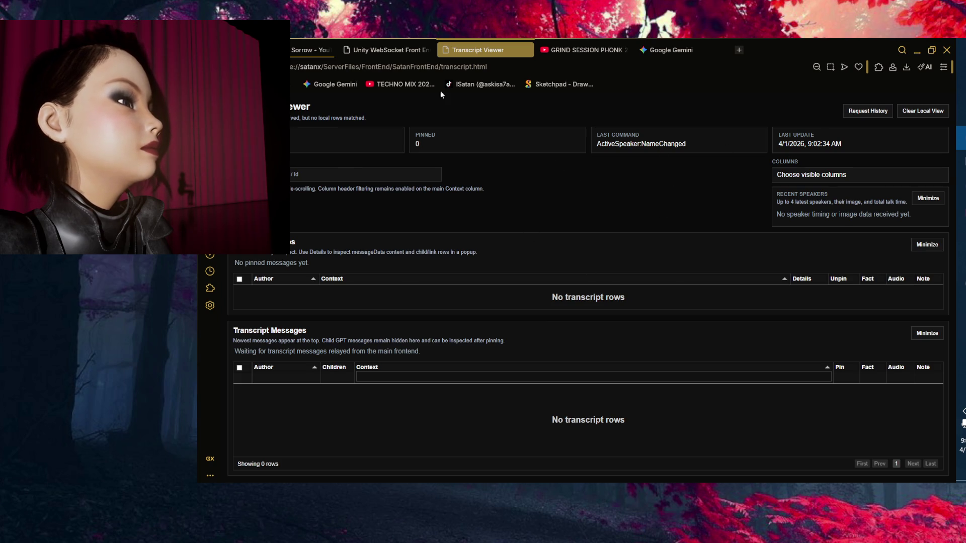
click(310, 50)
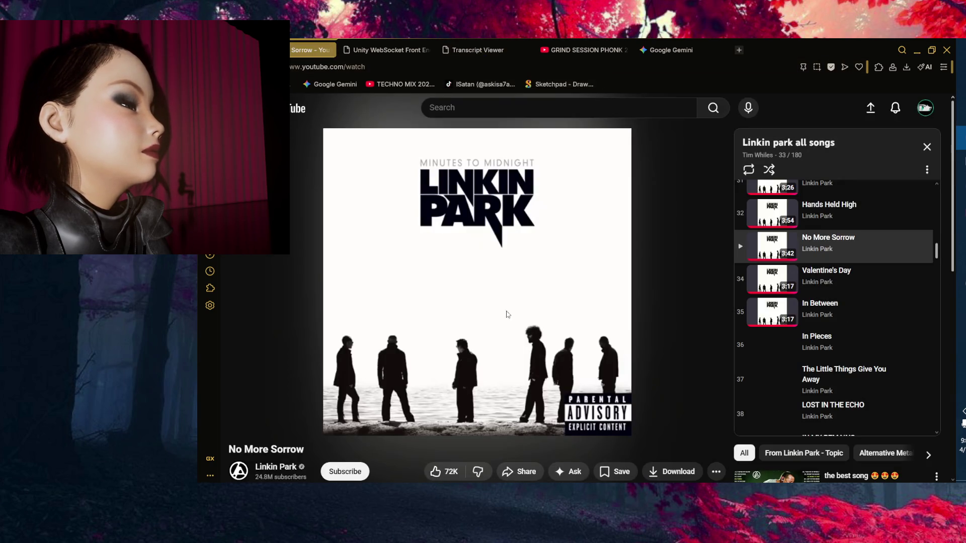
click(498, 40)
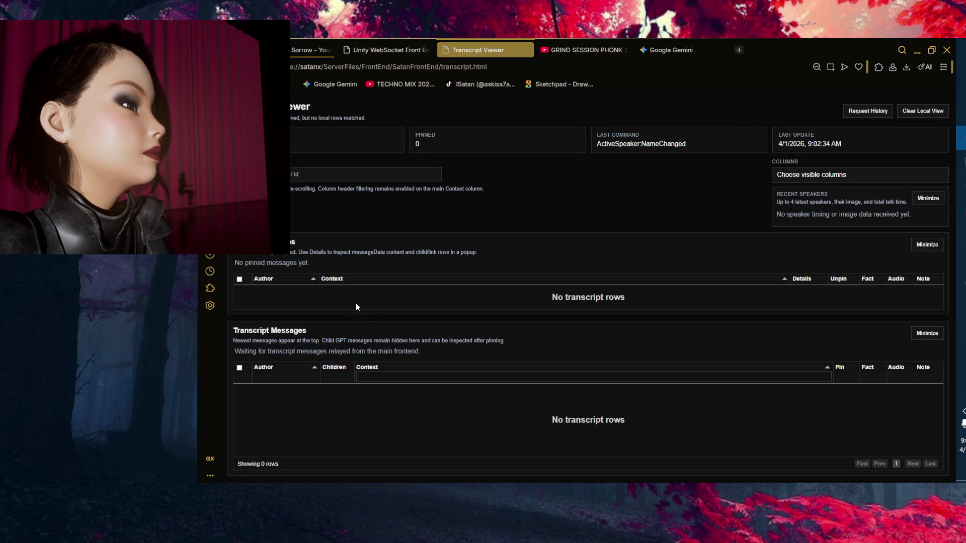
Create an AICharacters folder in SpeakerImages beside Guests, LiarsBar and RandomSpeakers.
click(917, 49)
mouse_move(961, 332)
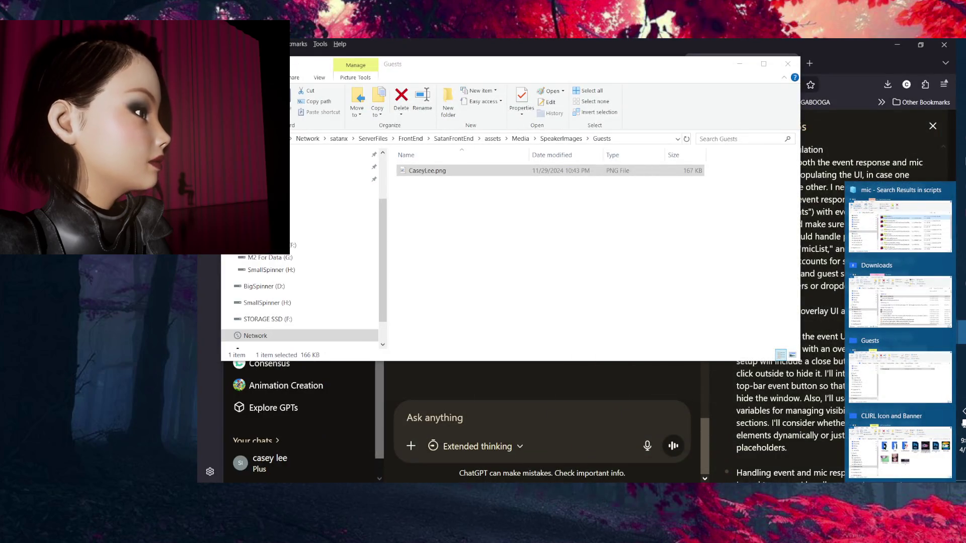
click(898, 373)
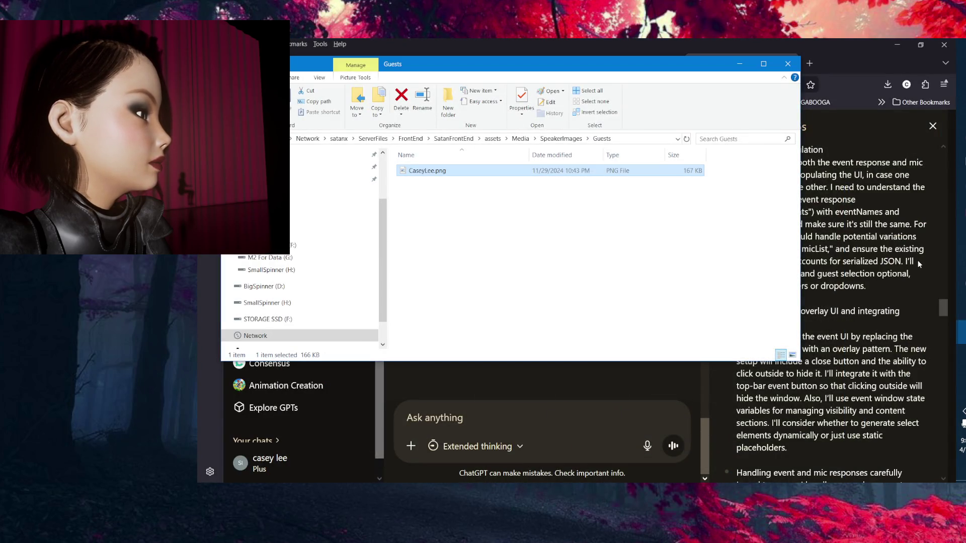
click(560, 138)
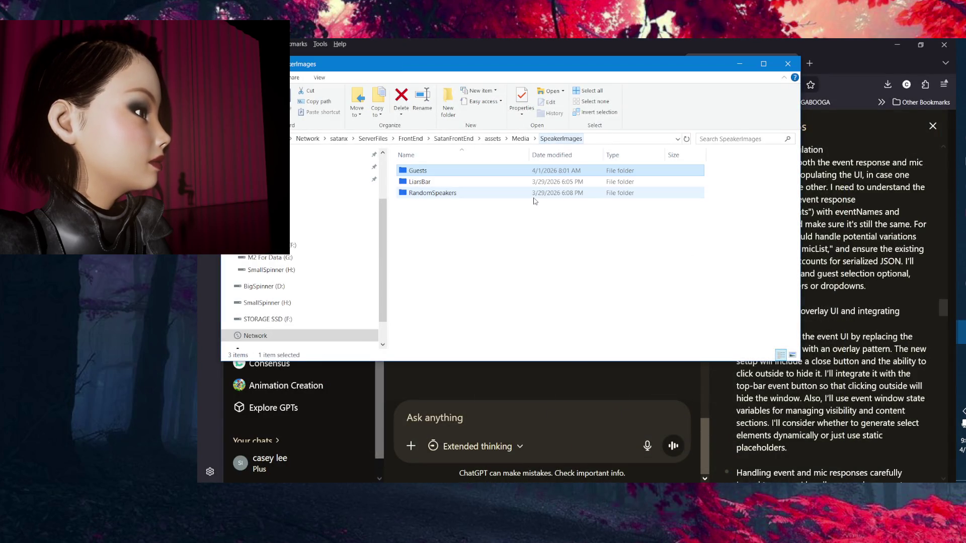
click(480, 182)
click(478, 192)
right_click(406, 216)
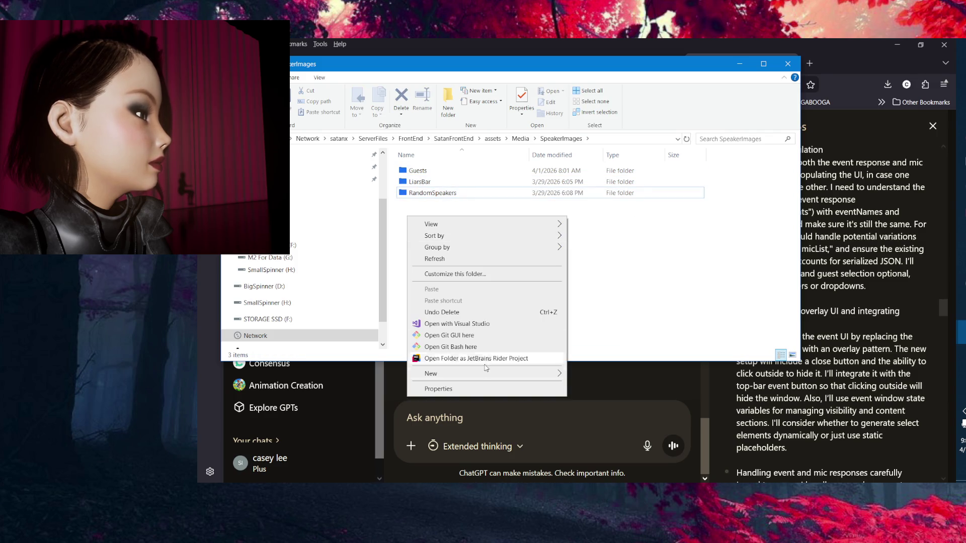
mouse_move(487, 373)
click(590, 375)
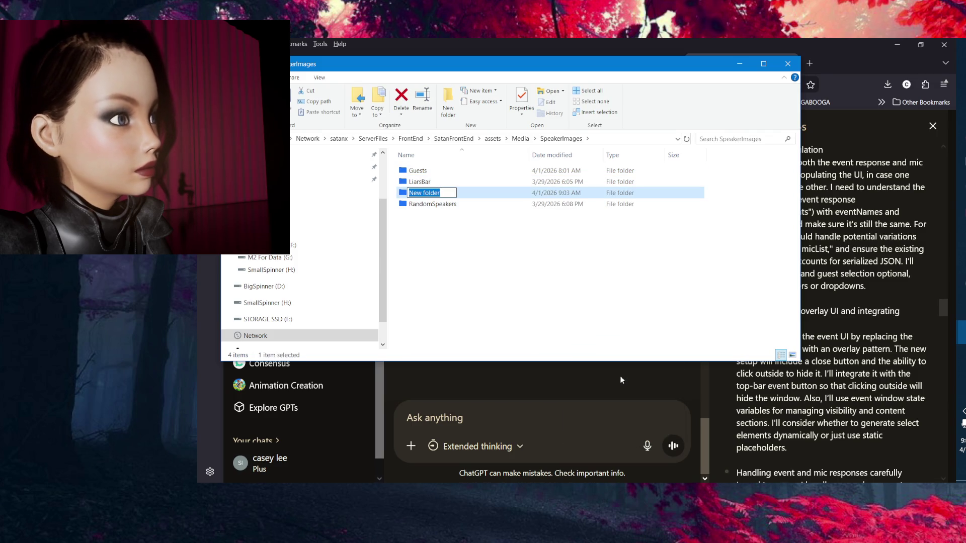
text(AICha)
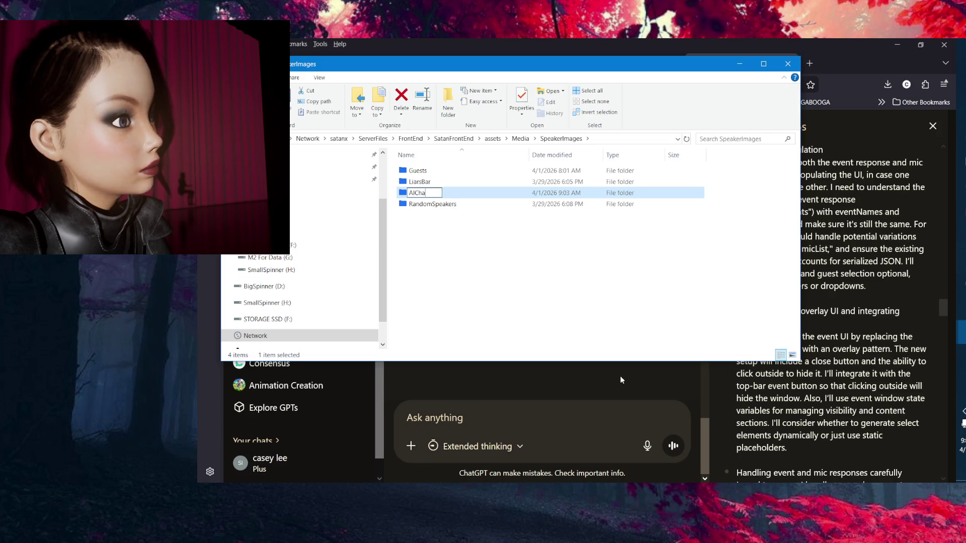
text(racters)
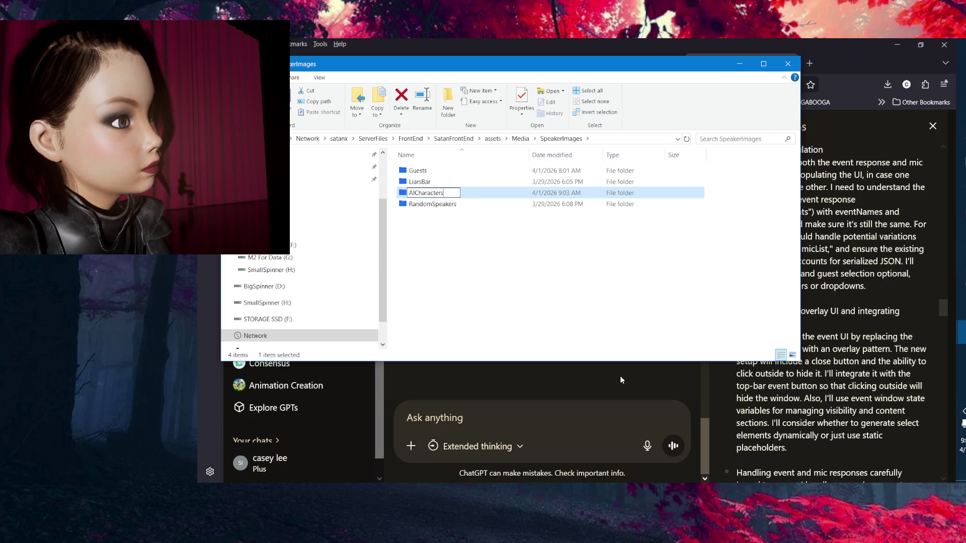
key(Return)
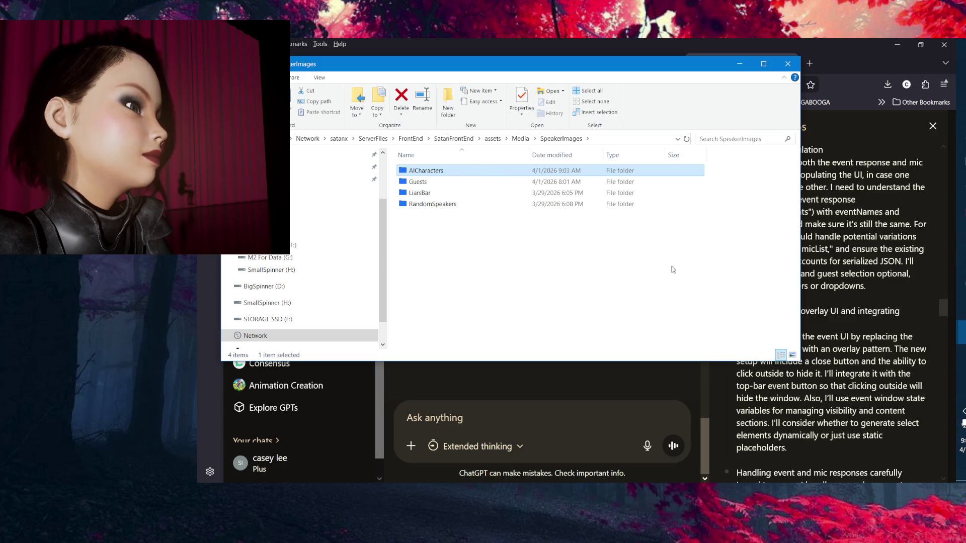
Skim ChatGPT's updated-frontend reply, then return to the Unity Editor.
click(739, 63)
scroll(565, 320, up, 3)
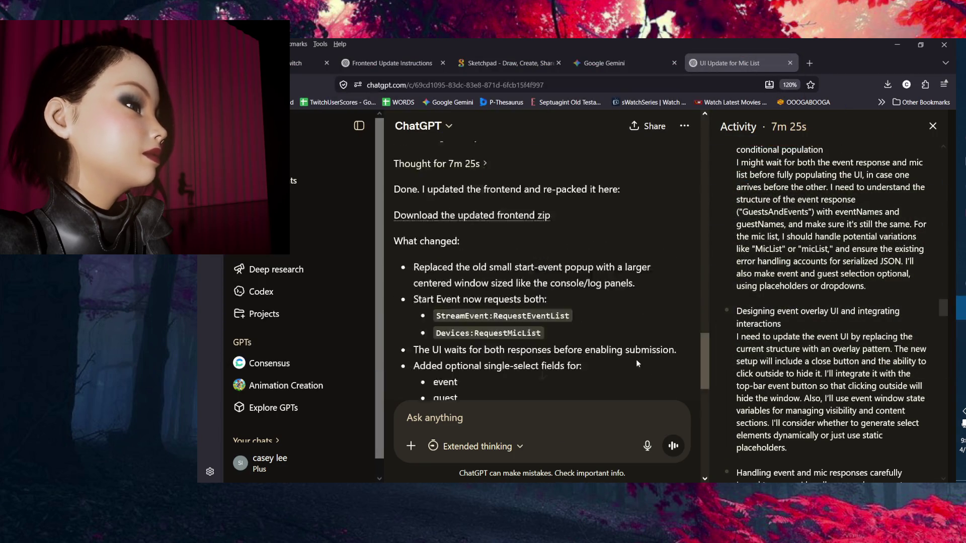
scroll(636, 359, down, 3)
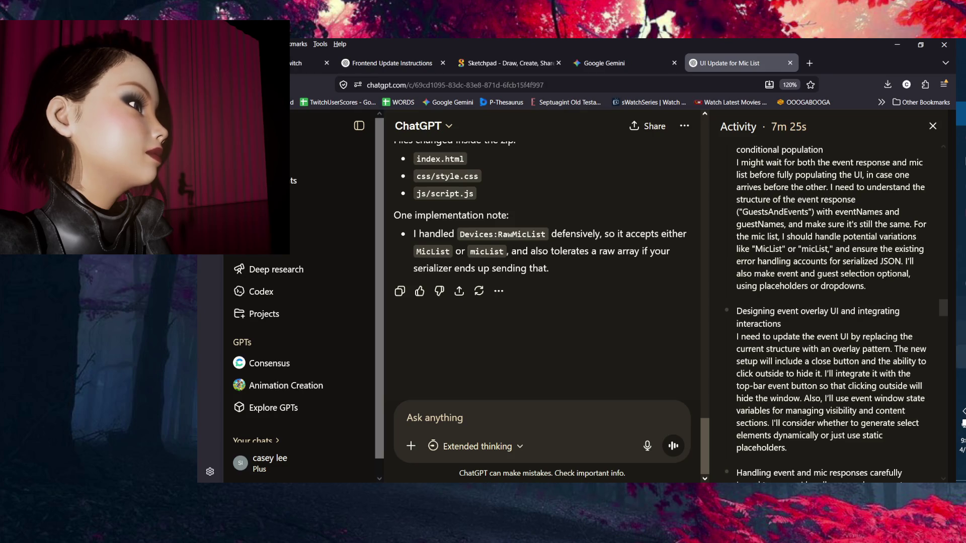
key(alt+Tab)
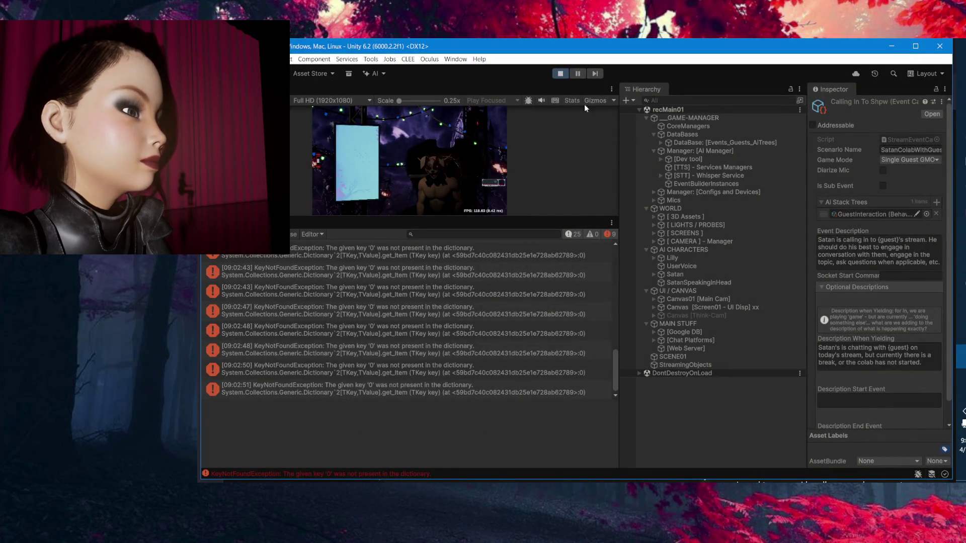
Pause the game and open the first KeyNotFoundException error's source line in Rider.
click(577, 73)
mouse_move(615, 375)
mouse_down()
mouse_move(618, 324)
mouse_move(627, 354)
mouse_up()
click(497, 327)
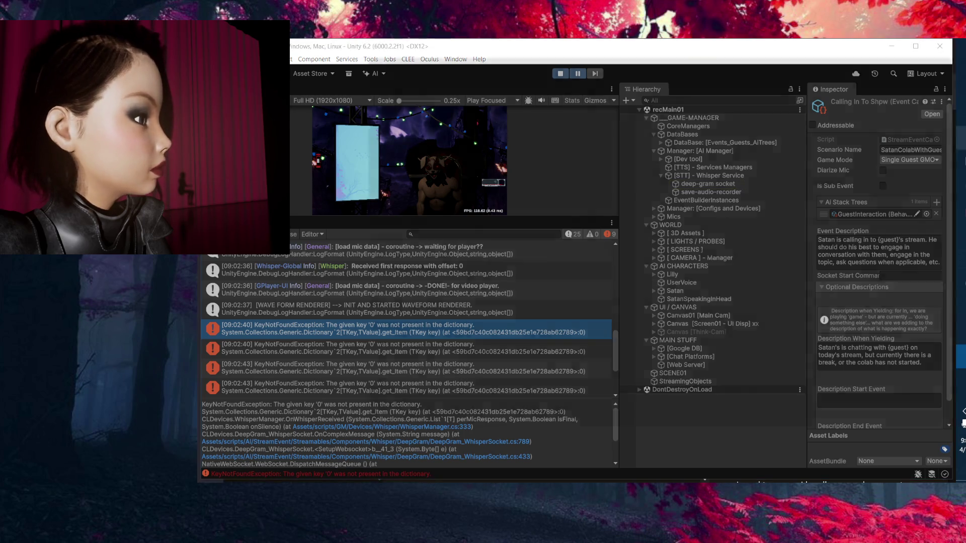
key(alt+Tab)
key(alt+Tab)
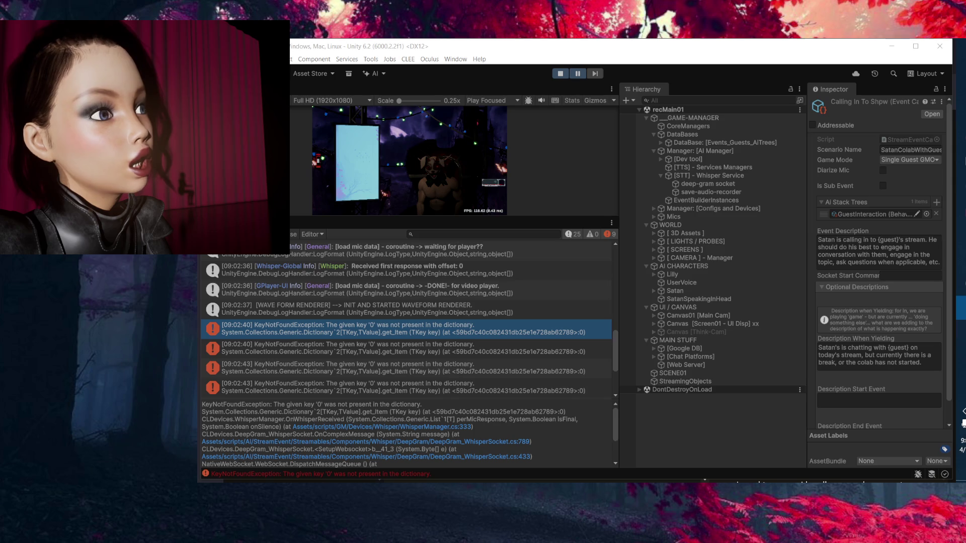
double_click(506, 325)
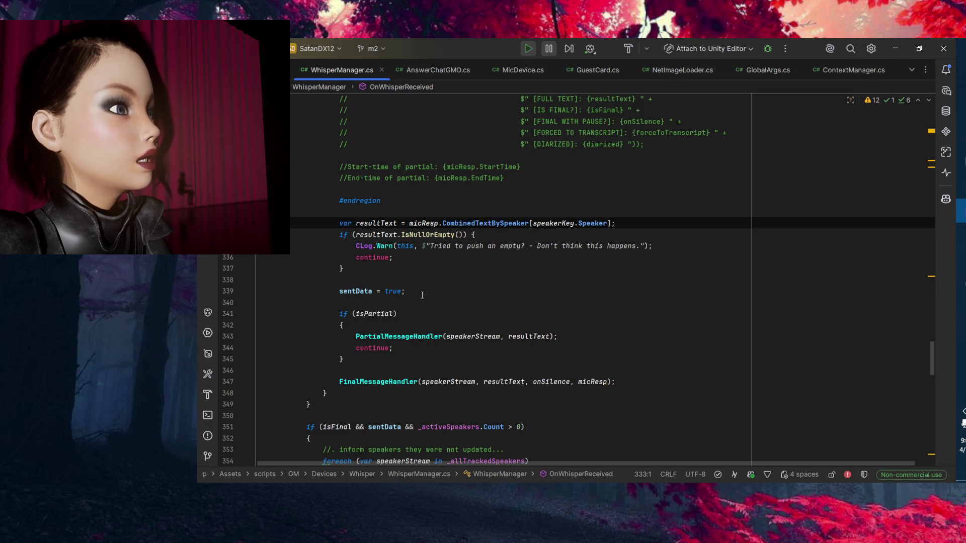
Open the second KeyNotFoundException entry's trace at WhisperManager.cs line 333.
key(alt+Tab)
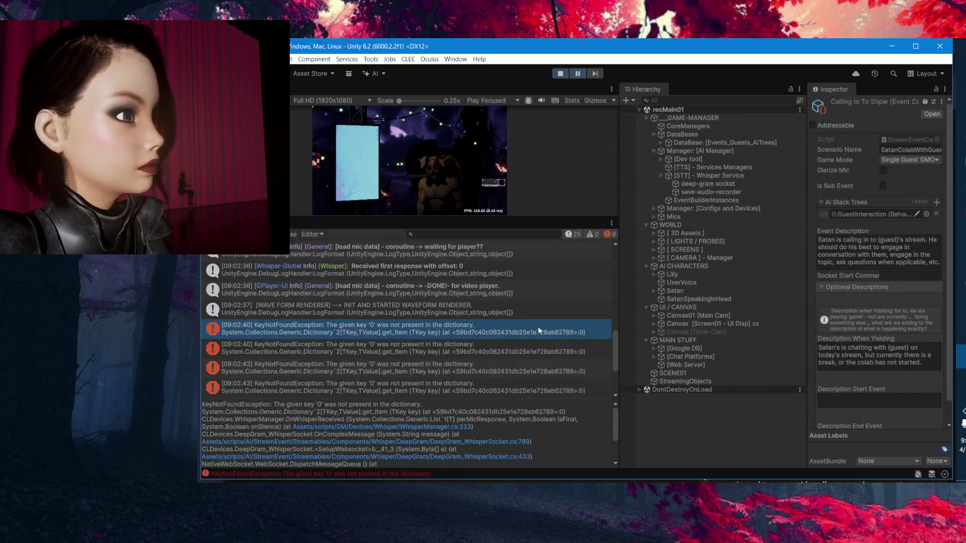
scroll(492, 304, down, 2)
scroll(490, 301, down, 2)
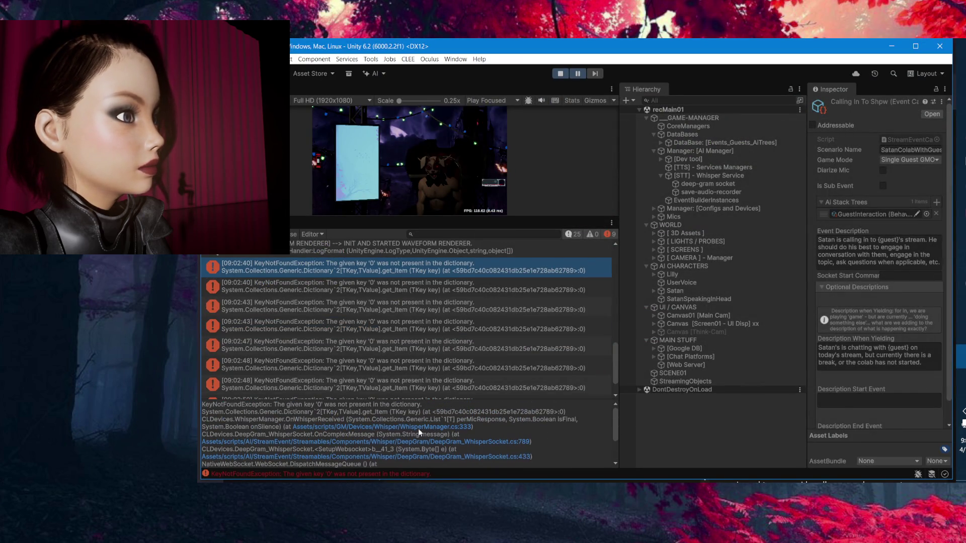
scroll(453, 334, up, 2)
click(458, 318)
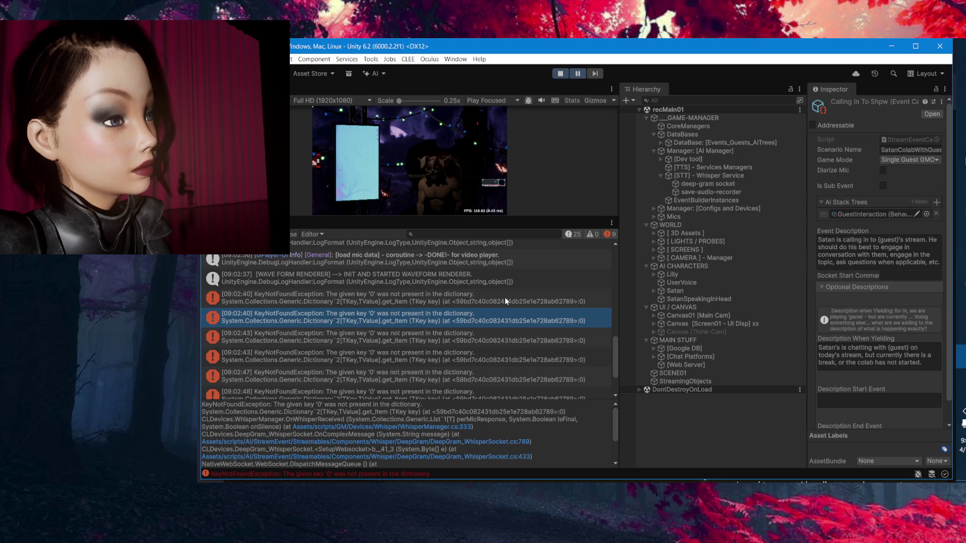
double_click(505, 297)
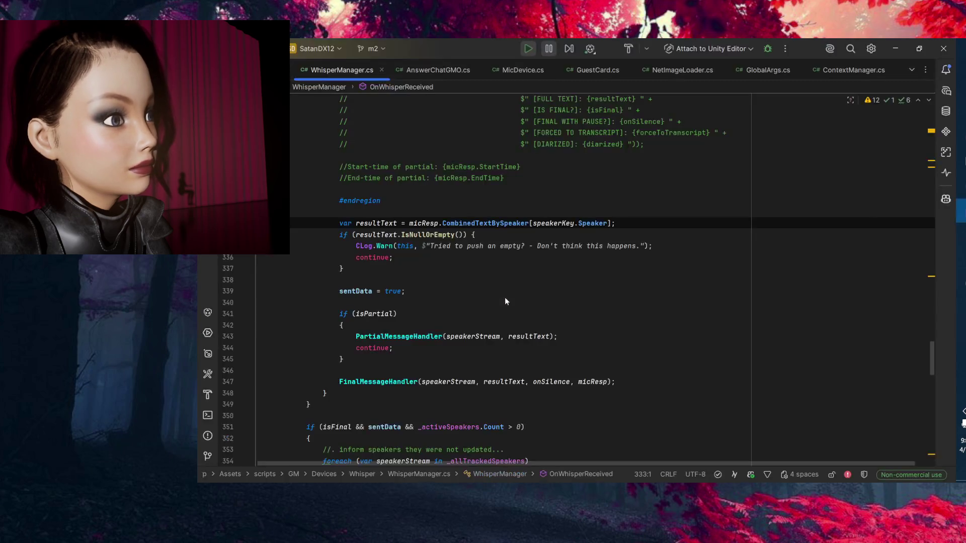
Insert blank lines after 'sentData = true;' before the isPartial check.
click(434, 272)
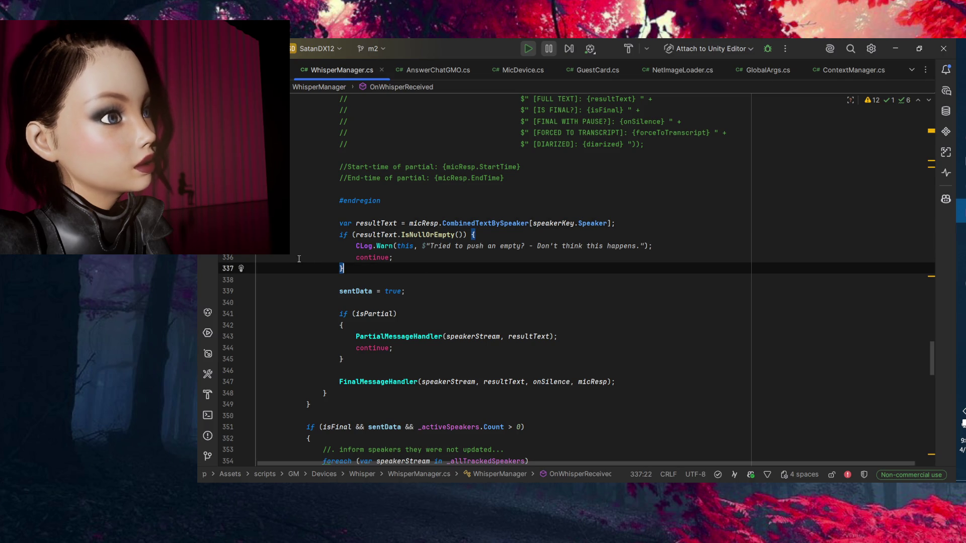
scroll(299, 259, up, 3)
scroll(655, 318, down, 6)
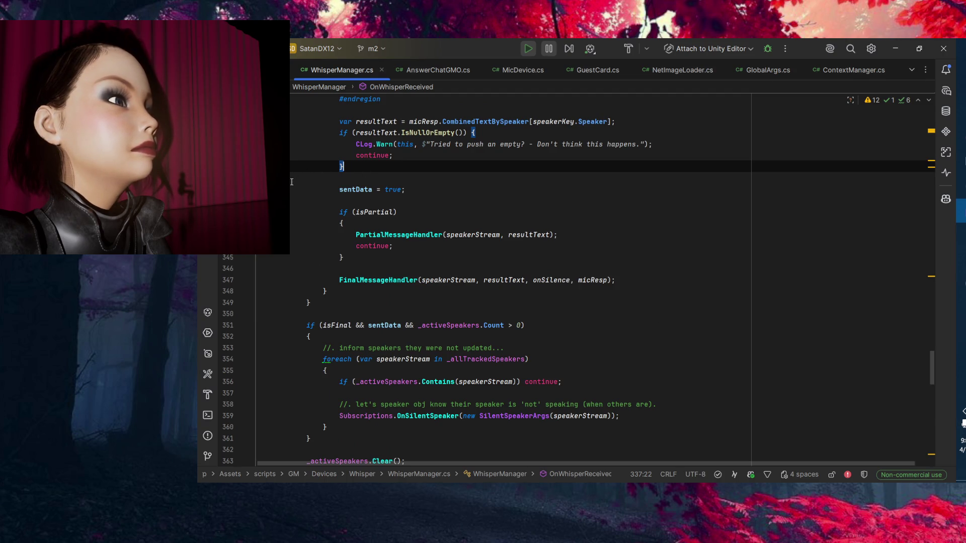
scroll(332, 211, down, 1)
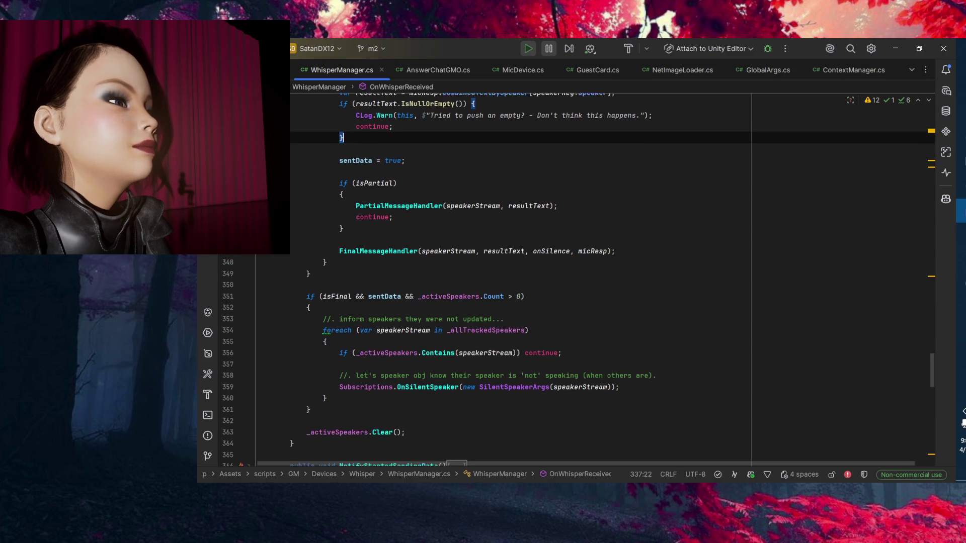
click(373, 202)
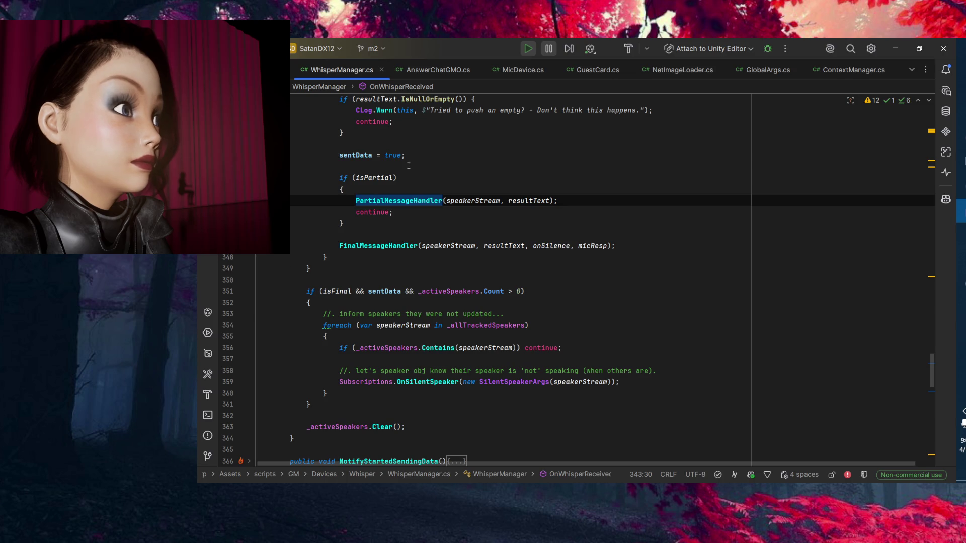
click(443, 171)
key(Return)
key(Return)
key(Return)
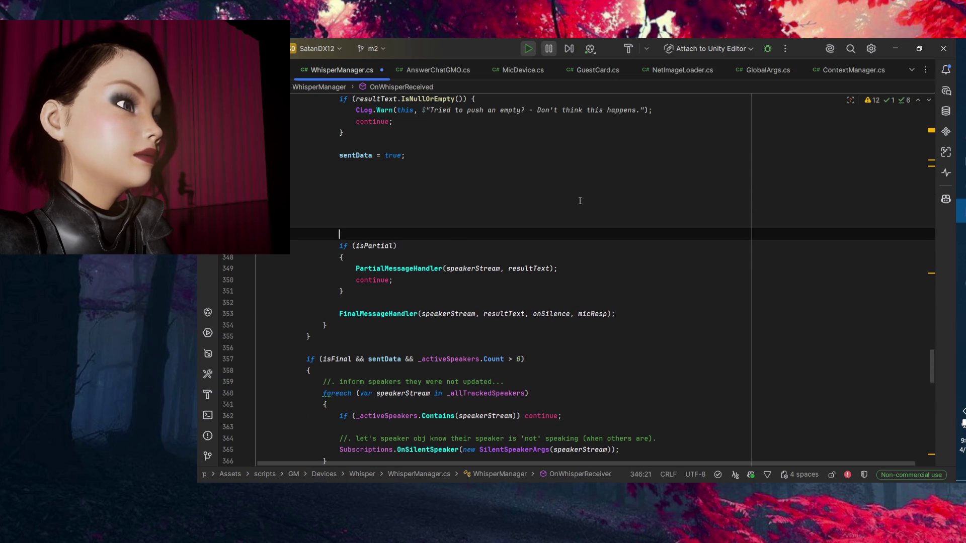
Highlight speakerStream usages in the handler calls and read through OnWhisperReceived.
click(447, 314)
scroll(289, 274, down, 4)
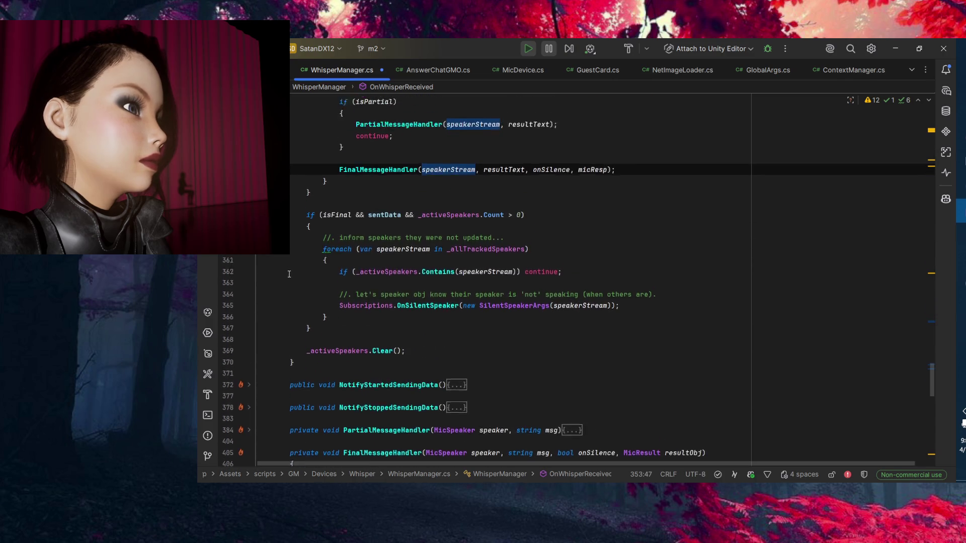
scroll(289, 274, up, 4)
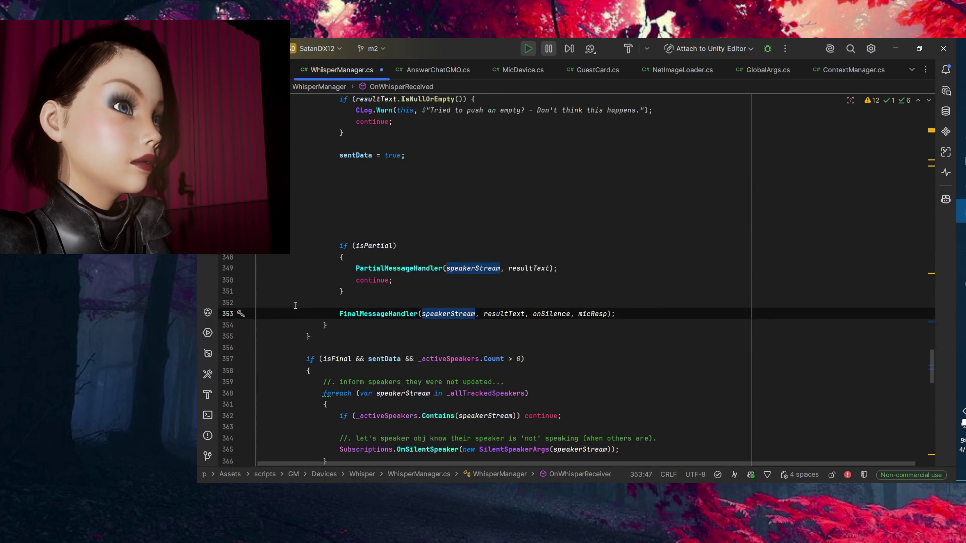
scroll(298, 314, down, 5)
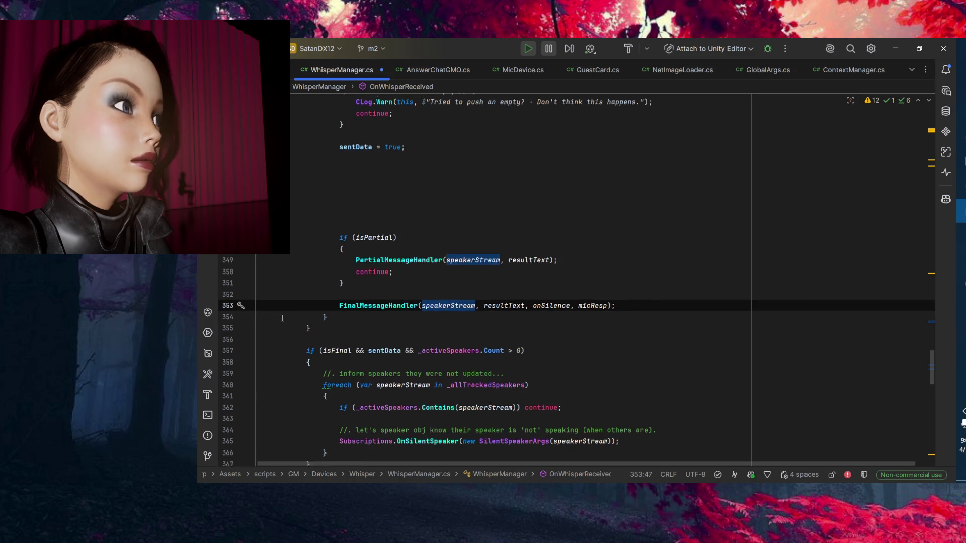
scroll(292, 321, up, 4)
scroll(374, 249, down, 5)
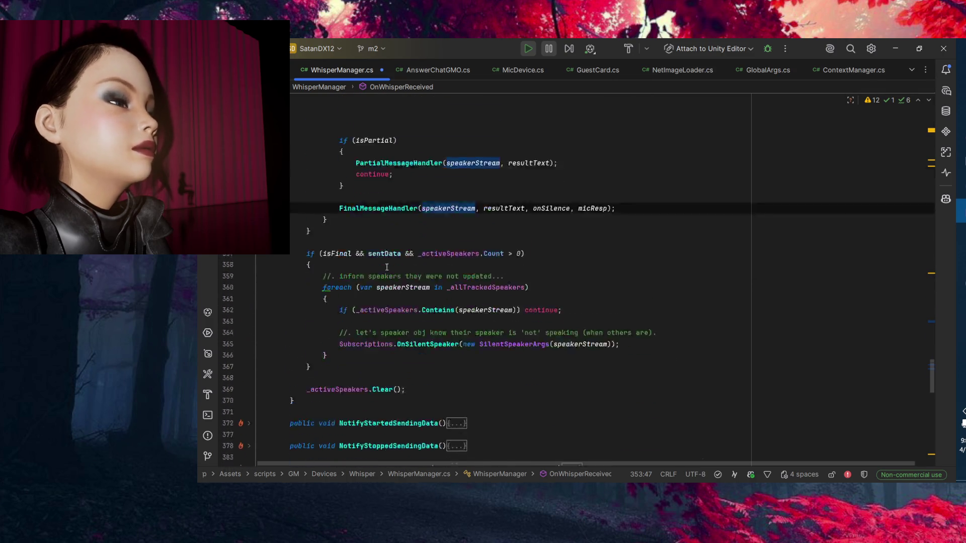
scroll(398, 199, up, 4)
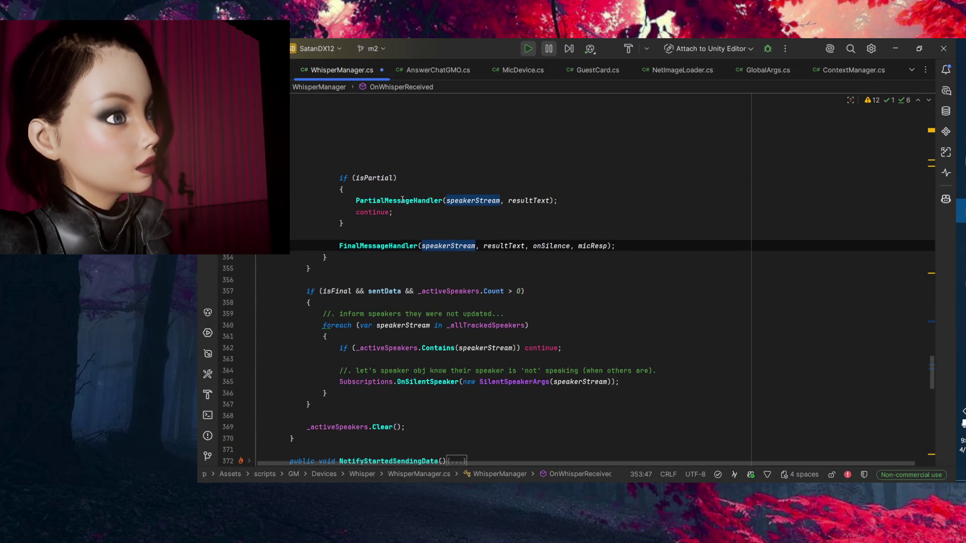
mouse_move(418, 203)
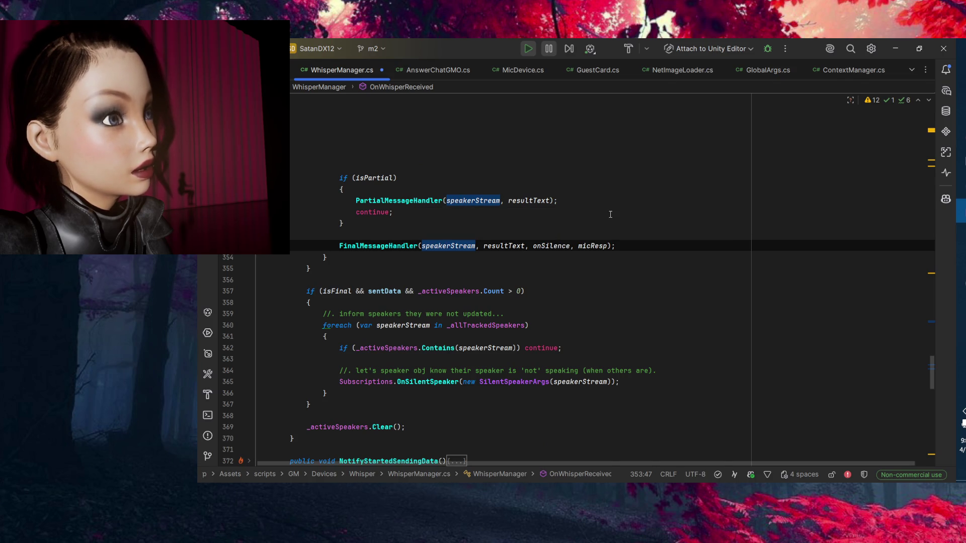
scroll(352, 234, up, 4)
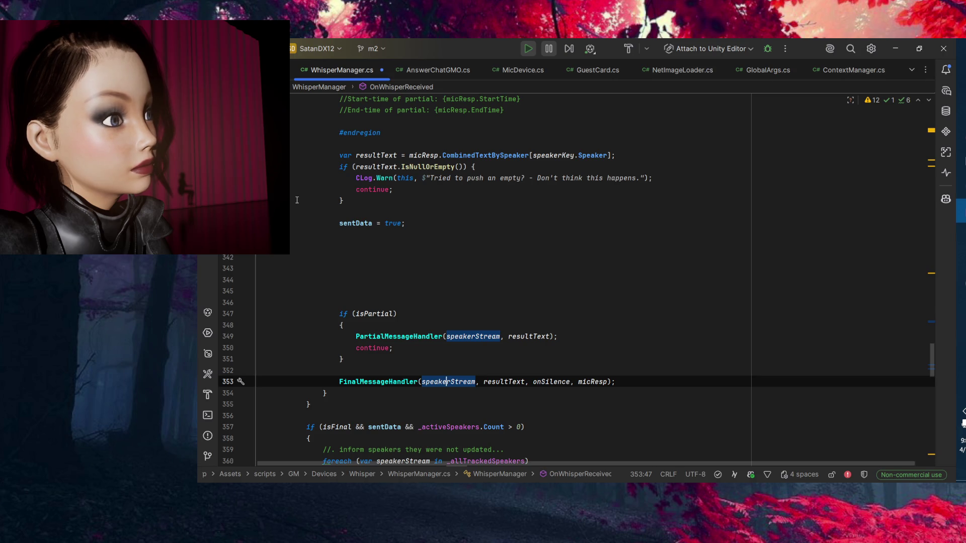
scroll(295, 201, up, 20)
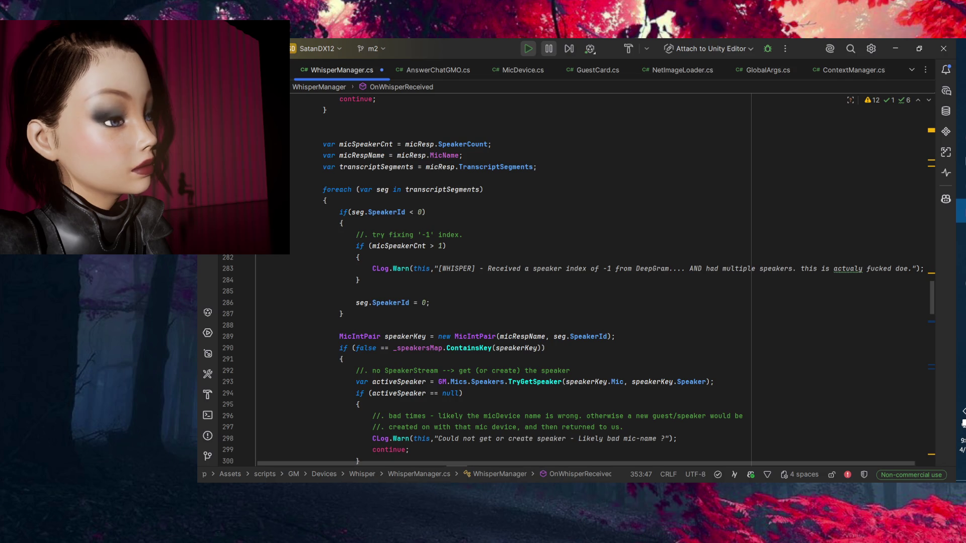
scroll(503, 276, up, 5)
scroll(571, 281, down, 5)
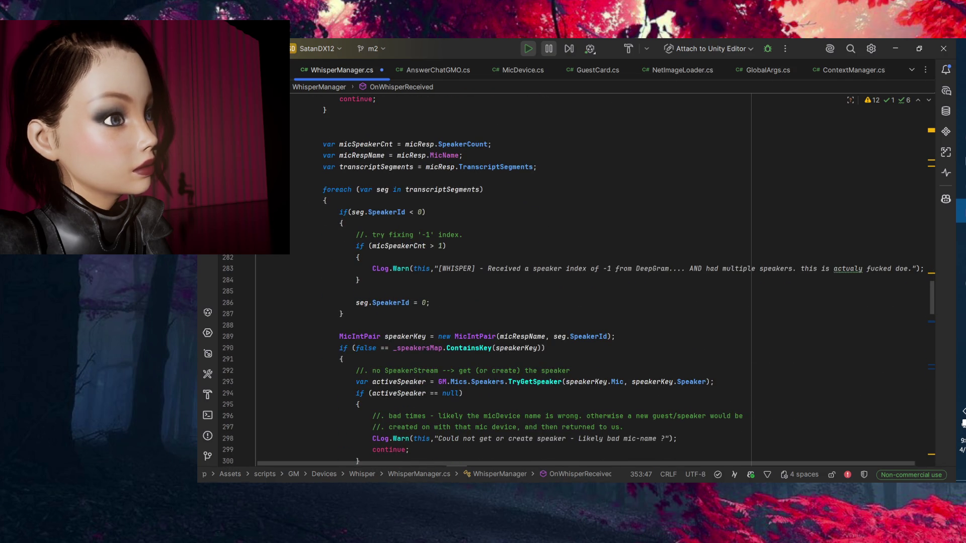
scroll(571, 281, down, 4)
scroll(292, 193, up, 2)
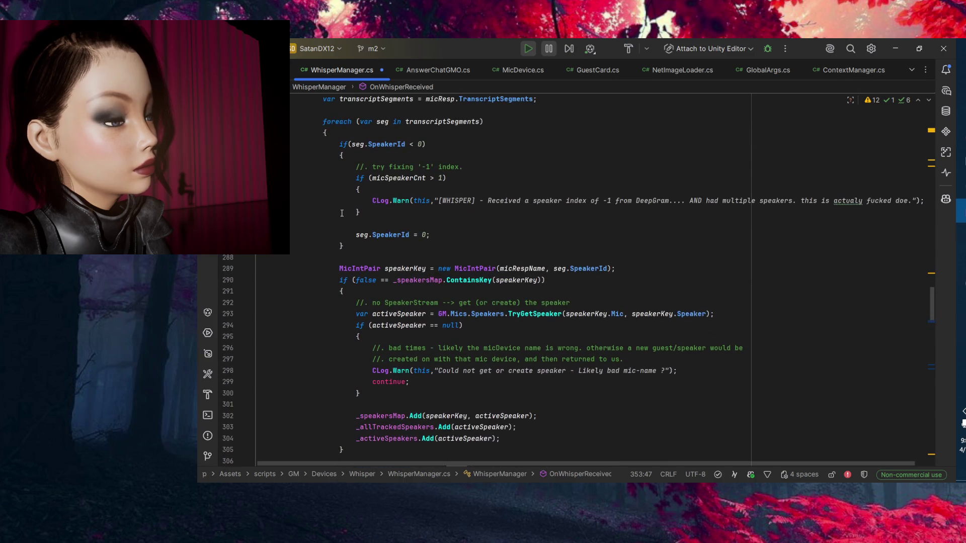
Place the caret on empty line 285 and check speakerStream usages on line 349.
click(468, 227)
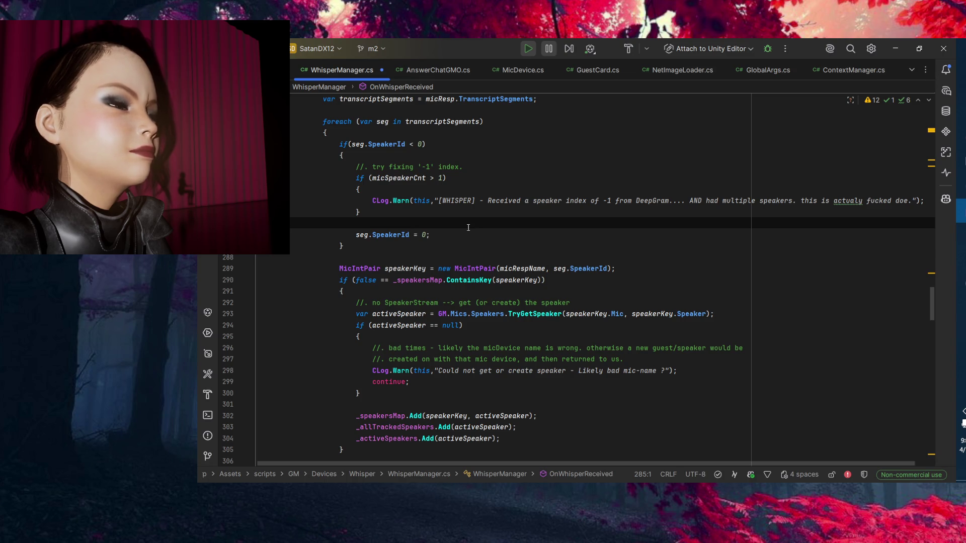
scroll(309, 300, down, 14)
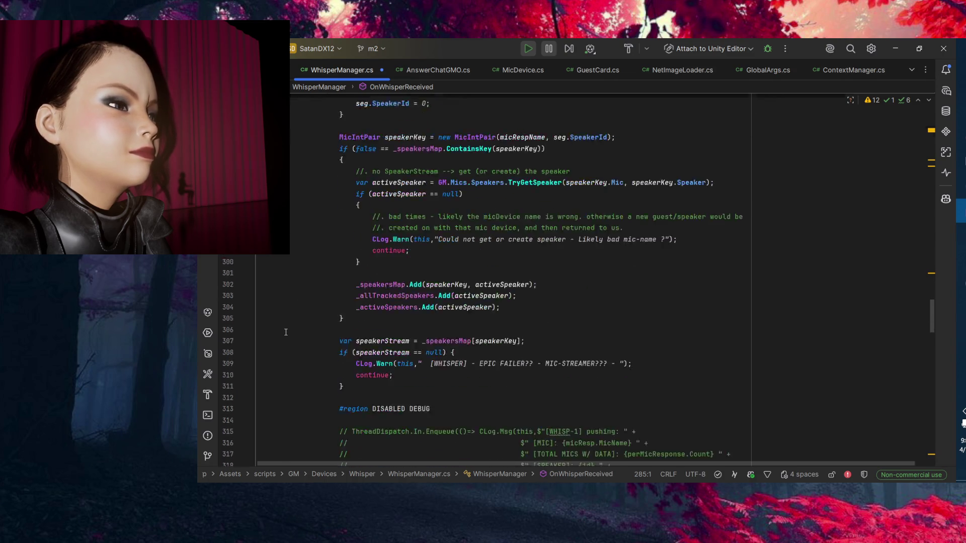
scroll(288, 338, down, 8)
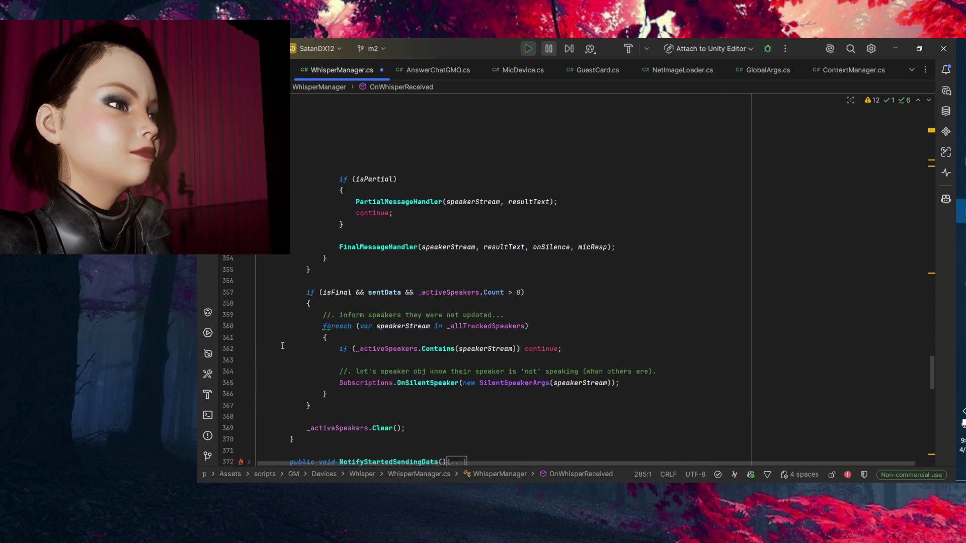
scroll(282, 348, up, 5)
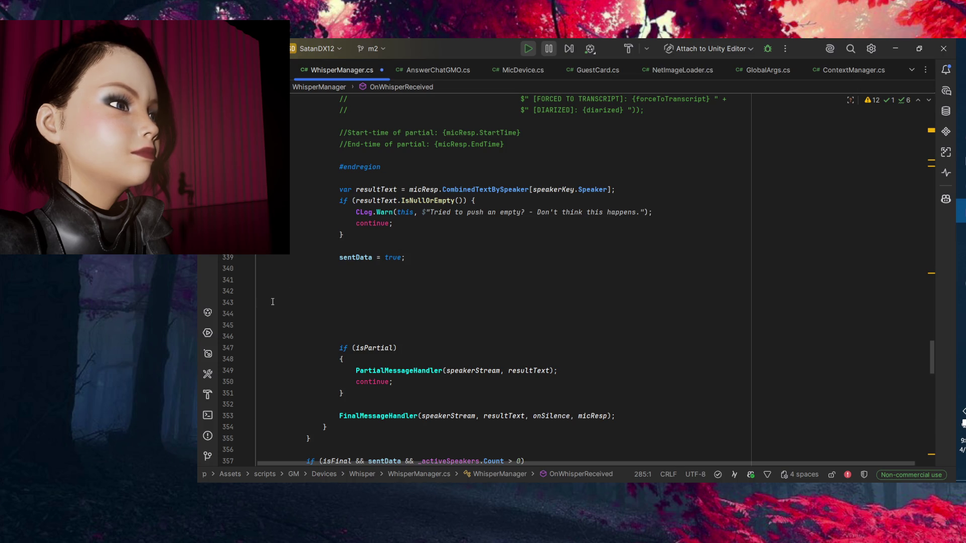
scroll(273, 302, down, 3)
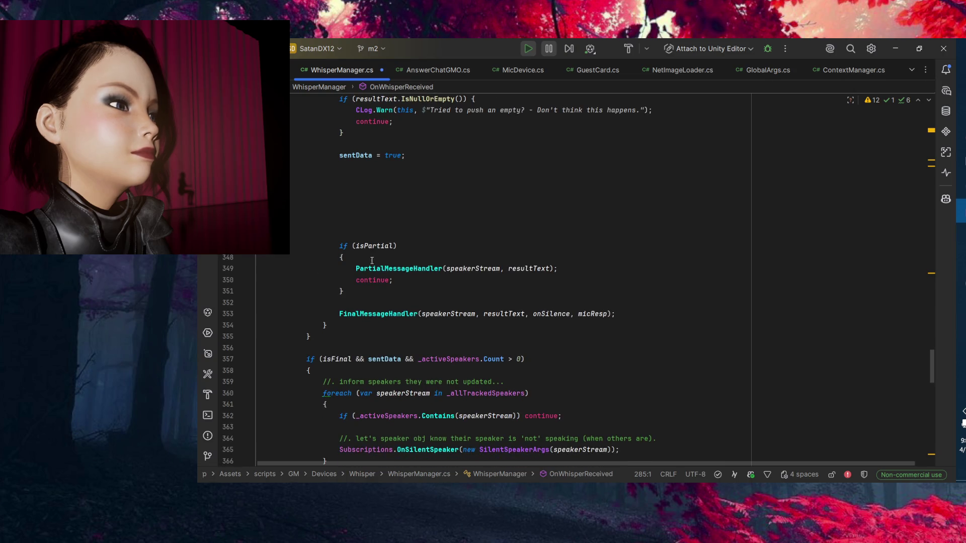
click(476, 267)
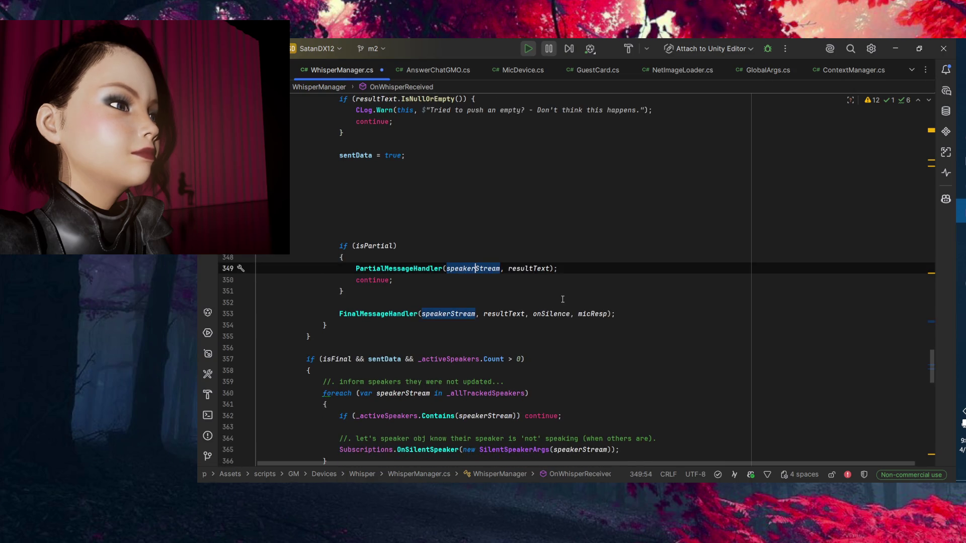
Jump to the PartialMessageHandler declaration, add blank lines after #endregion, and check the speaker parameter.
click(430, 268)
key(ctrl+b)
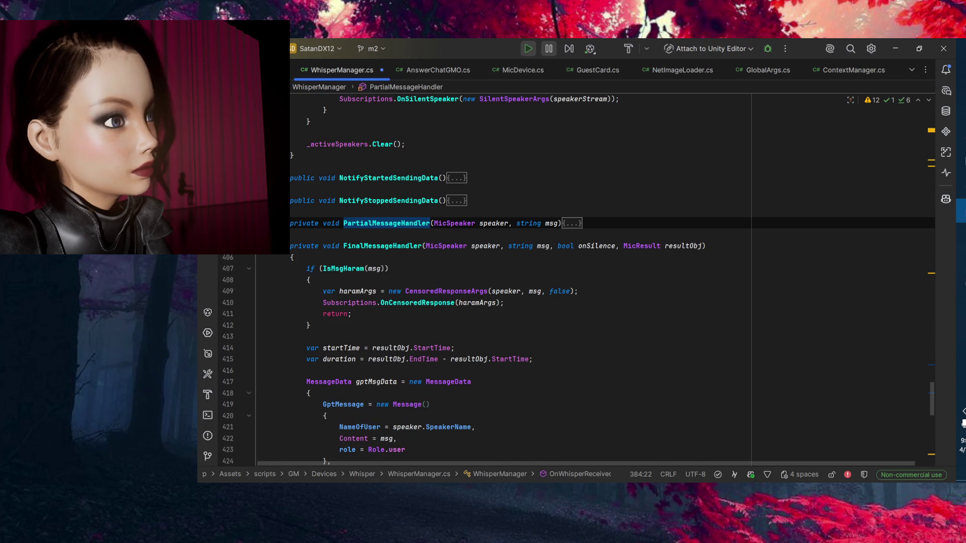
scroll(663, 295, down, 3)
click(664, 234)
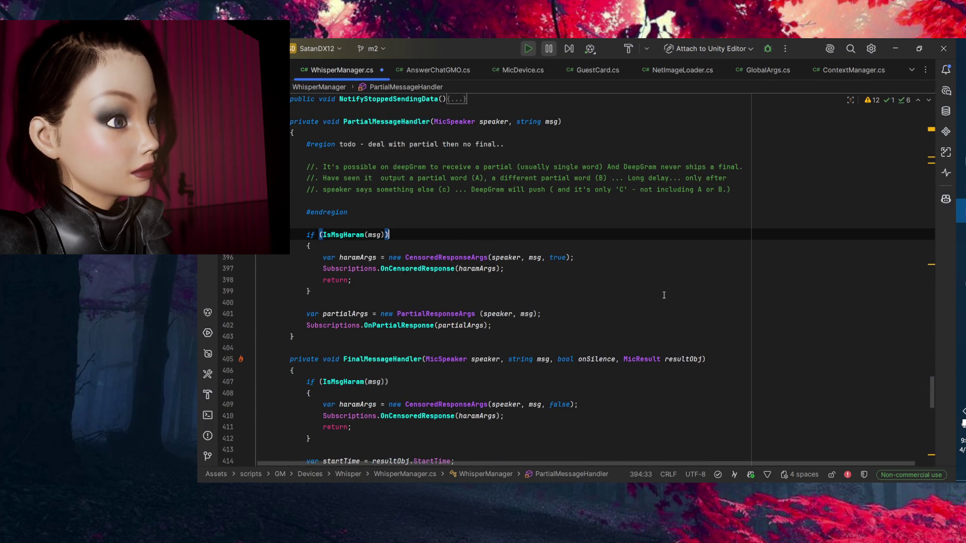
click(631, 214)
key(Return)
key(Return)
key(Return)
key(Down)
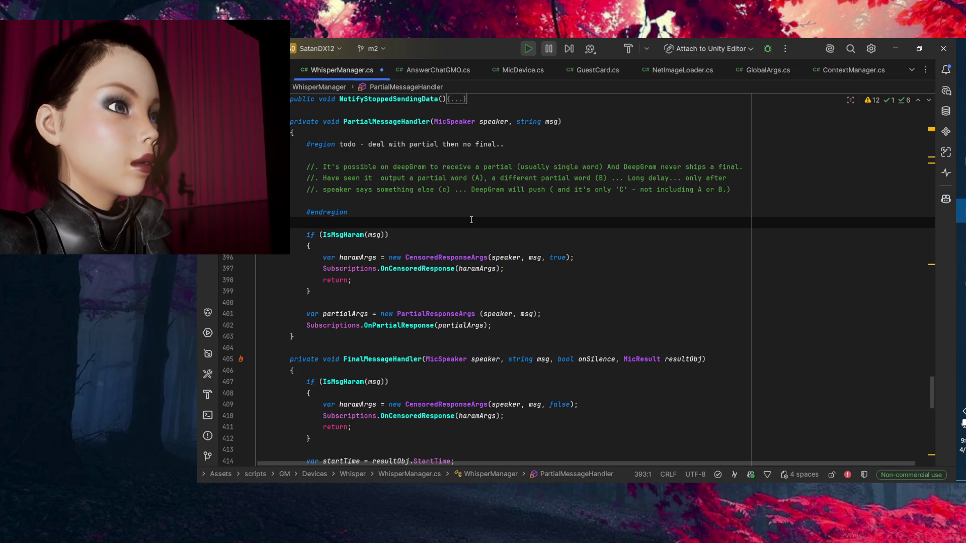
key(Up)
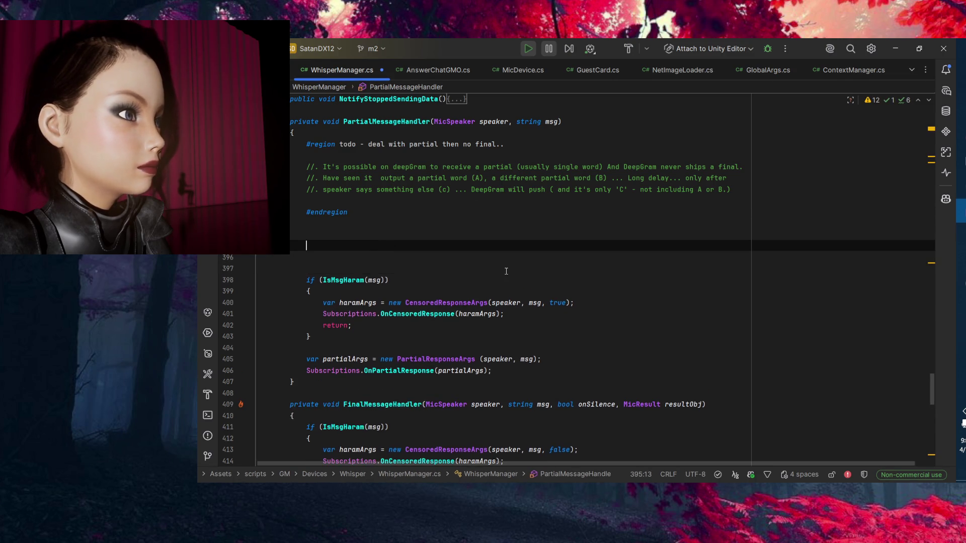
click(506, 302)
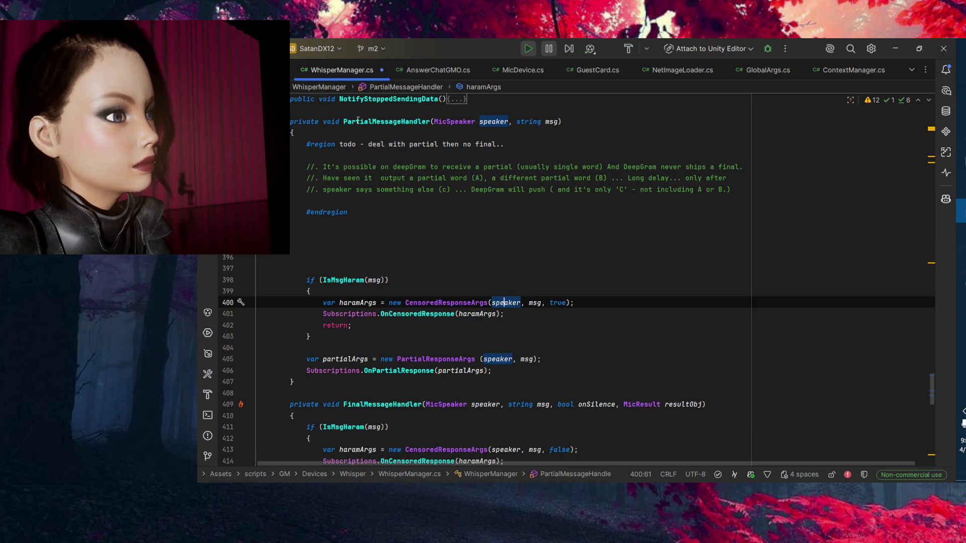
key(ctrl+minus)
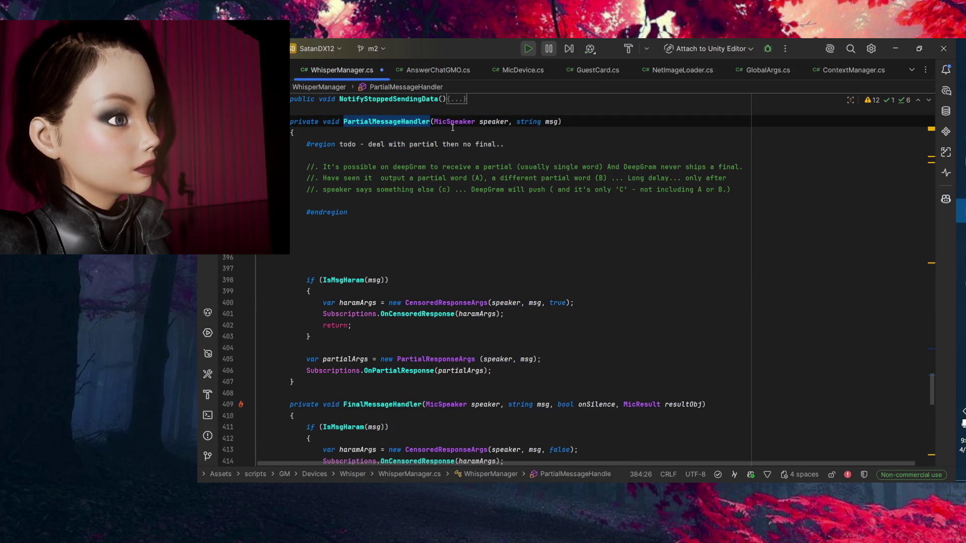
Follow speakerStream back to the _speakersMap lookup and the foreach over transcriptSegments.
ctrl+click(359, 123)
click(484, 223)
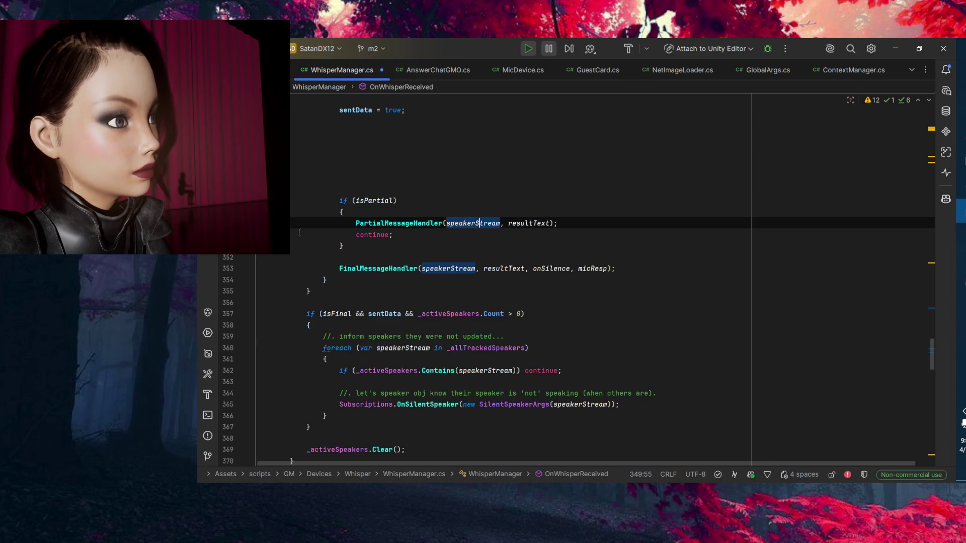
mouse_move(482, 222)
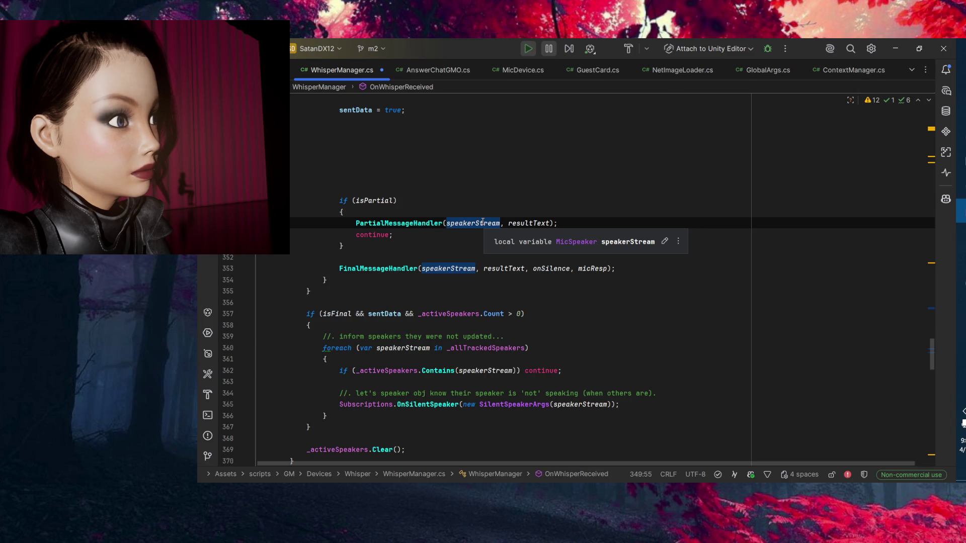
scroll(252, 260, up, 6)
scroll(261, 282, down, 6)
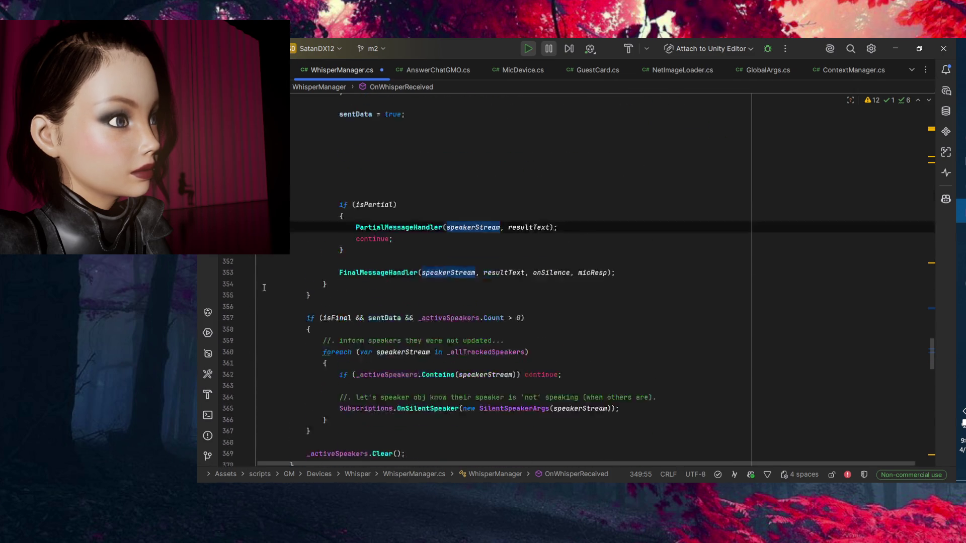
scroll(264, 288, up, 15)
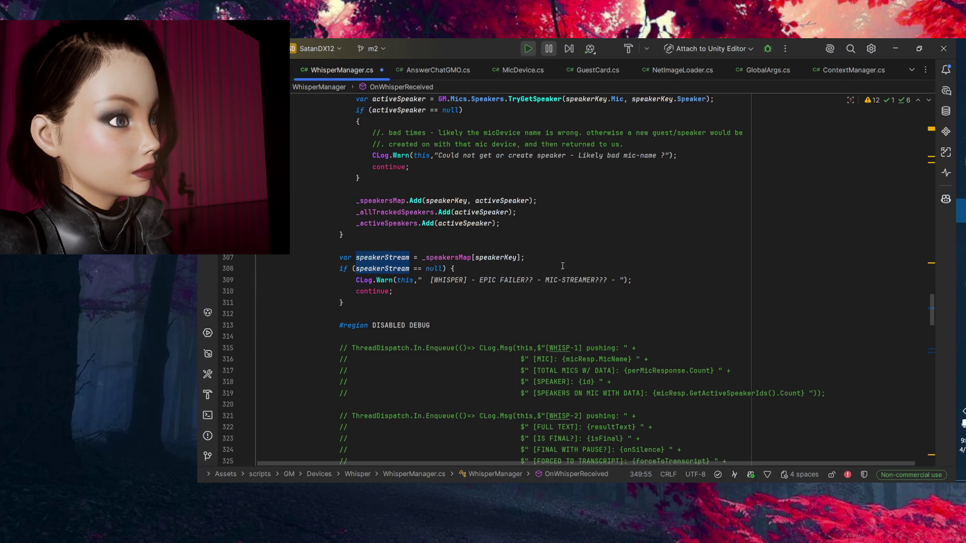
click(447, 258)
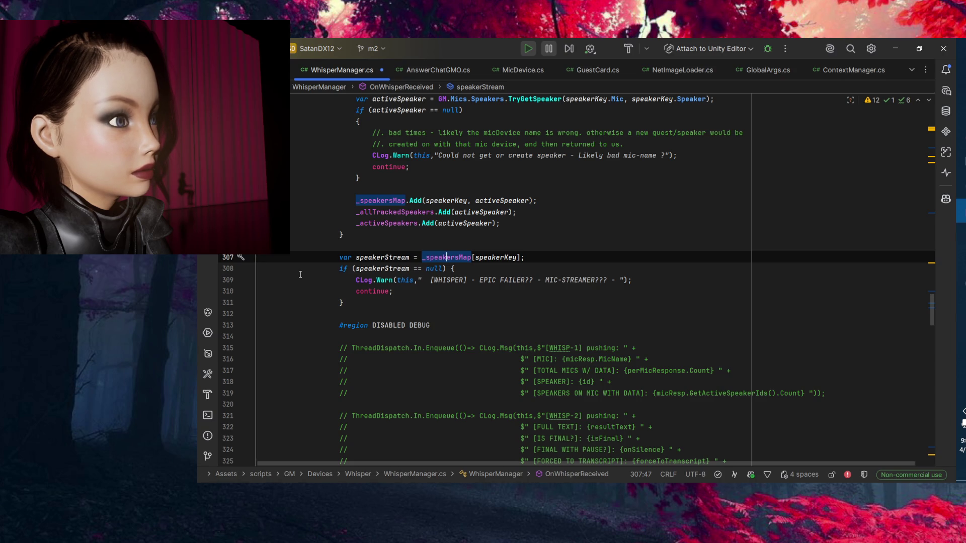
scroll(300, 275, up, 9)
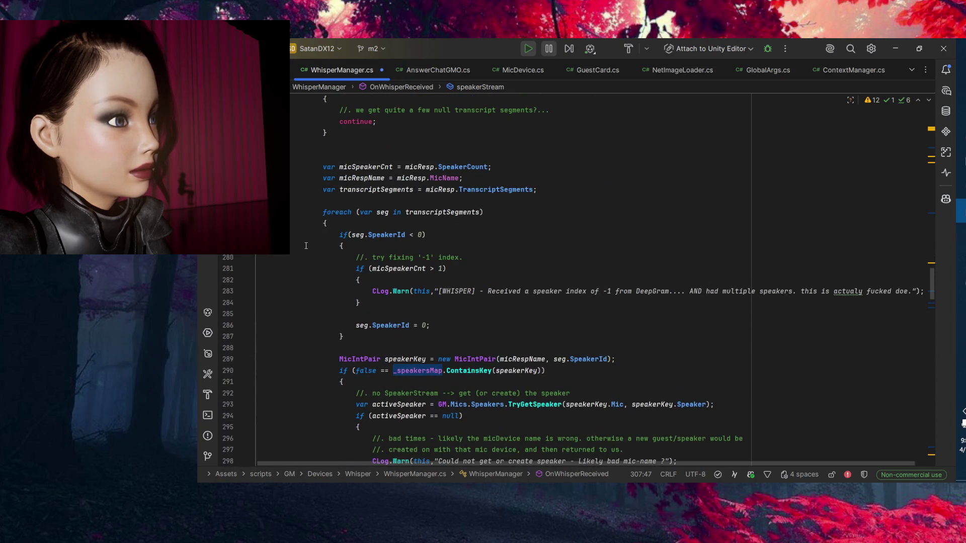
click(377, 201)
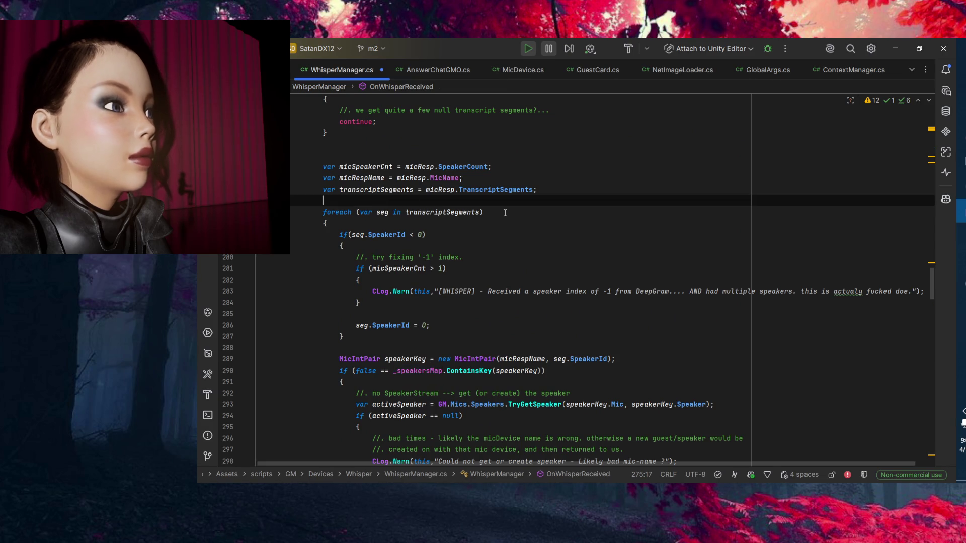
Add 'var fixedKey = seg.SpeakerId;' as the first line inside the foreach loop.
key(Return)
text(var fixed)
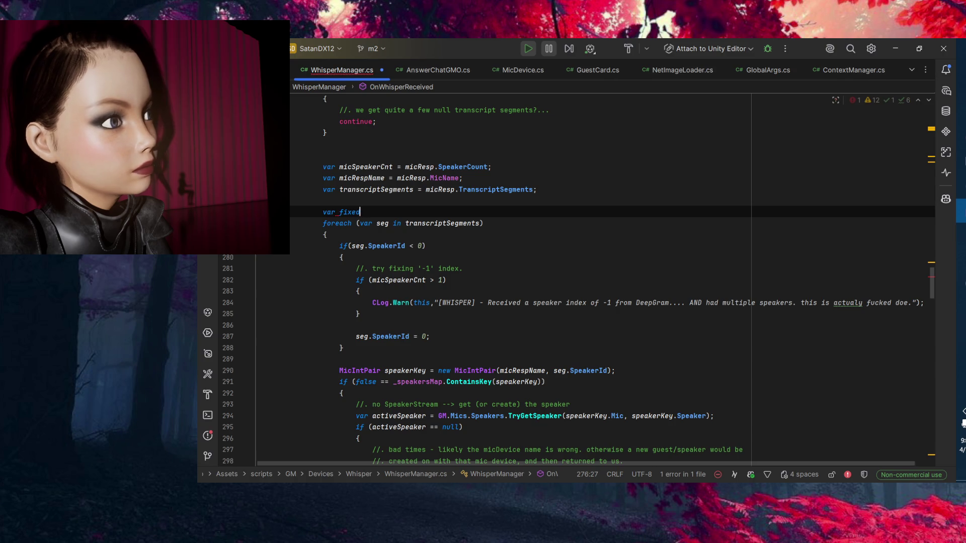
text(Key =)
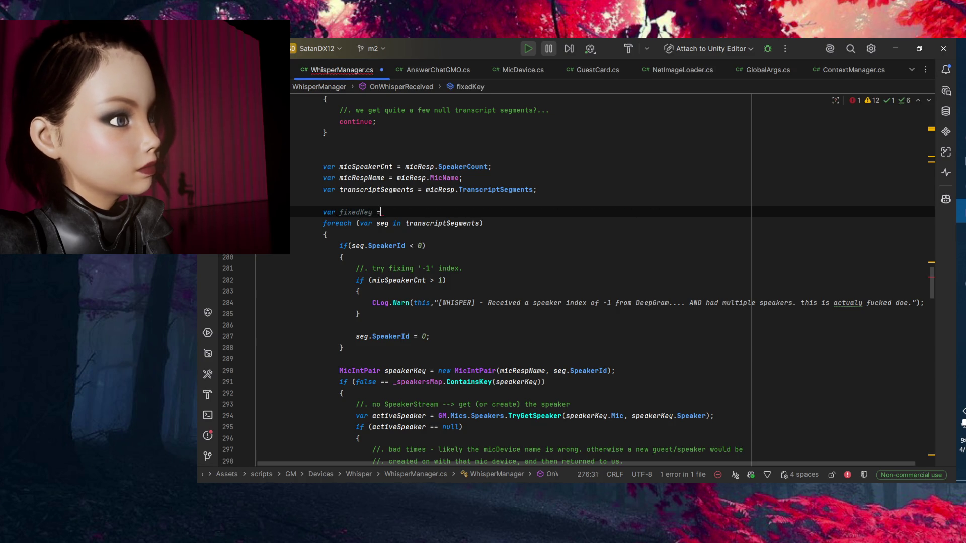
drag(412, 245, 361, 249)
key(ctrl+c)
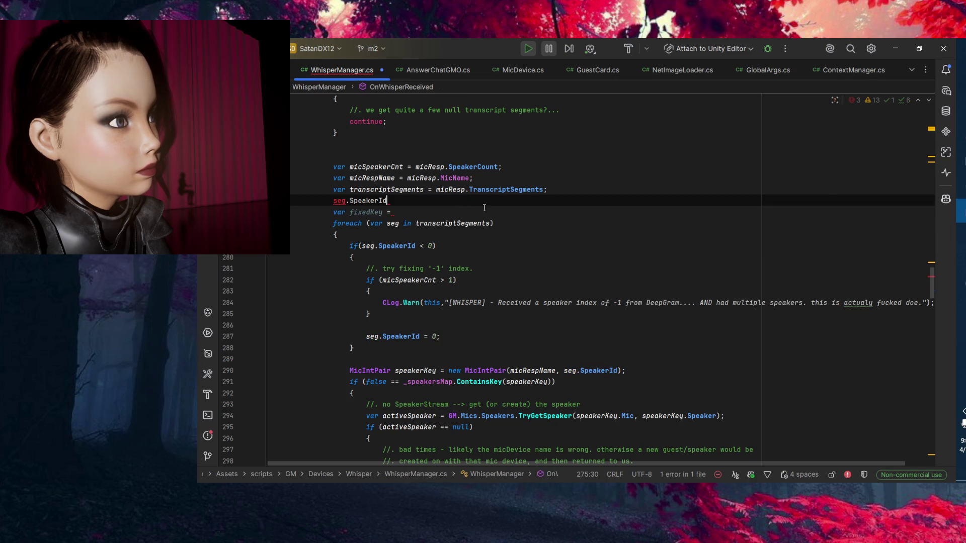
click(550, 214)
key(ctrl+v)
text(;)
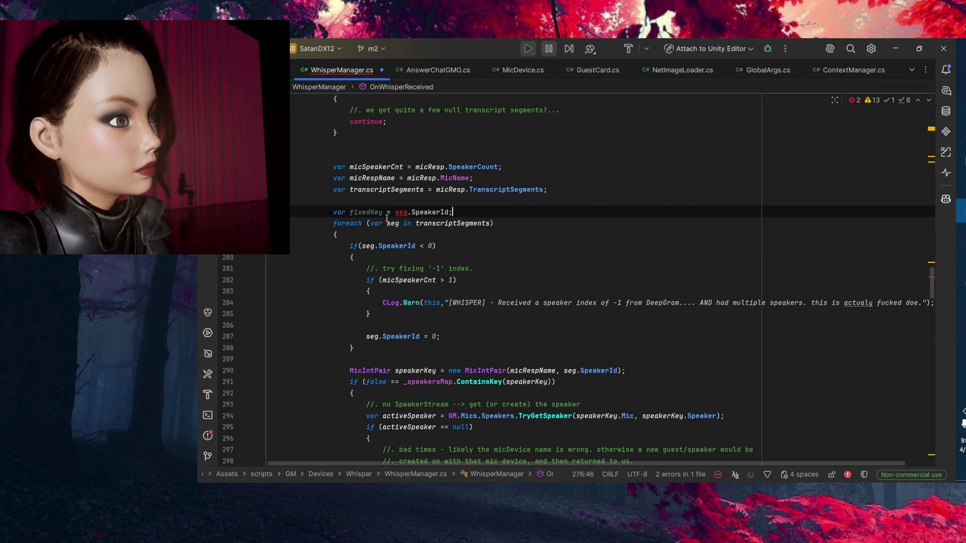
mouse_move(394, 212)
key(shift+Home)
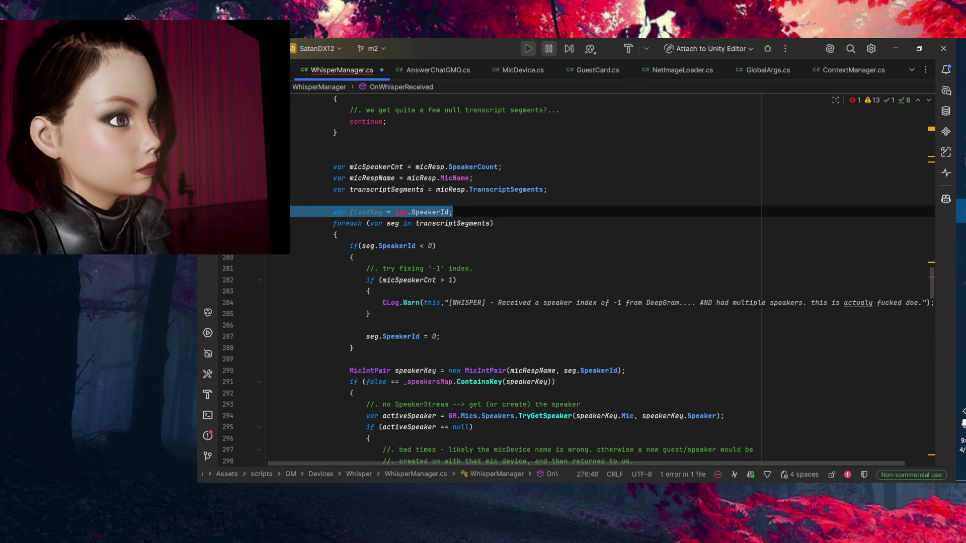
key(ctrl+x)
click(479, 233)
key(Return)
key(ctrl+v)
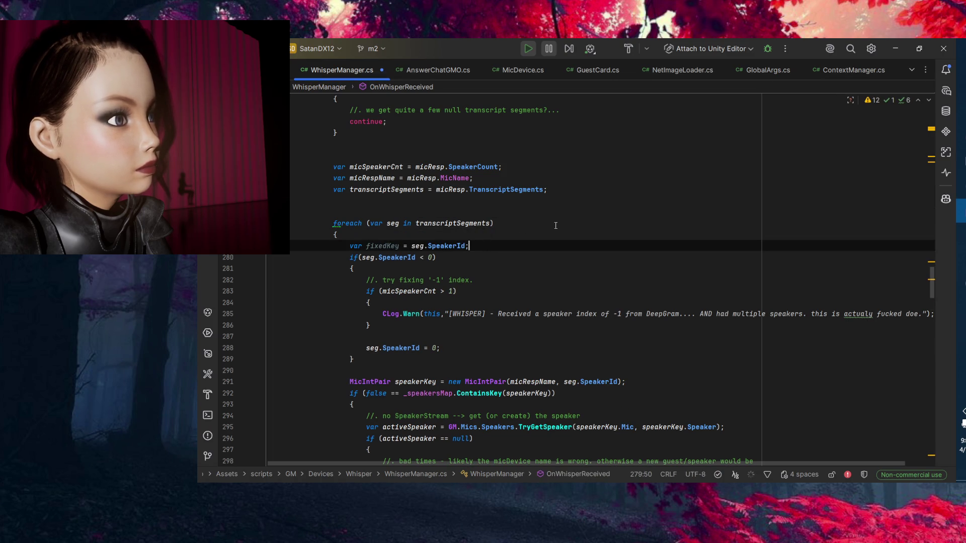
Change the negative-id reset from 'seg.SpeakerId = 0' to 'fixedKey = 0'.
click(412, 246)
click(382, 246)
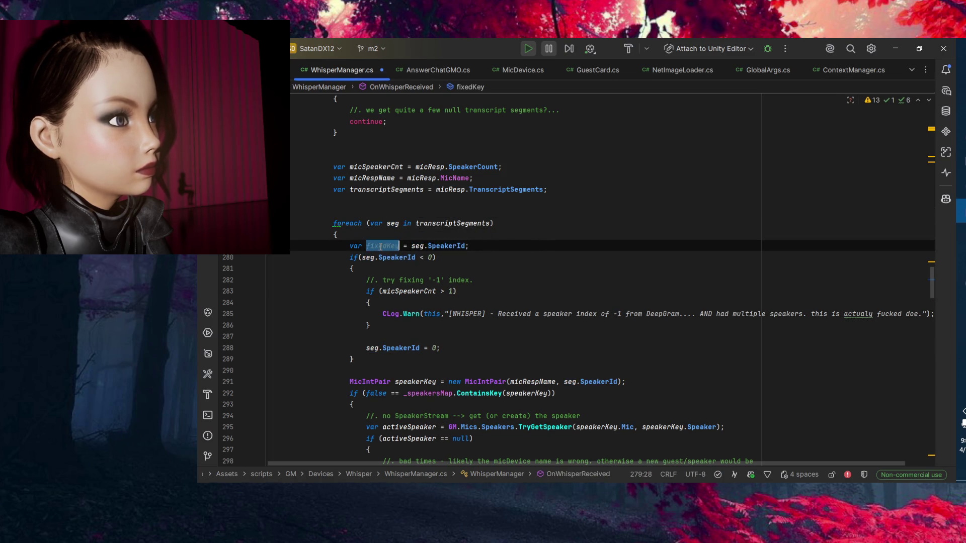
click(479, 333)
click(392, 348)
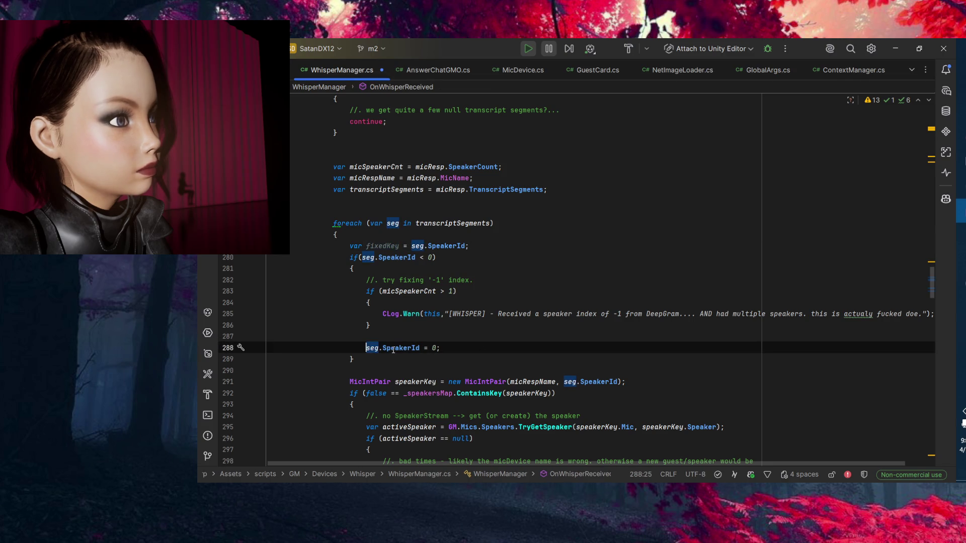
drag(420, 348, 392, 352)
key(shift+Home)
text(fixedKey)
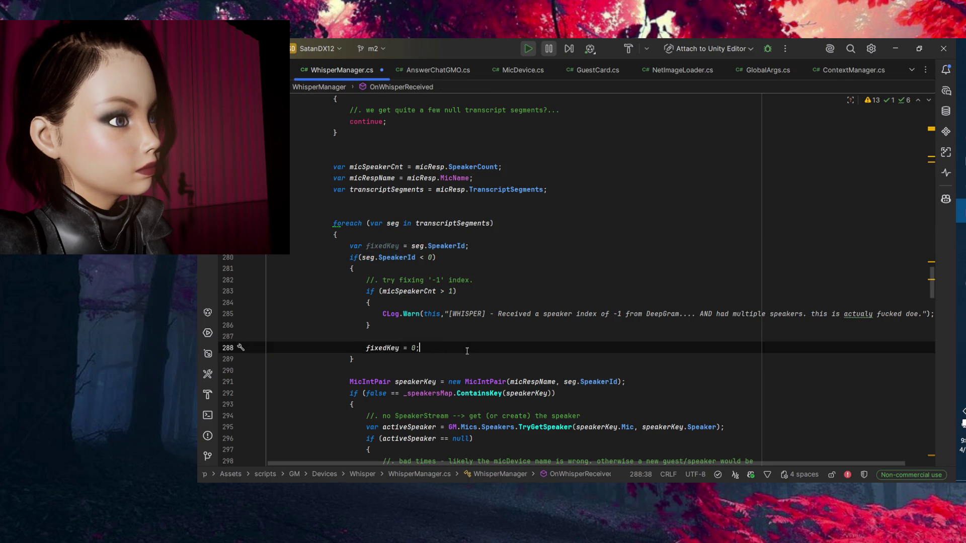
key(Down)
scroll(440, 276, down, 2)
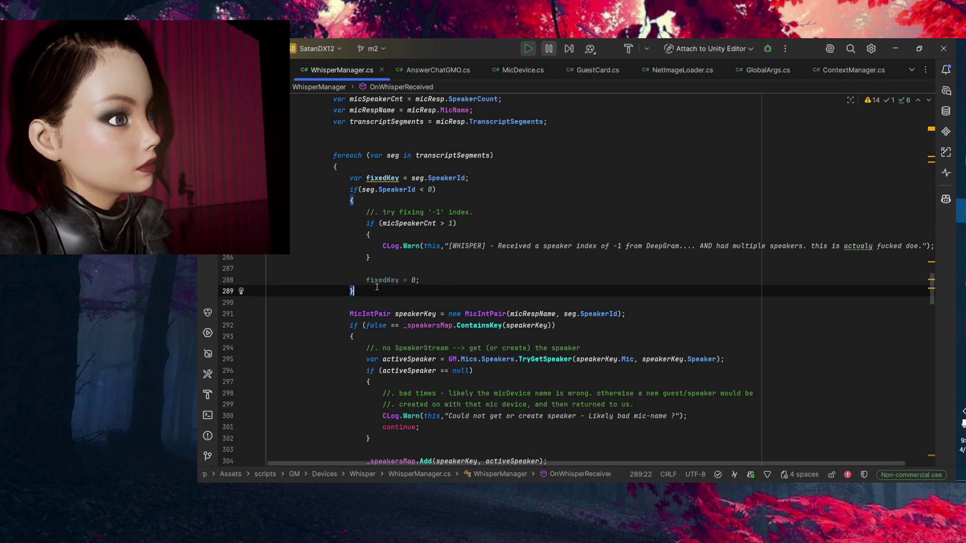
double_click(381, 280)
Pass fixedKey instead of seg.SpeakerId to new MicIntPair when building speakerKey.
key(Down)
key(Down)
key(Down)
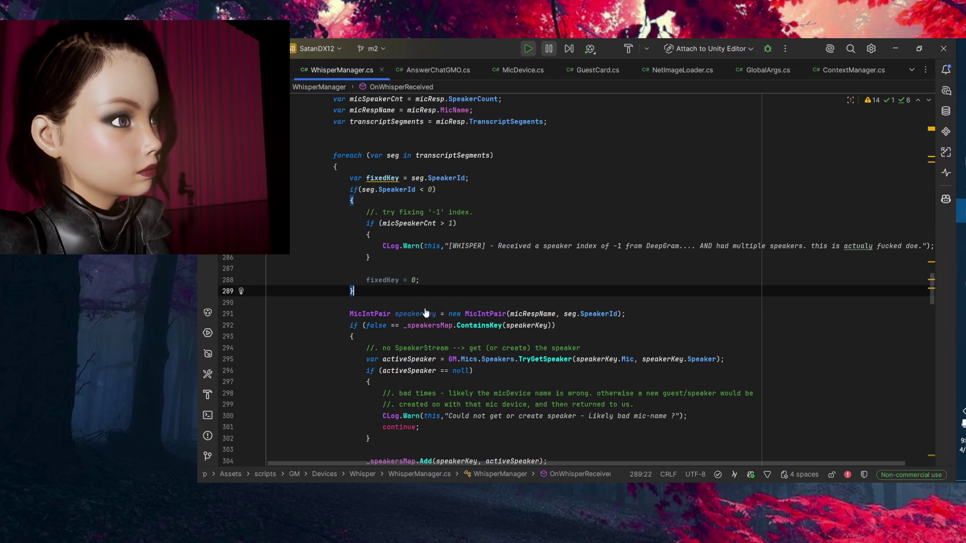
click(518, 314)
click(526, 313)
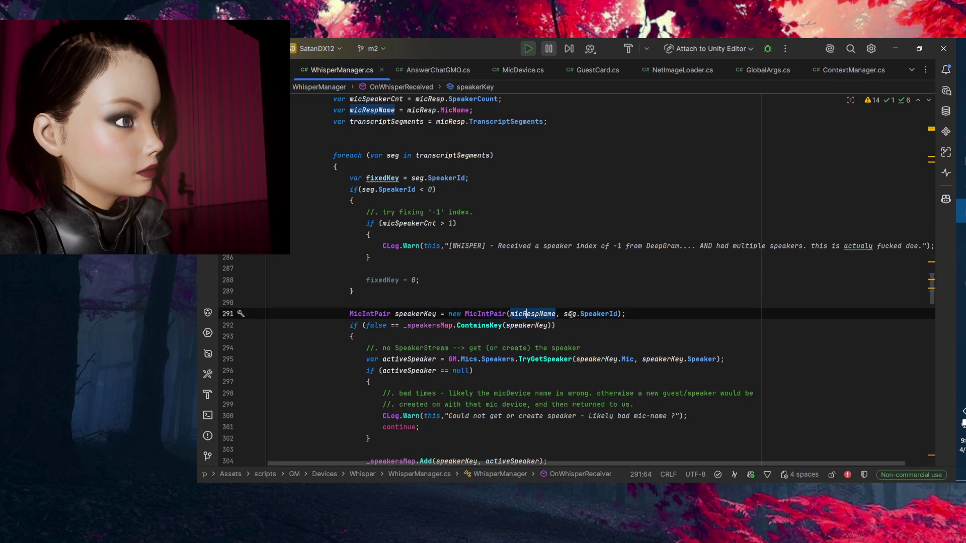
key(Right)
key(Right)
key(Right)
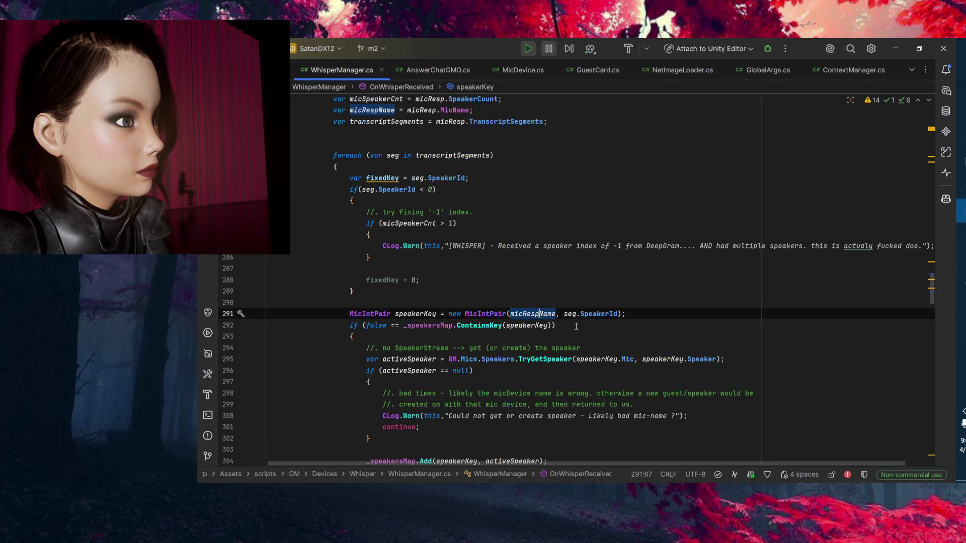
click(566, 318)
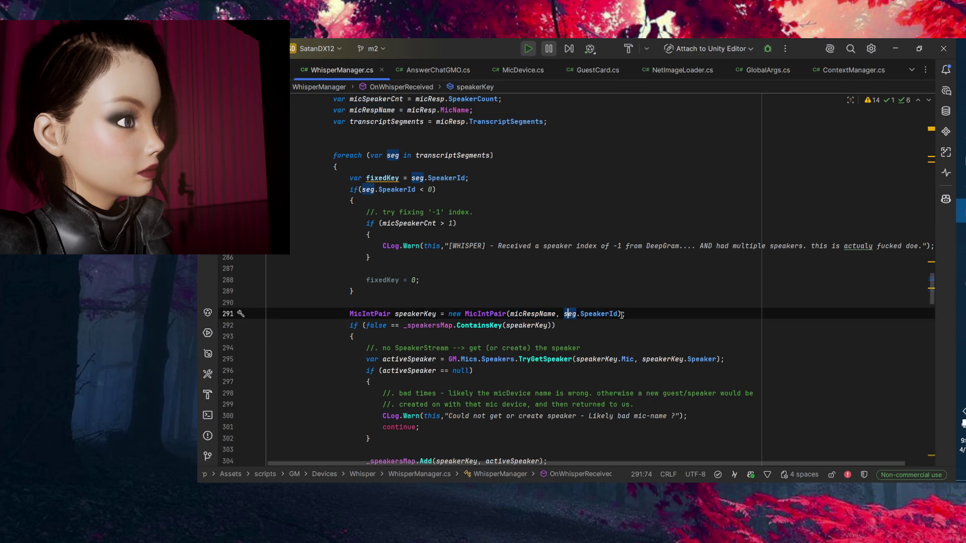
drag(622, 314, 564, 315)
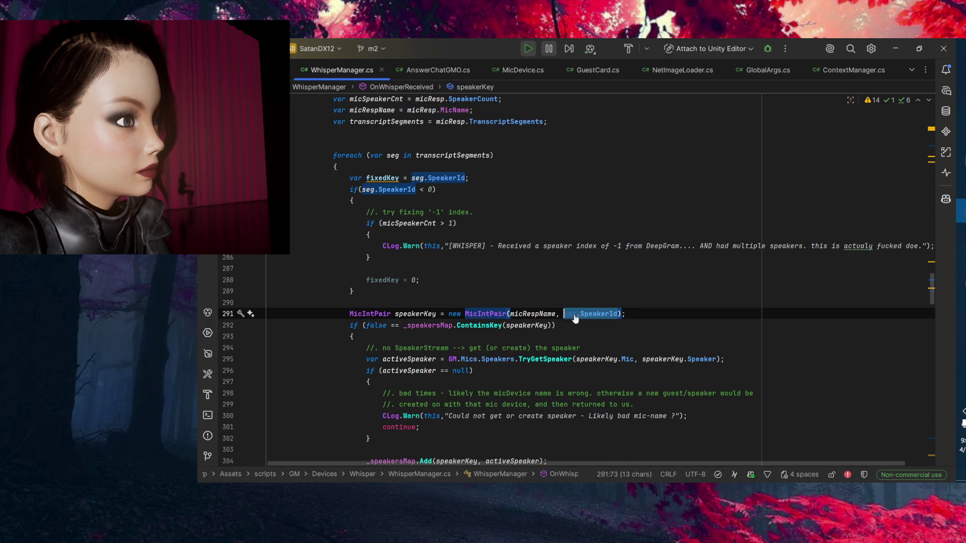
text(fixedKey)
scroll(543, 272, down, 4)
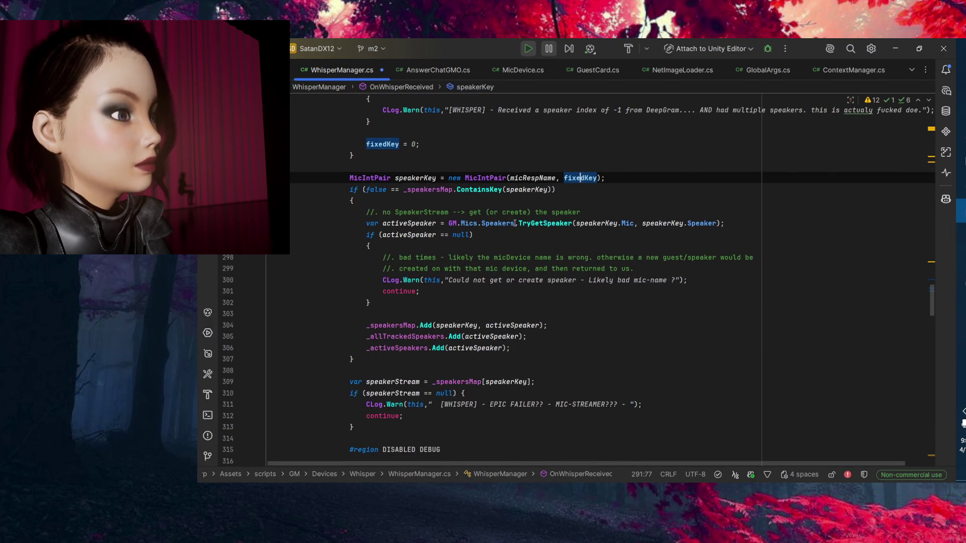
click(477, 190)
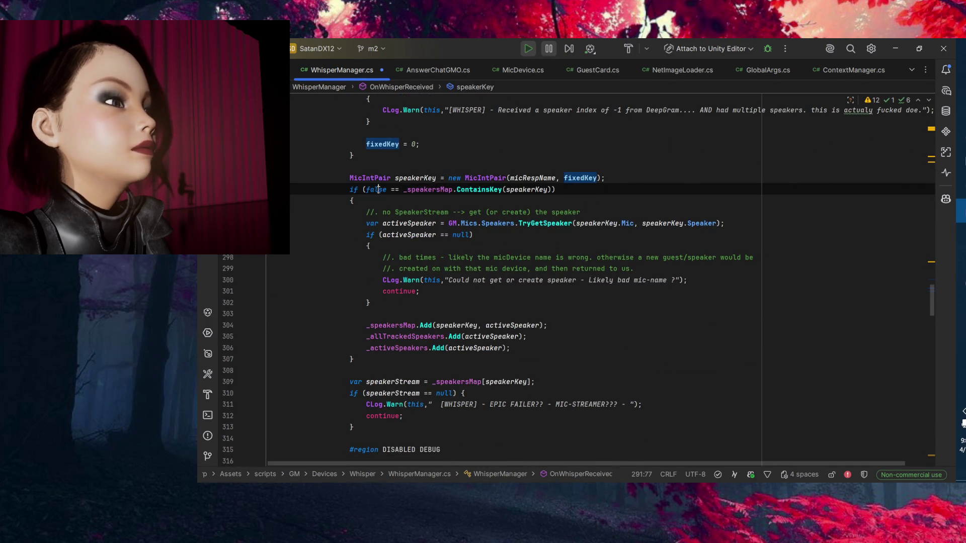
Check where speakerKey is used, then rename fixedKey, first mistyped as 'fixedIndexz'.
click(531, 190)
scroll(374, 241, down, 1)
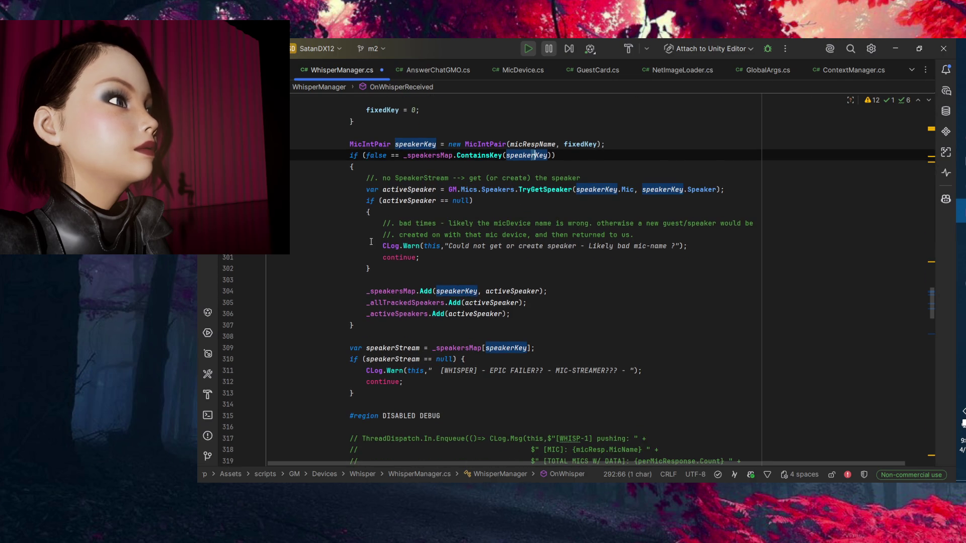
scroll(371, 242, up, 4)
click(588, 280)
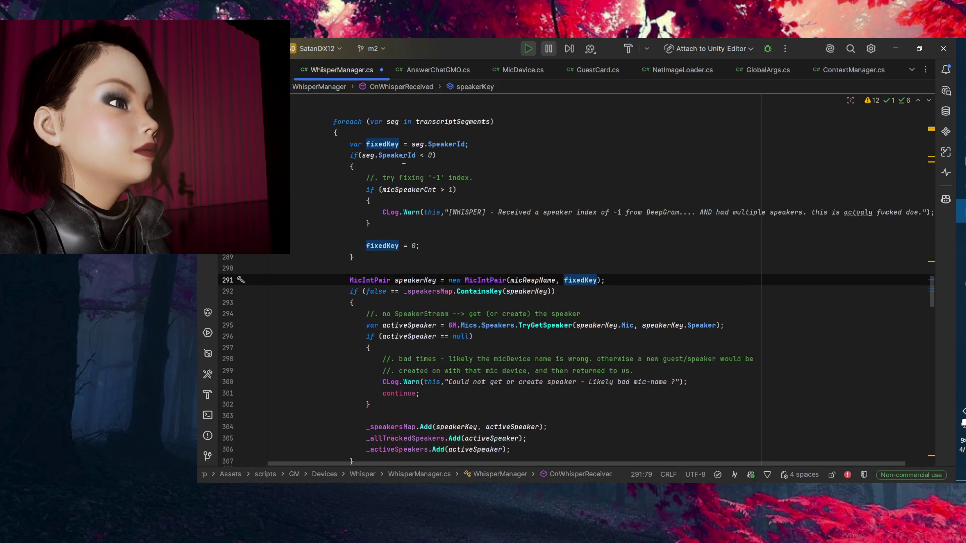
key(ctrl+r)
key(ctrl+r)
text(f)
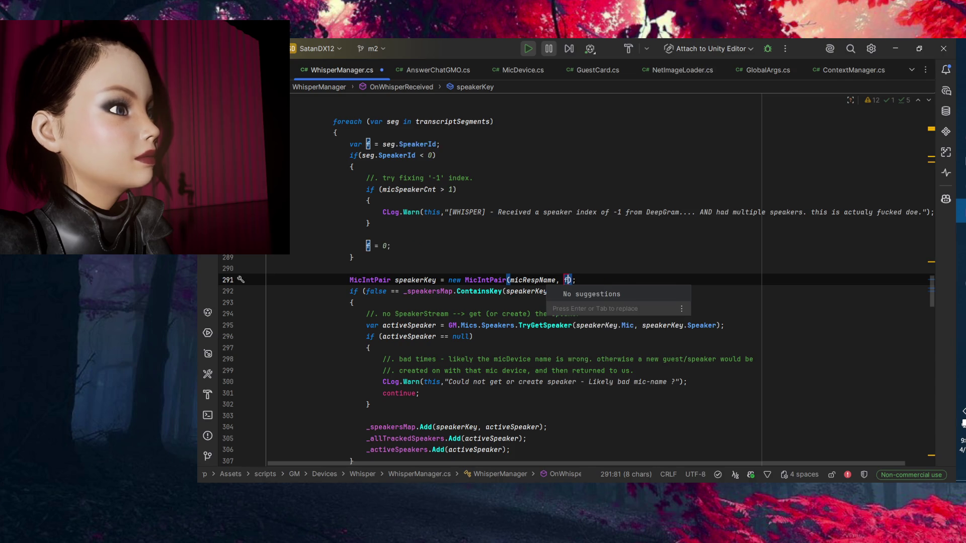
text(ixedInd)
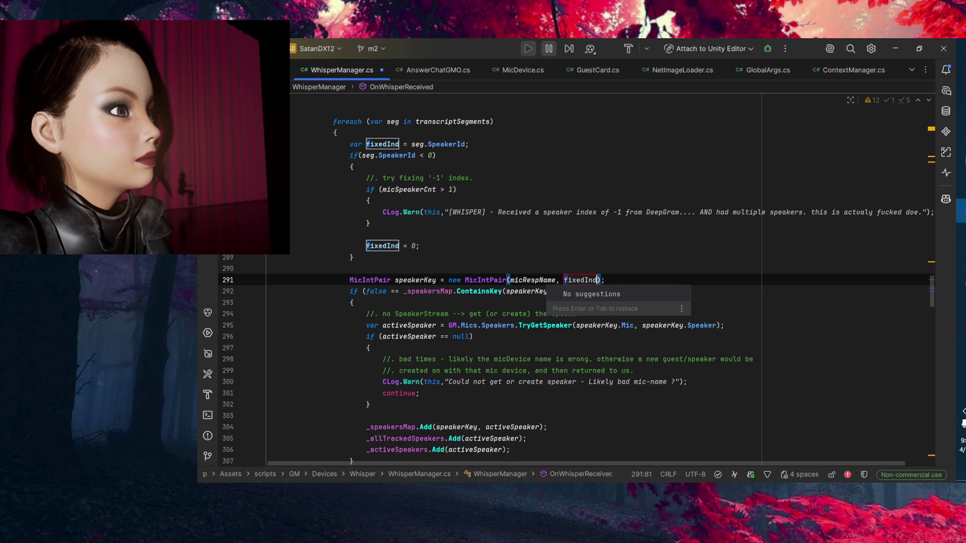
text(exz)
key(Return)
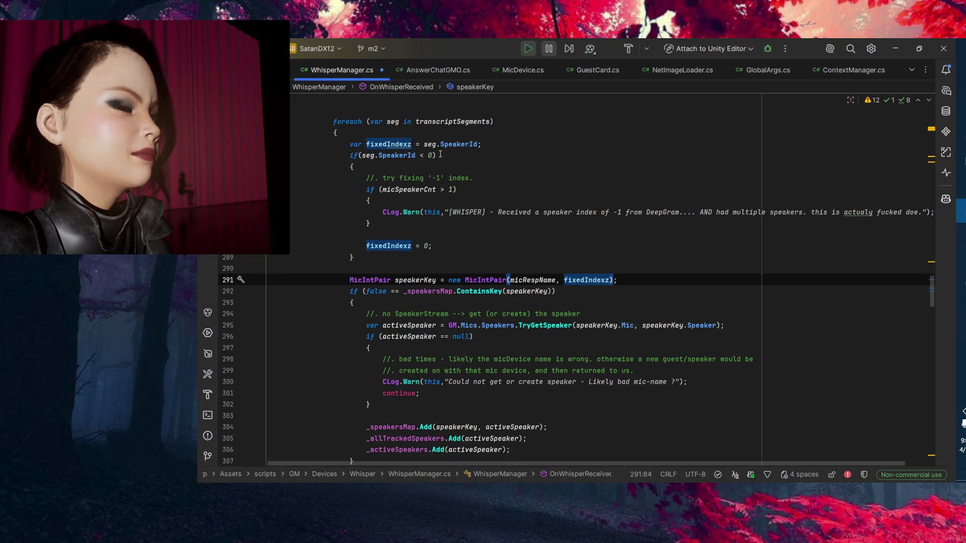
Rename the variable again to fixedIndex so speakerKey is built from fixedIndex.
key(ctrl+r)
key(ctrl+r)
text(fixed)
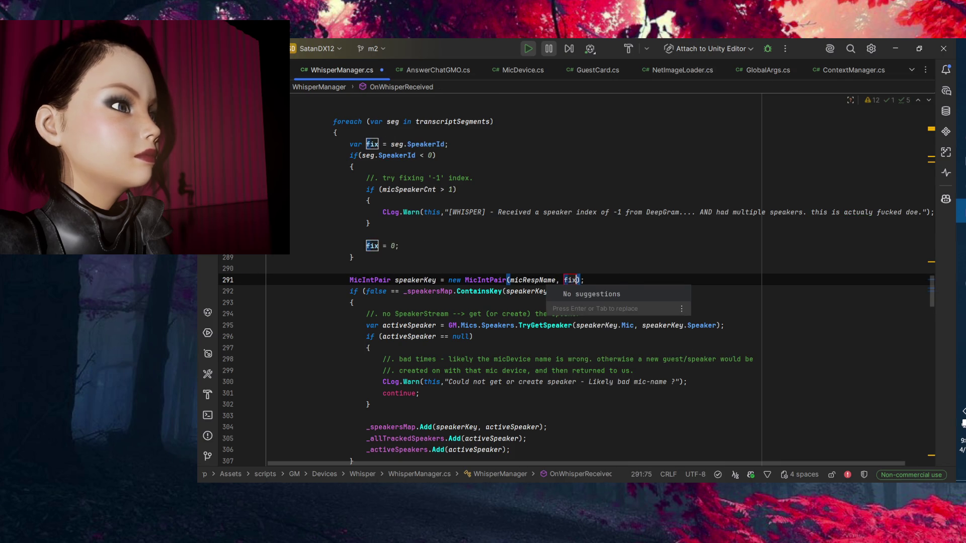
text(Index)
key(Return)
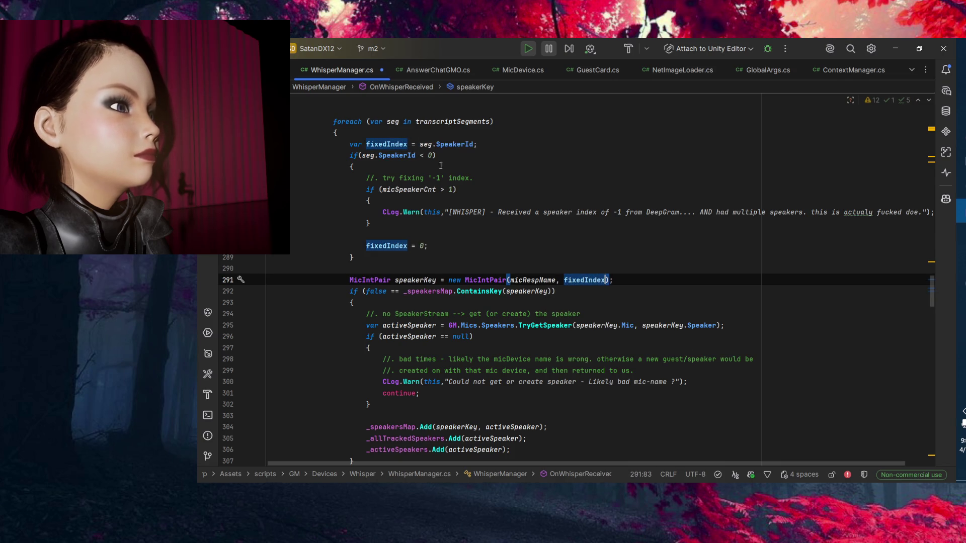
key(Up)
double_click(587, 279)
key(Left)
key(Left)
key(Left)
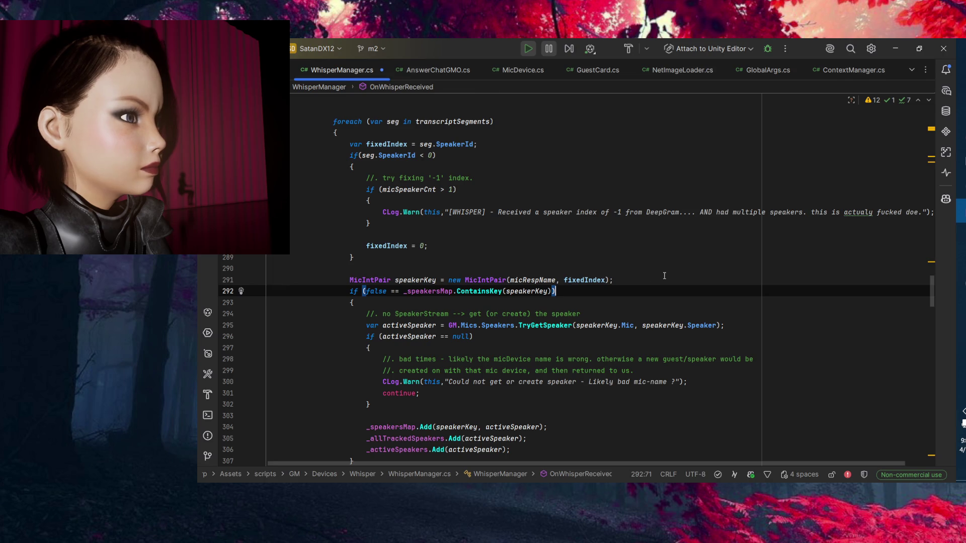
scroll(601, 294, down, 3)
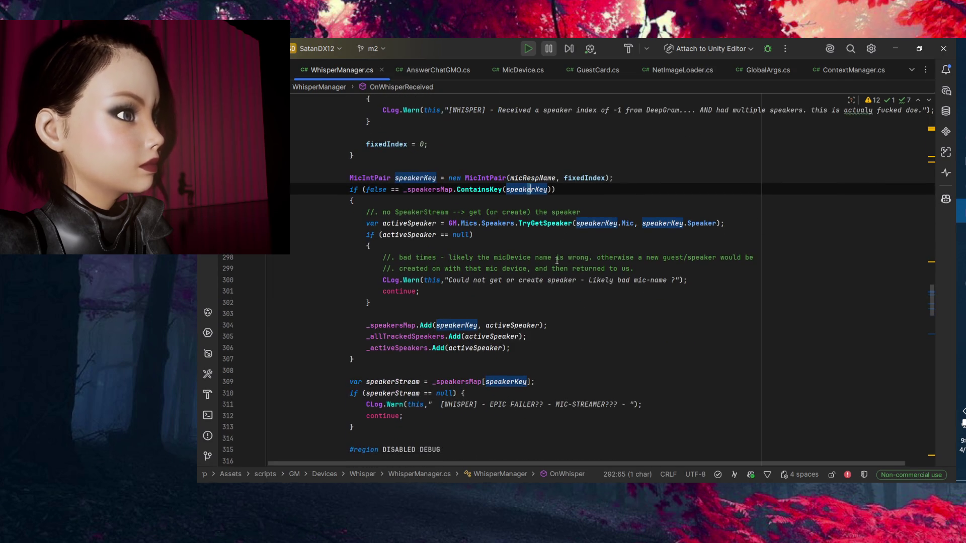
click(601, 292)
click(436, 189)
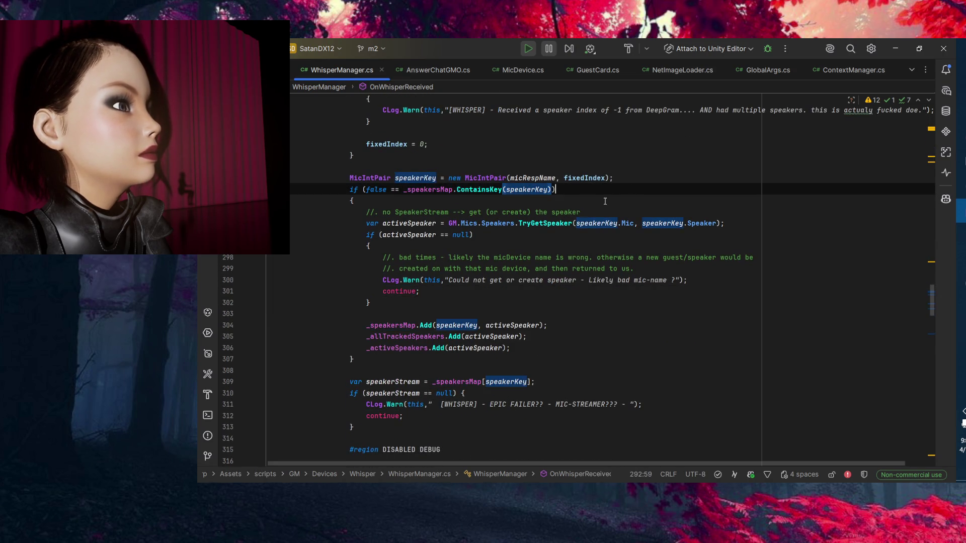
key(Down)
key(Down)
key(Down)
scroll(453, 193, down, 5)
key(End)
scroll(434, 190, up, 3)
click(420, 200)
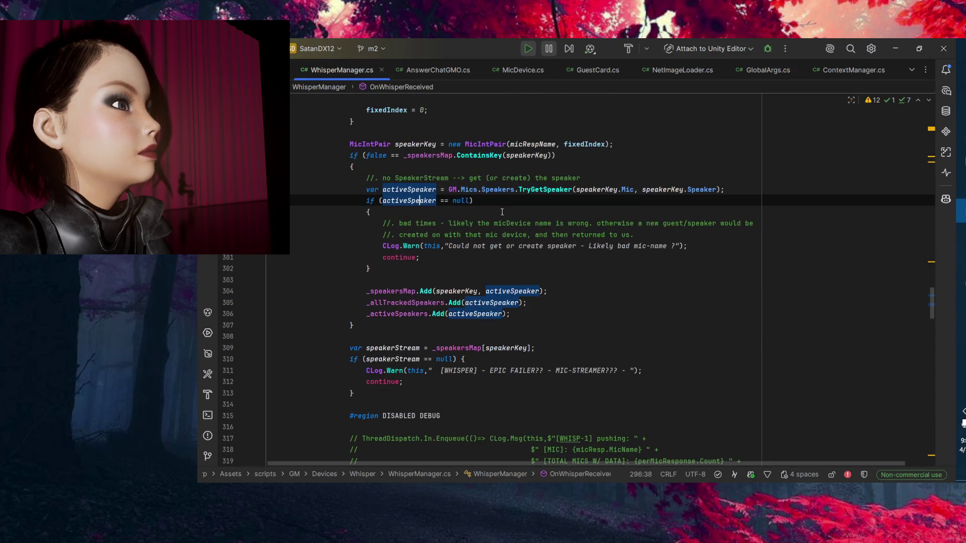
scroll(503, 281, up, 3)
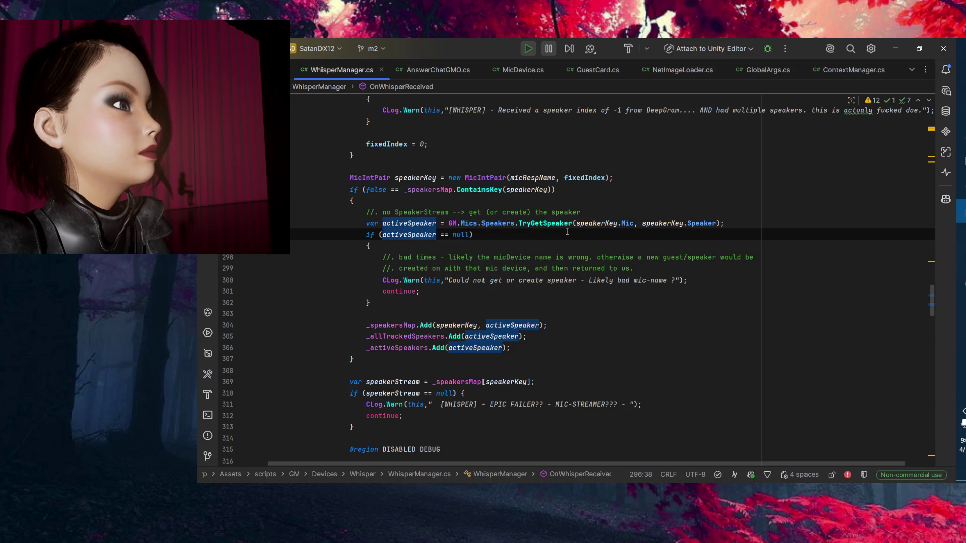
click(597, 224)
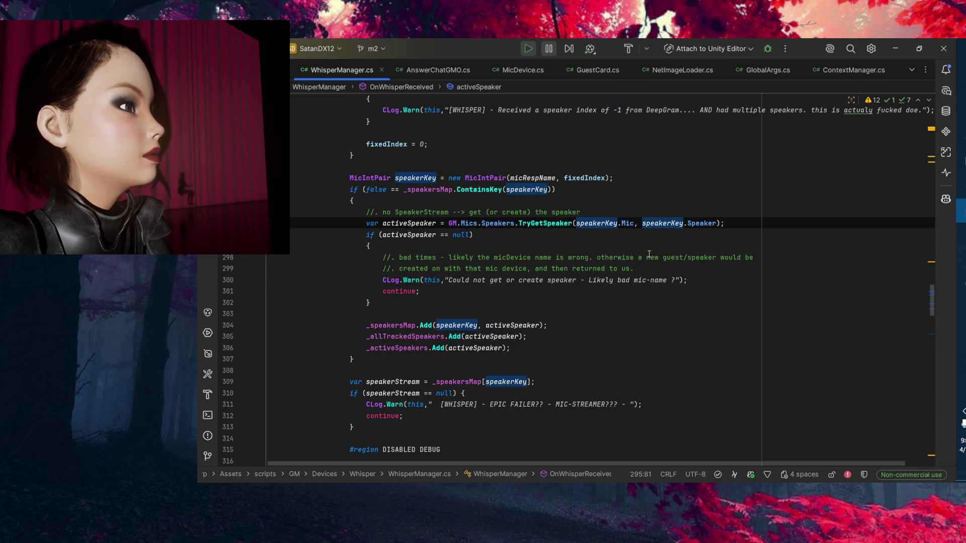
scroll(675, 258, up, 3)
click(713, 292)
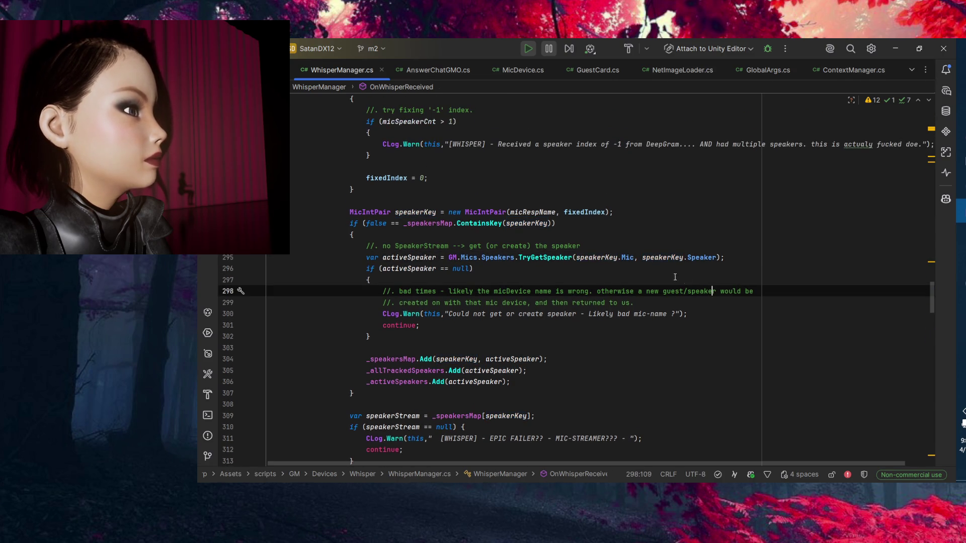
click(671, 257)
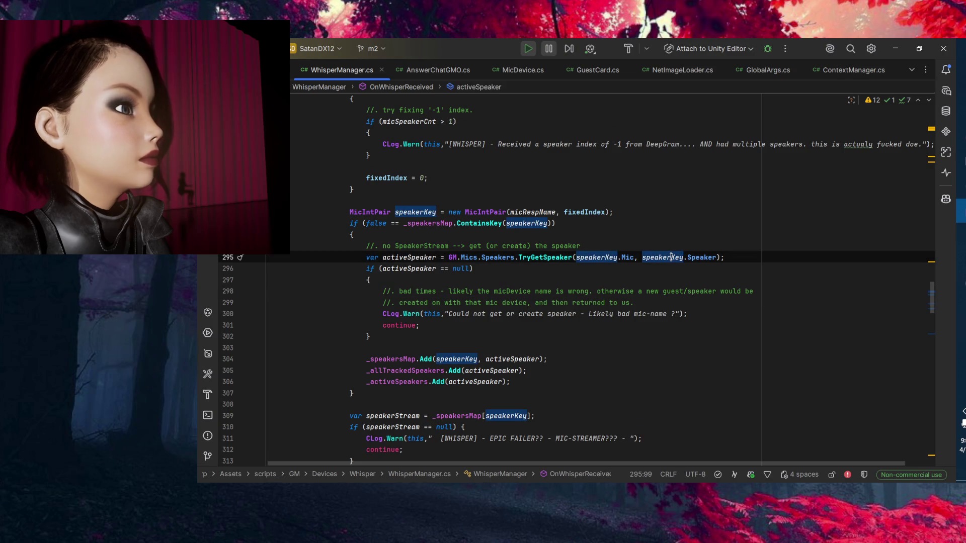
click(699, 257)
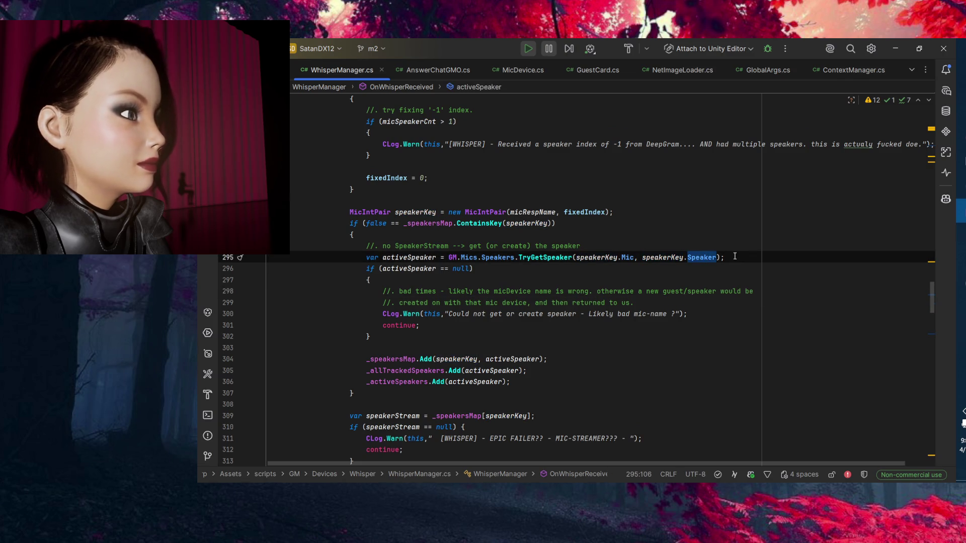
click(740, 256)
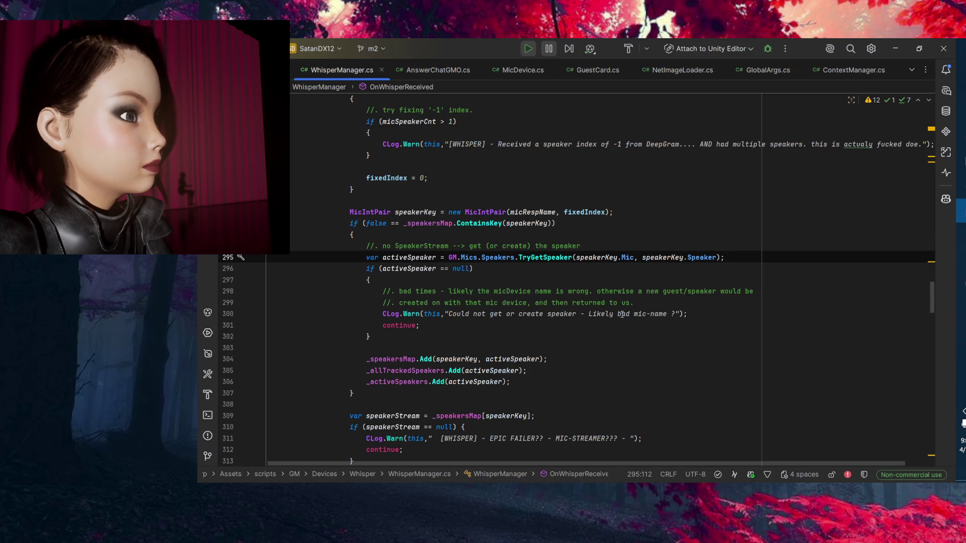
scroll(622, 314, down, 3)
click(383, 258)
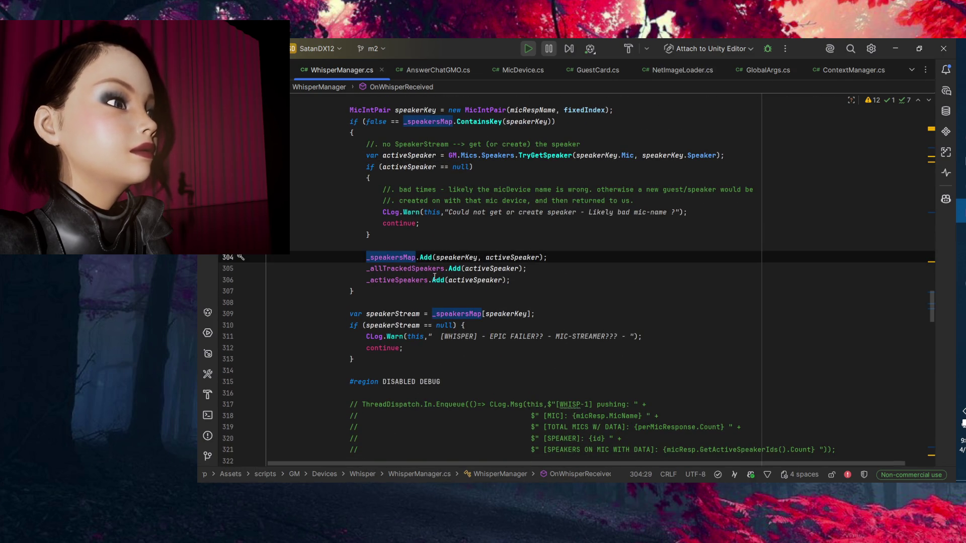
click(465, 258)
mouse_move(516, 256)
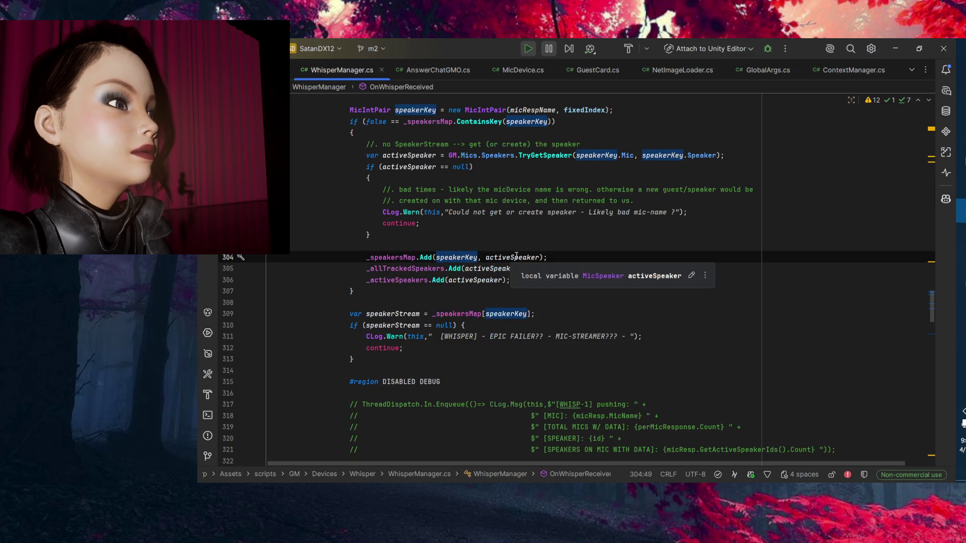
click(519, 258)
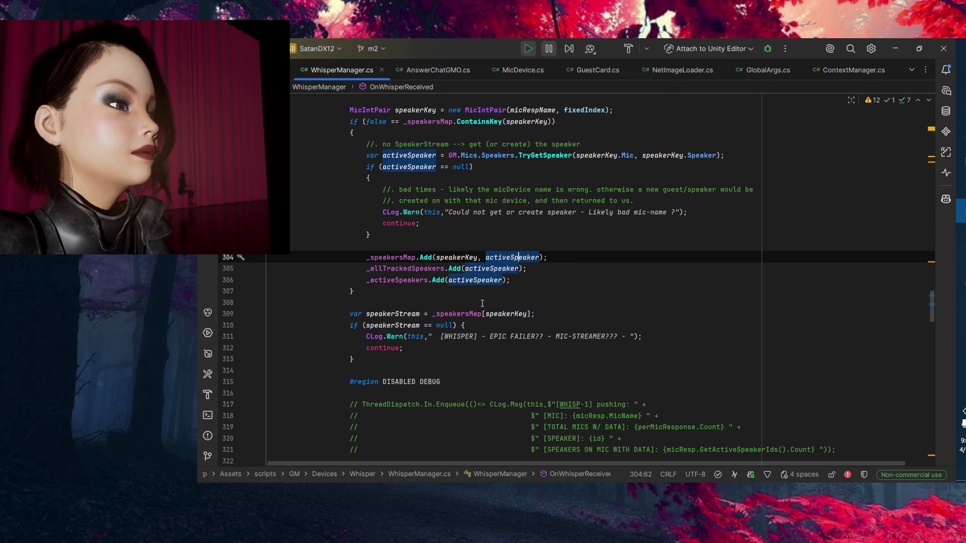
double_click(397, 280)
double_click(419, 268)
click(497, 269)
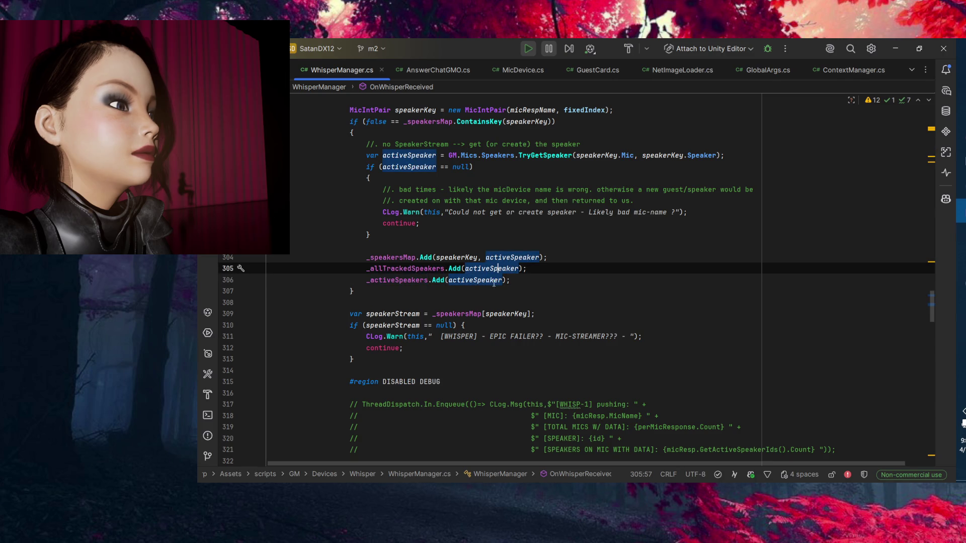
click(404, 299)
scroll(404, 300, down, 1)
click(399, 280)
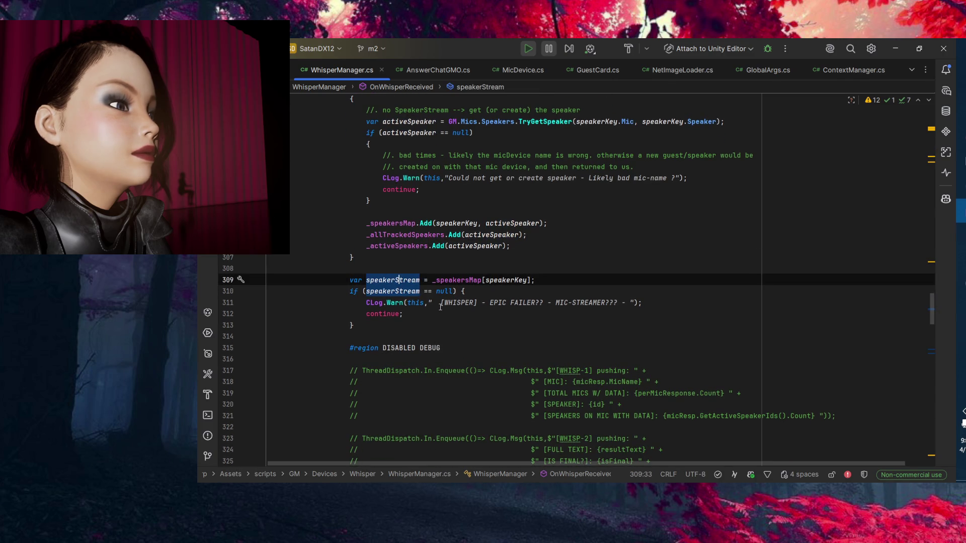
click(469, 281)
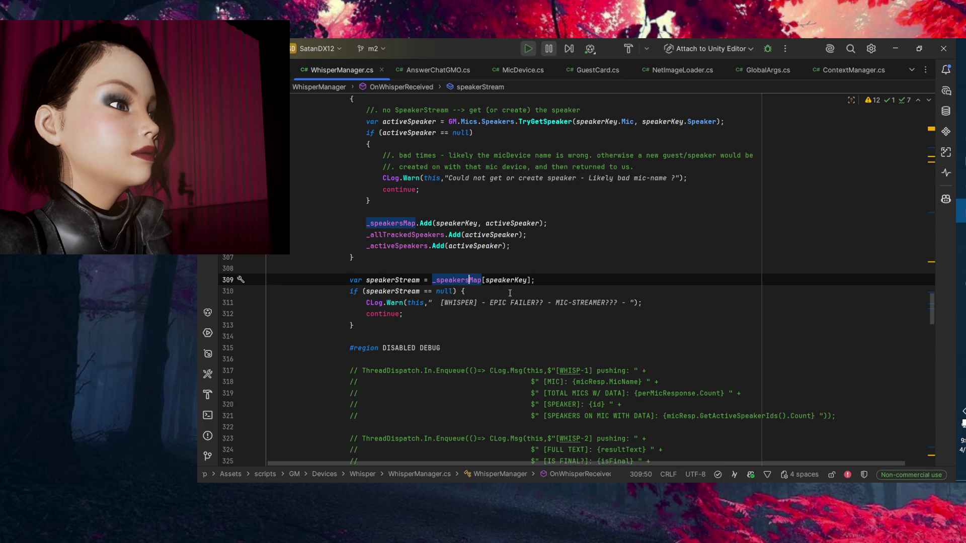
click(515, 280)
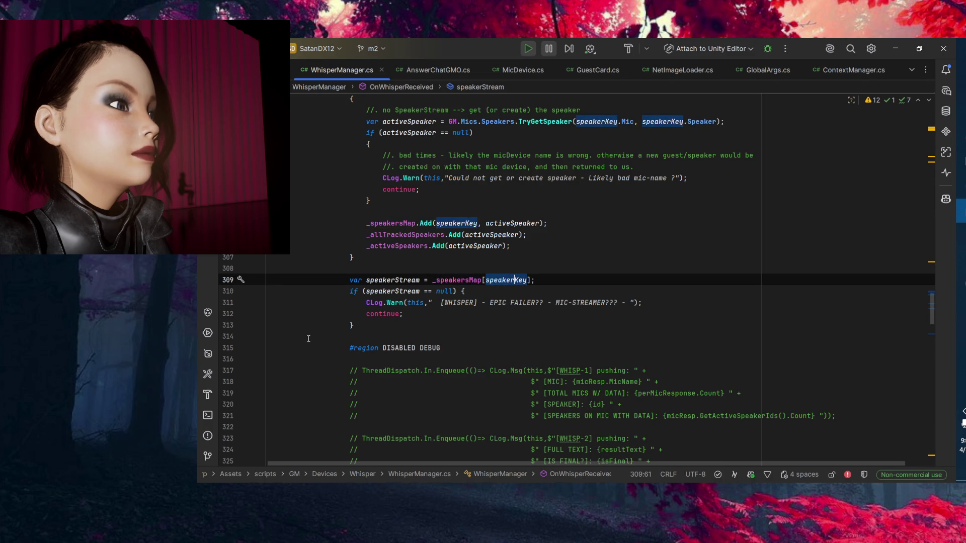
scroll(308, 335, down, 11)
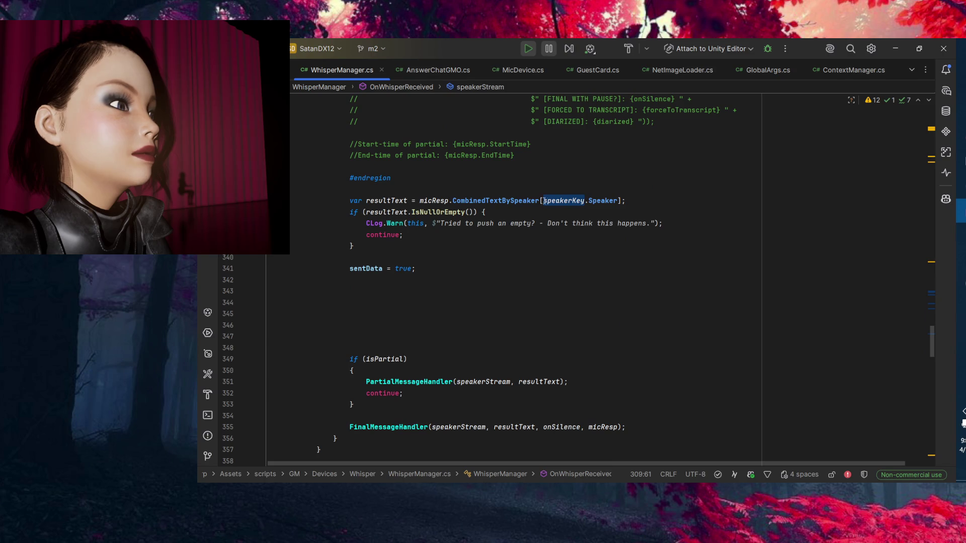
click(649, 200)
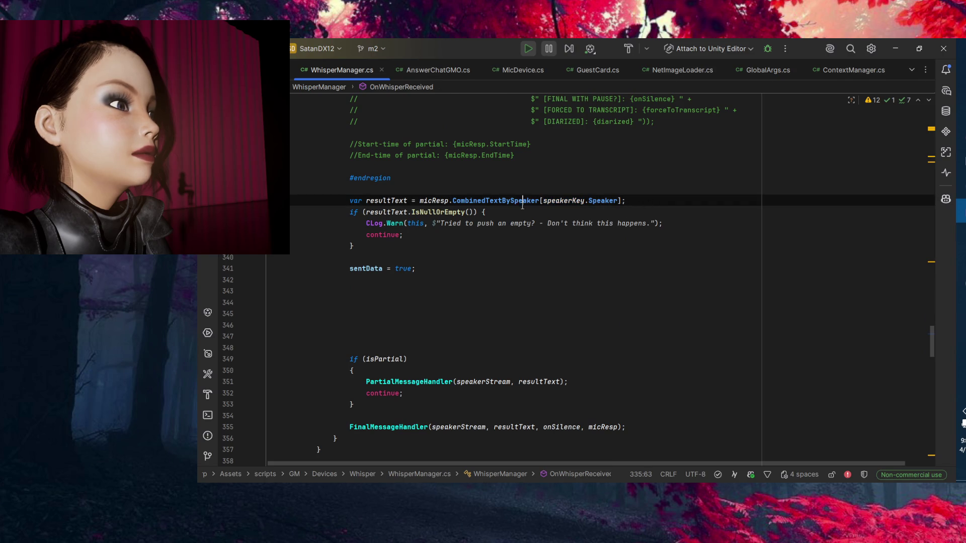
click(573, 201)
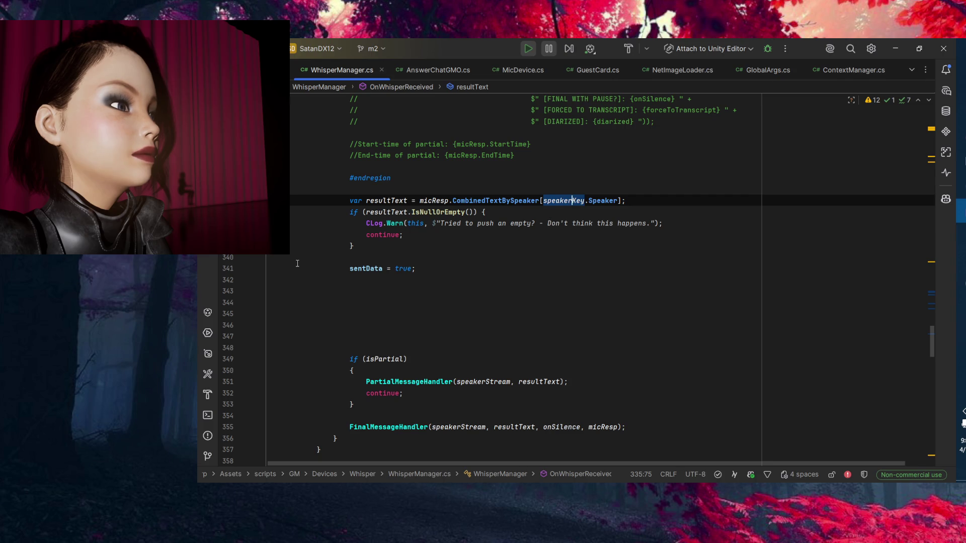
scroll(297, 263, up, 8)
scroll(298, 264, up, 9)
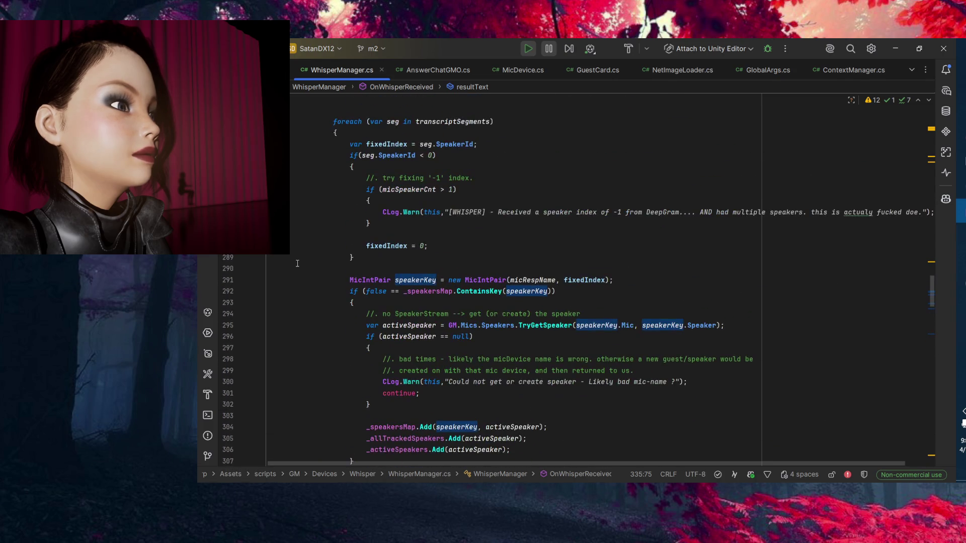
scroll(297, 264, down, 3)
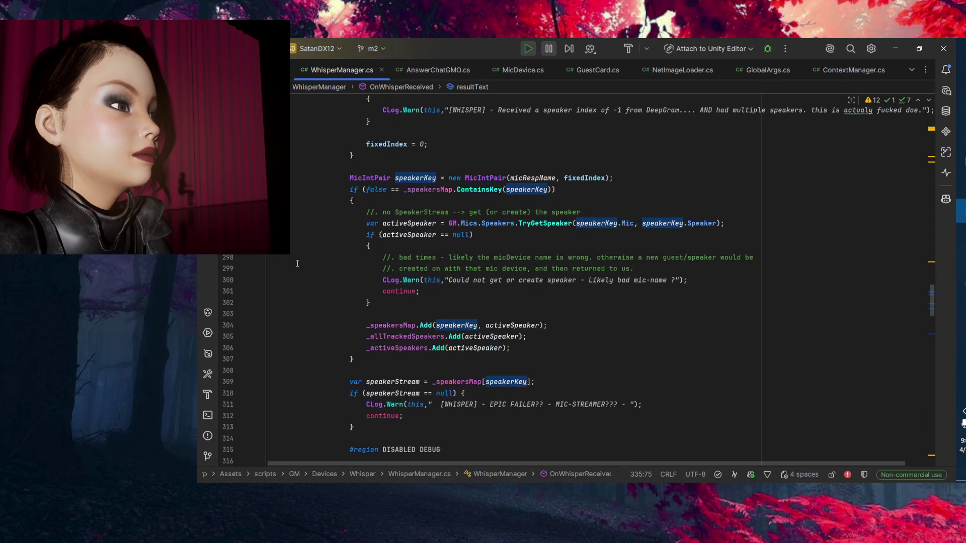
scroll(299, 262, up, 3)
drag(420, 145, 473, 145)
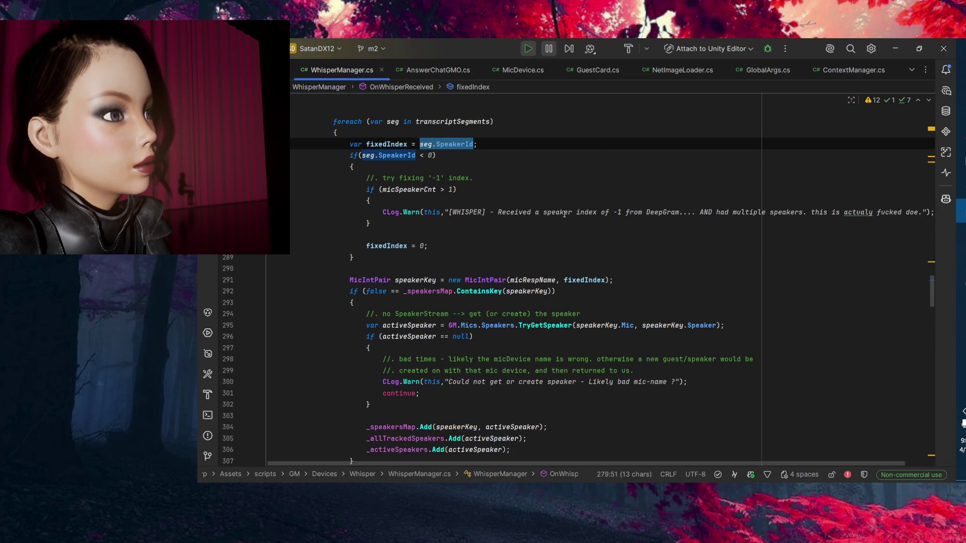
scroll(570, 216, down, 15)
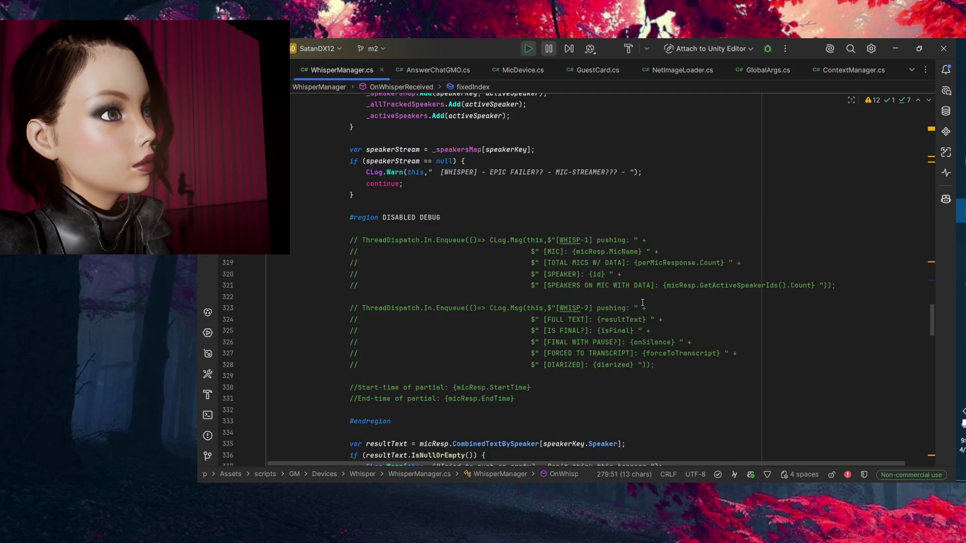
scroll(592, 254, up, 2)
Replace the speakerKey.Speaker dictionary lookup key with seg.SpeakerId.
click(489, 235)
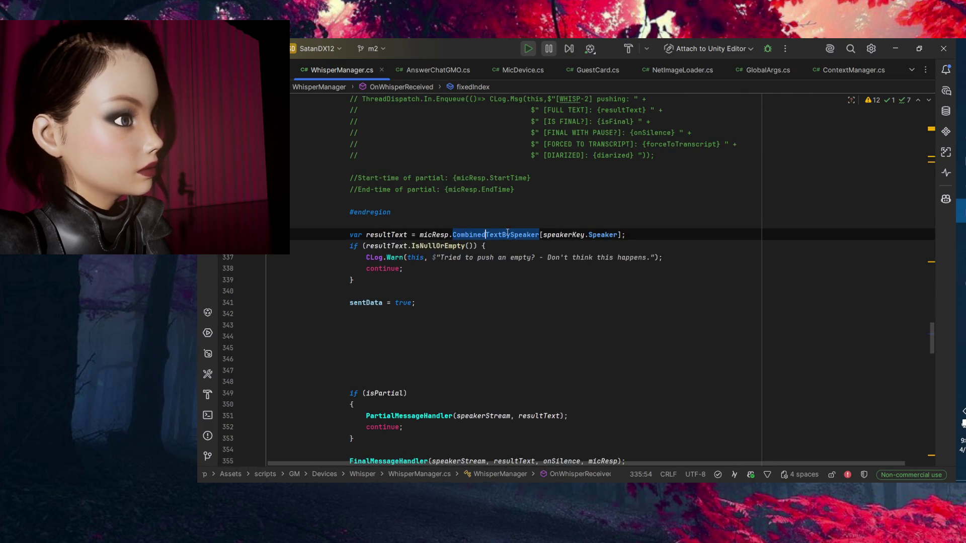
drag(543, 235, 617, 235)
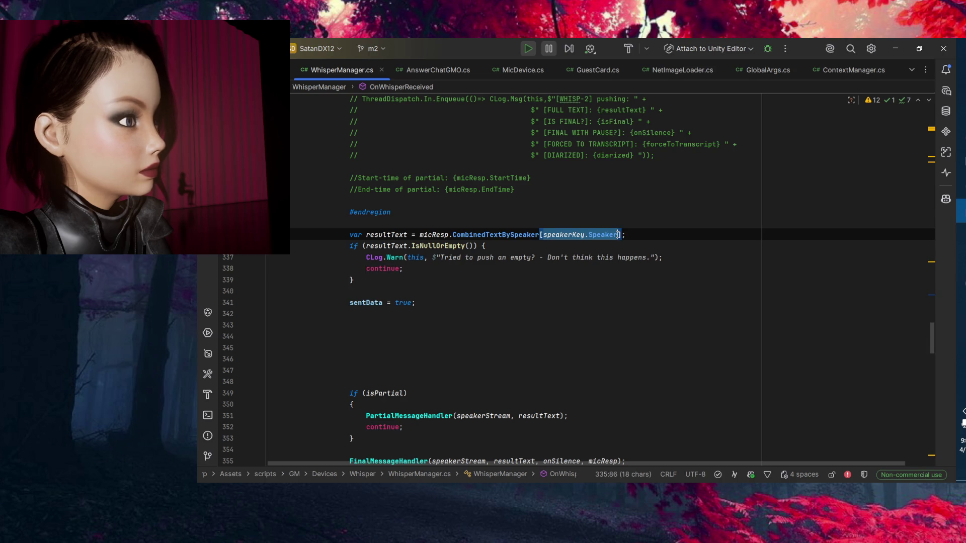
text(seg.SpeakerId)
key(End)
key(Return)
Add a comment above the lookup noting the 'not fixed' index.
key(Up)
key(Up)
key(End)
key(Return)
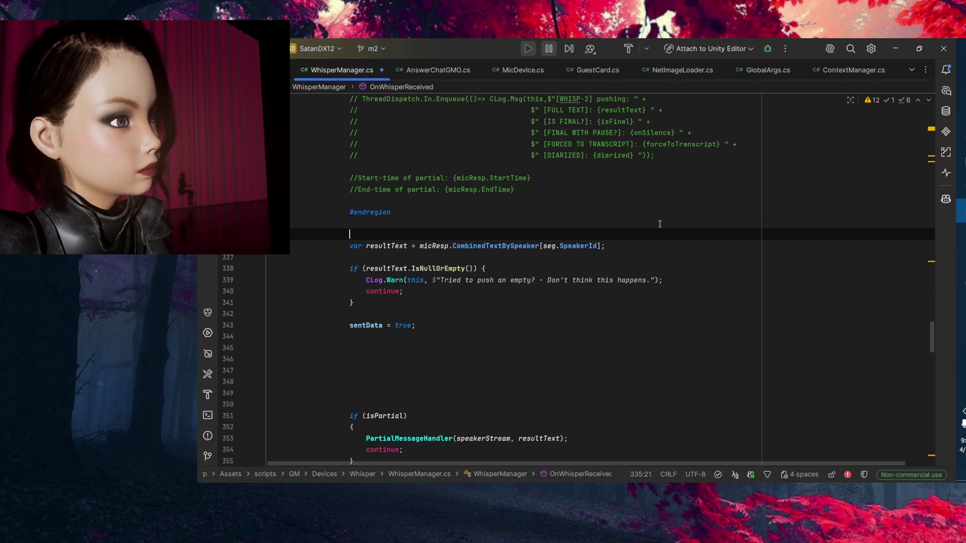
text(. ise)
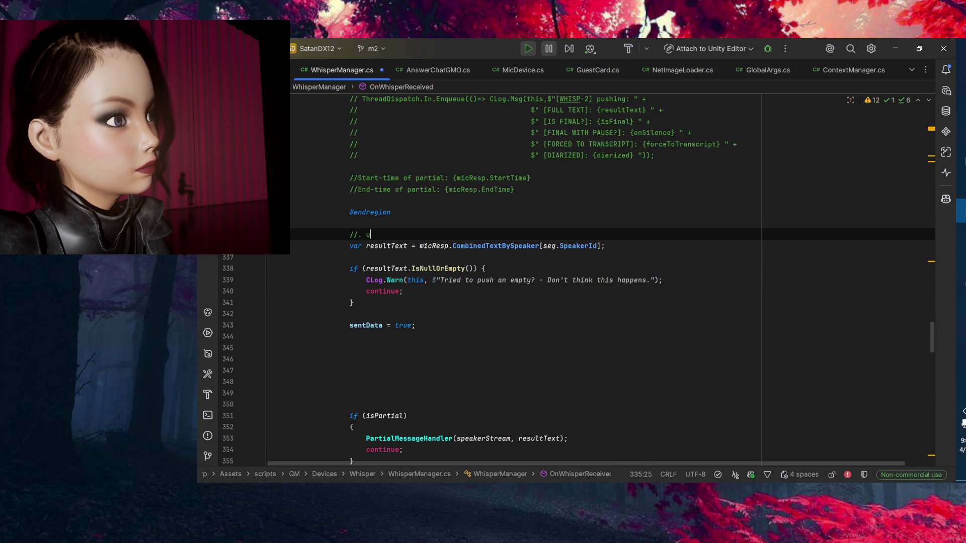
key(BackSpace)
key(BackSpace)
text(se the)
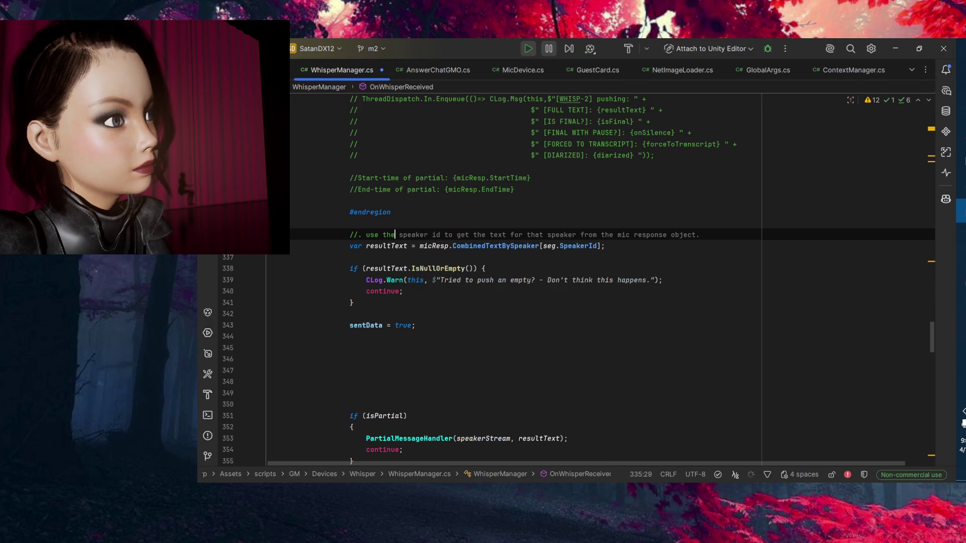
text( 'mnot)
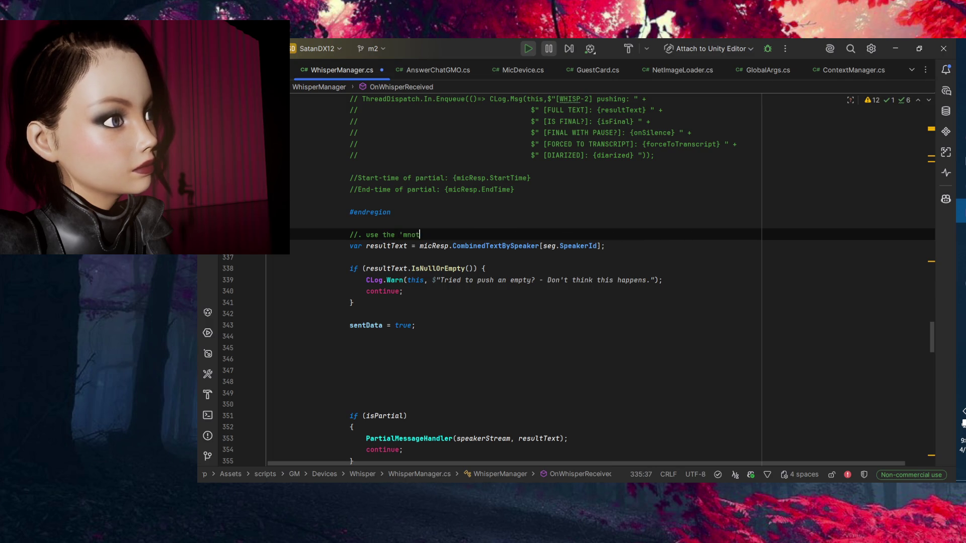
key(BackSpace)
key(BackSpace)
key(BackSpace)
key(BackSpace)
text(not fix)
text(ed' index.)
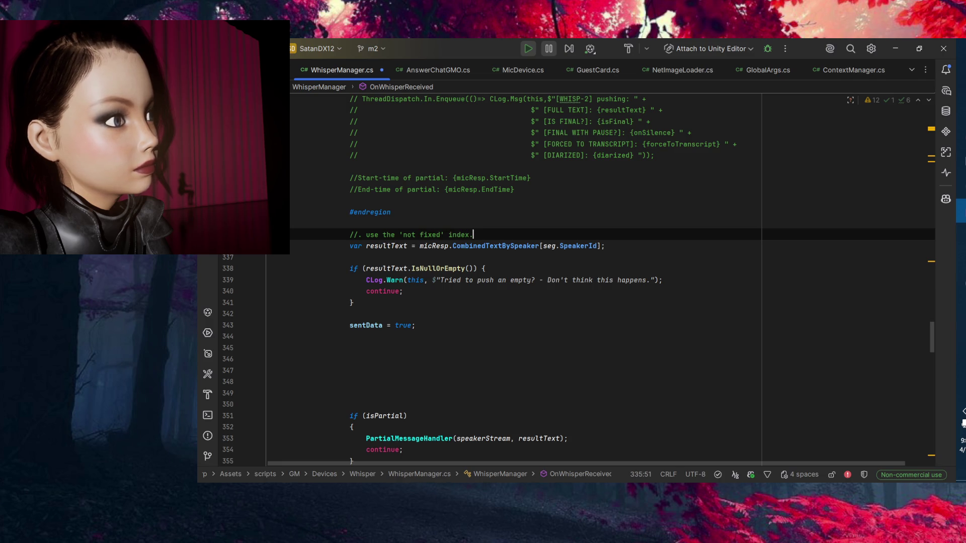
Review the empty-text check and delete the blank lines below the sentData line.
key(Down)
key(Down)
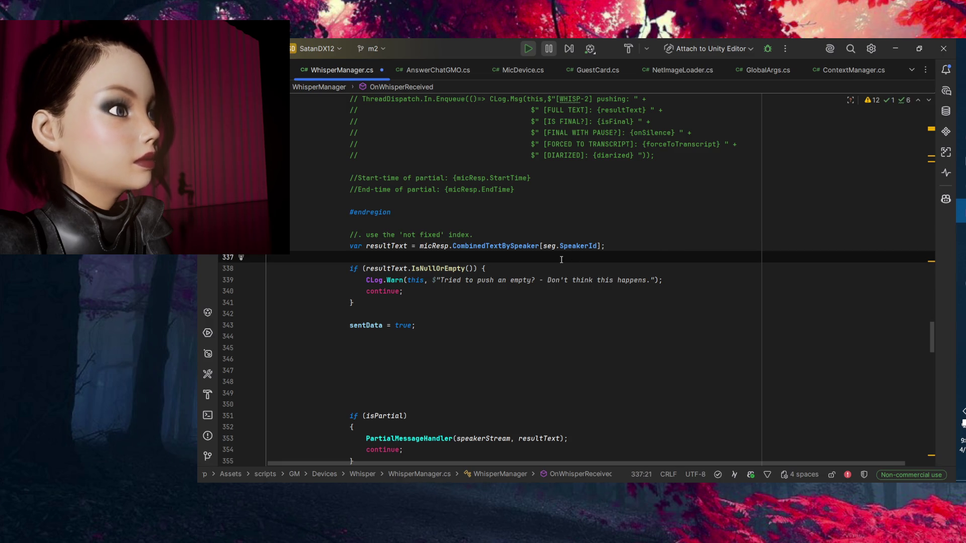
key(Down)
key(End)
key(Down)
key(Down)
key(Down)
key(Up)
key(Down)
key(Down)
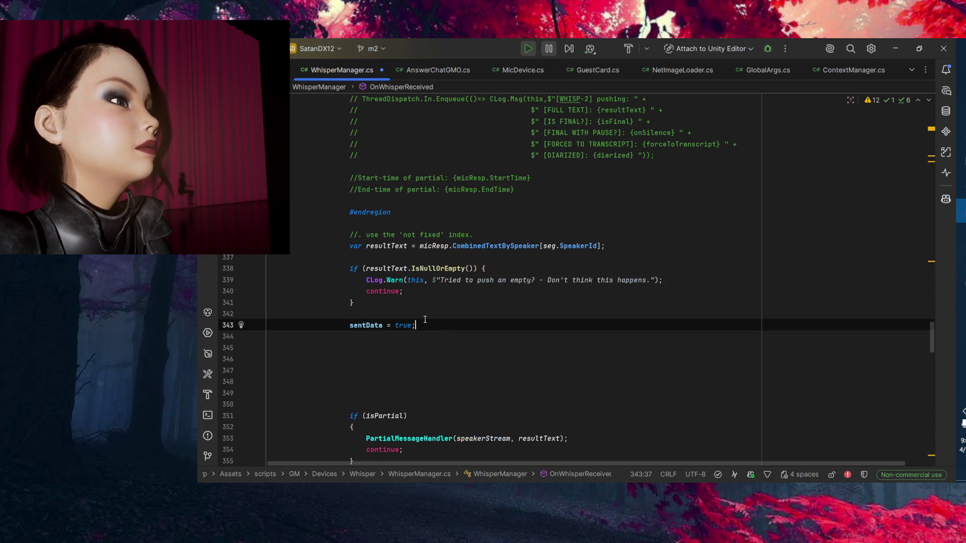
key(Up)
key(Up)
key(Up)
key(Up)
key(Up)
key(Down)
key(Down)
key(Down)
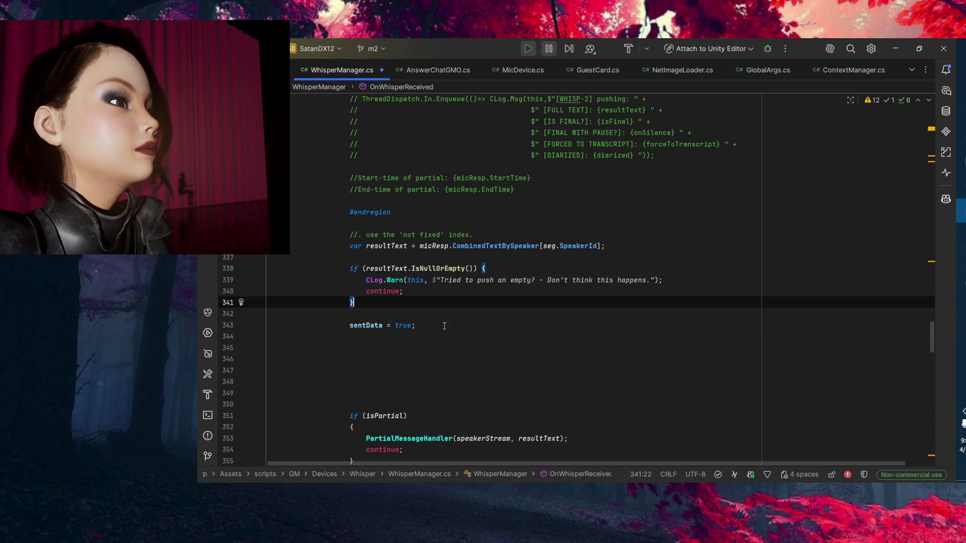
key(Down)
key(Down)
key(Up)
key(Up)
key(Down)
key(Down)
key(Up)
key(Up)
scroll(459, 318, down, 4)
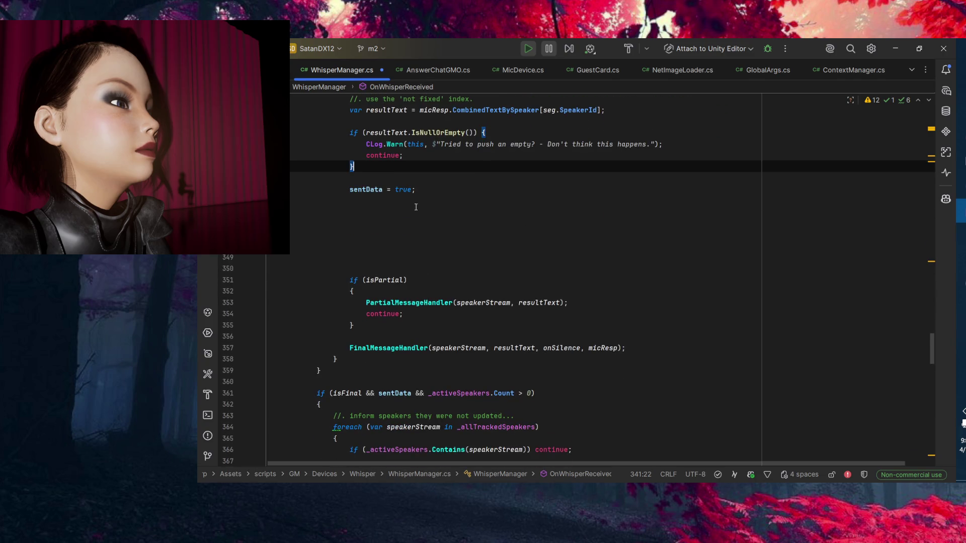
key(Down)
key(Down)
key(End)
key(shift+Down)
key(shift+Down)
key(shift+Down)
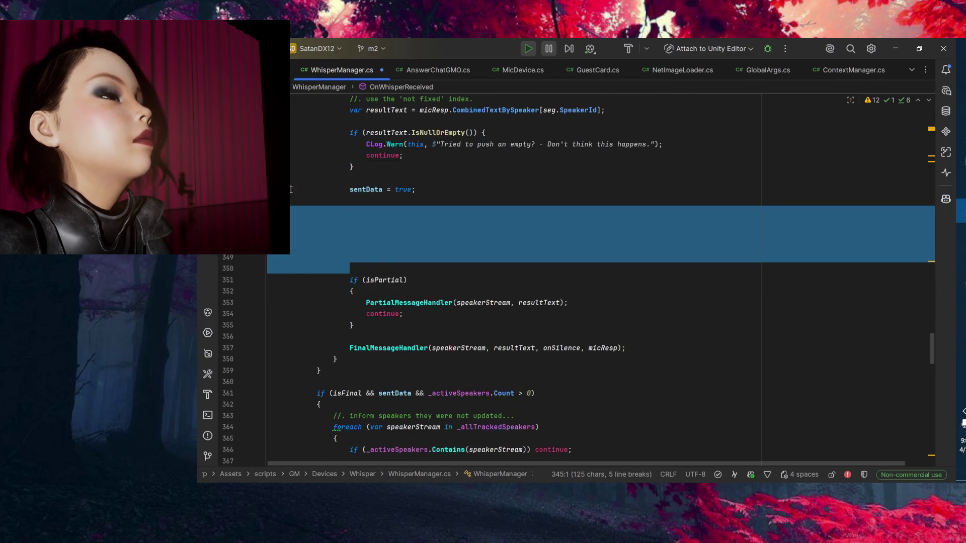
key(Delete)
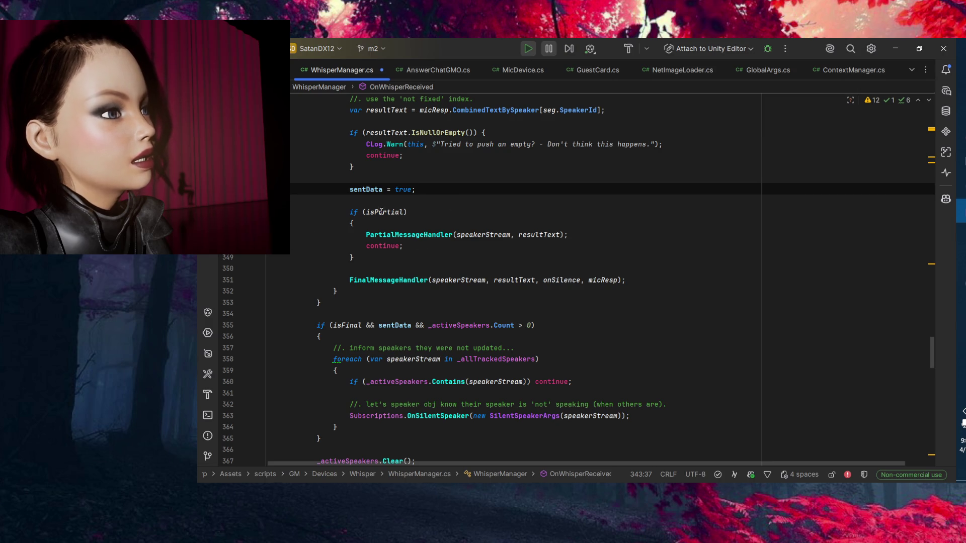
Inspect the isPartial block, its partial message handler call and the code after it.
click(434, 258)
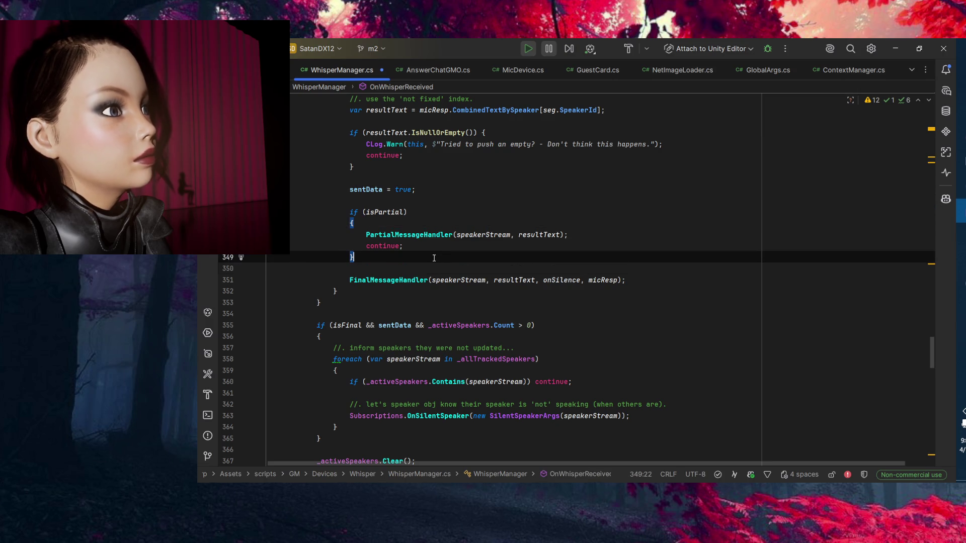
click(602, 236)
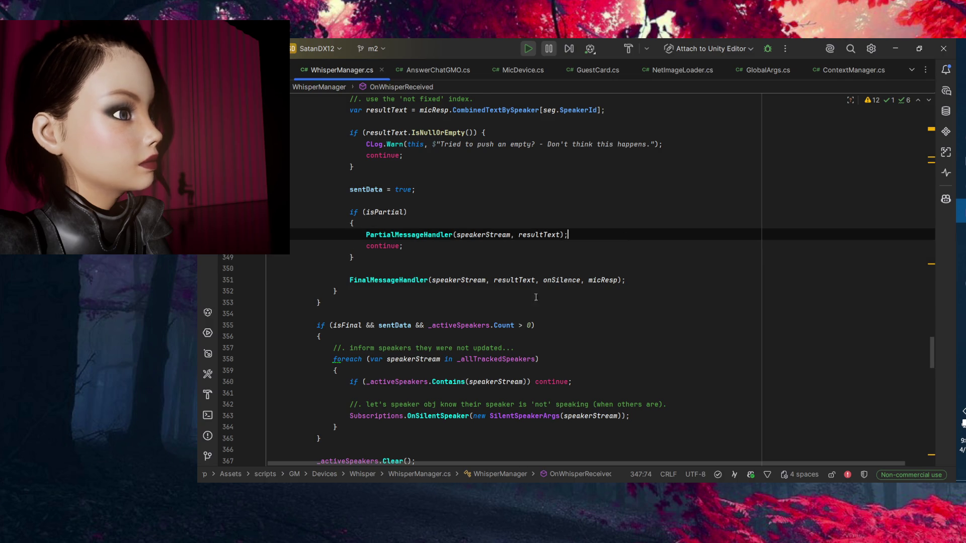
click(333, 303)
scroll(264, 274, down, 3)
scroll(264, 273, down, 3)
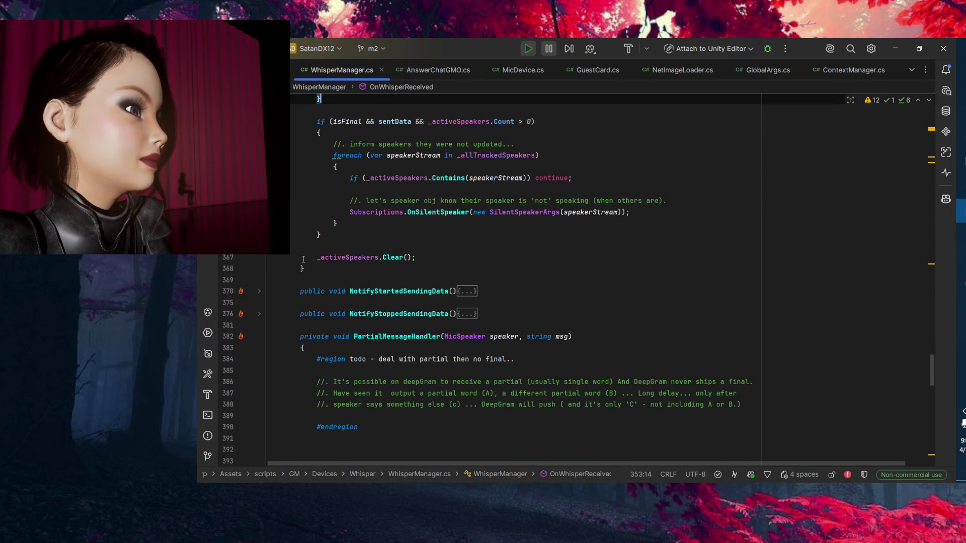
scroll(313, 257, up, 5)
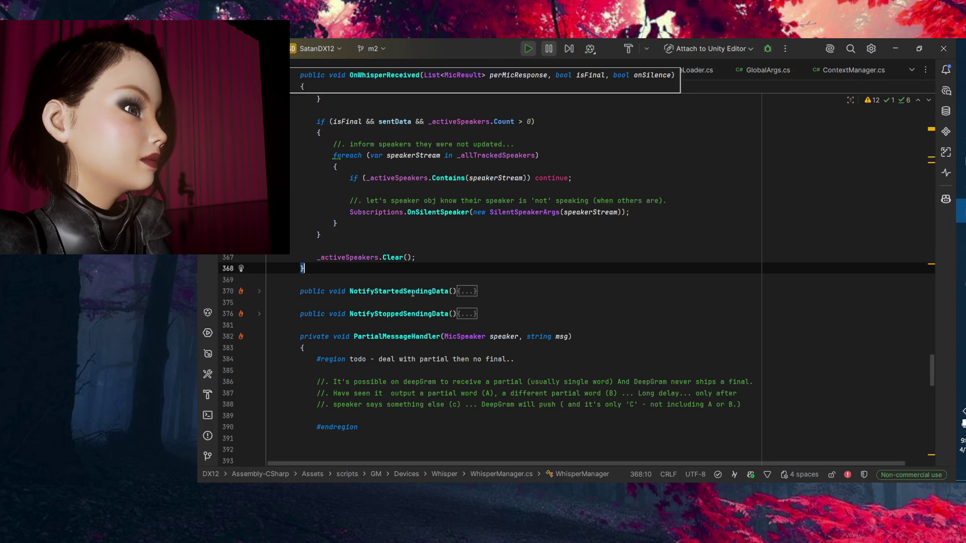
Back in Unity, clear the Console and enter Play mode to test the fix.
click(893, 48)
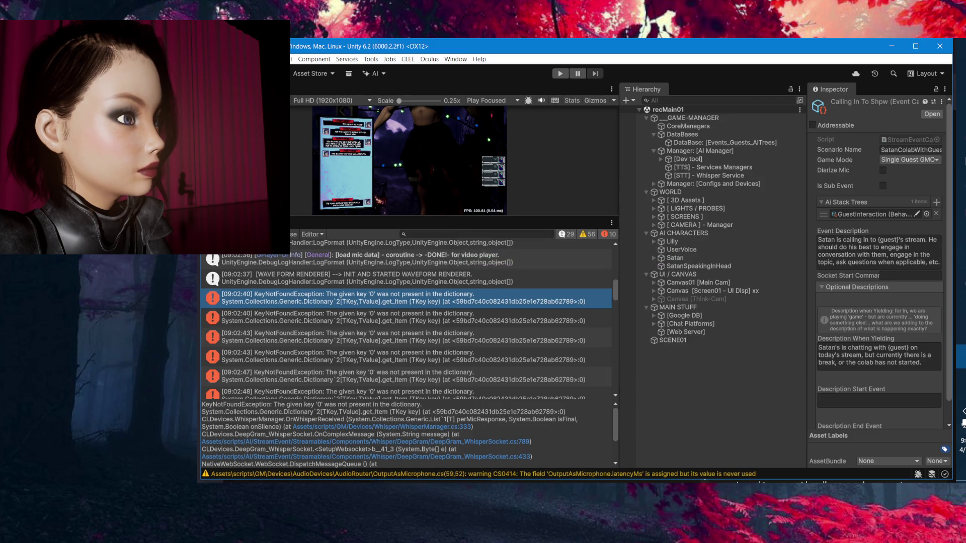
click(284, 234)
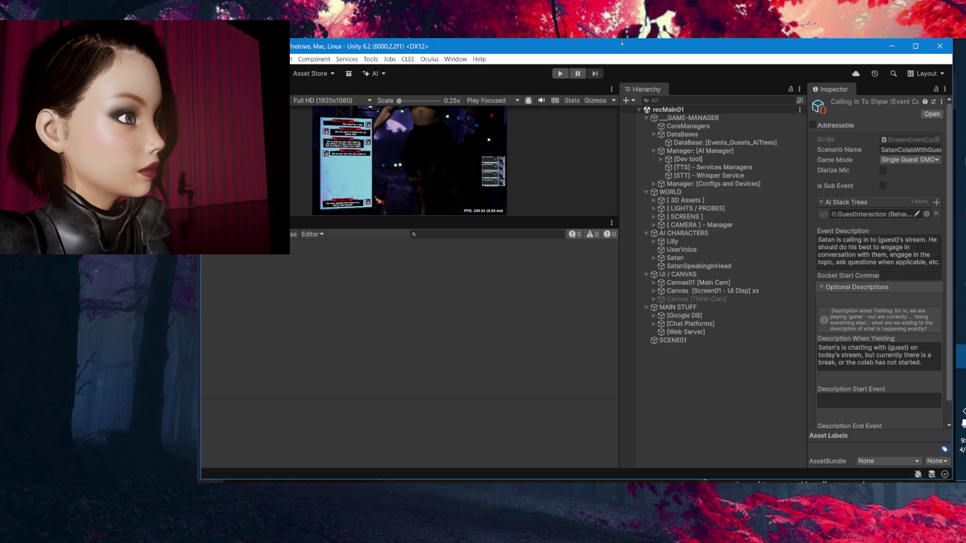
click(559, 74)
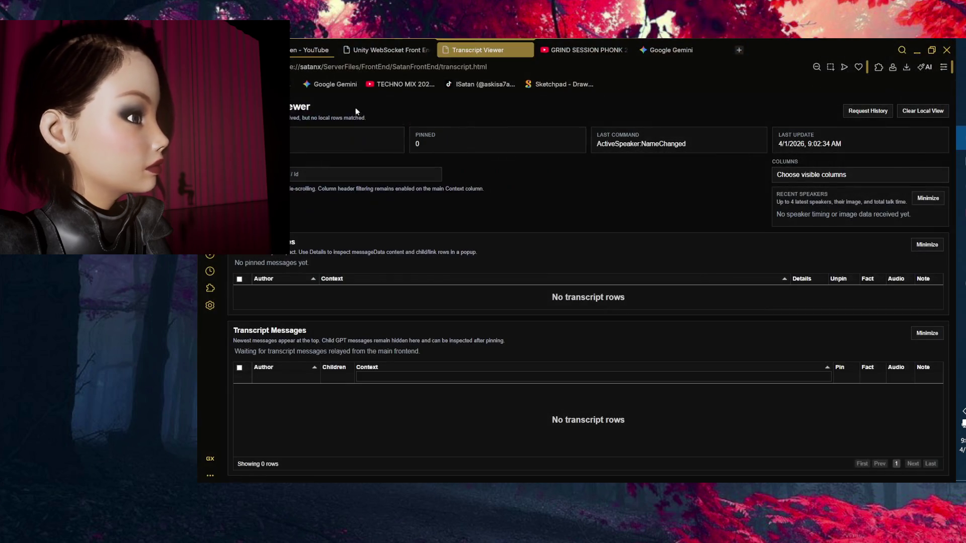
On the Unity WebSocket Front End page, close the Transcript Viewer page.
click(388, 50)
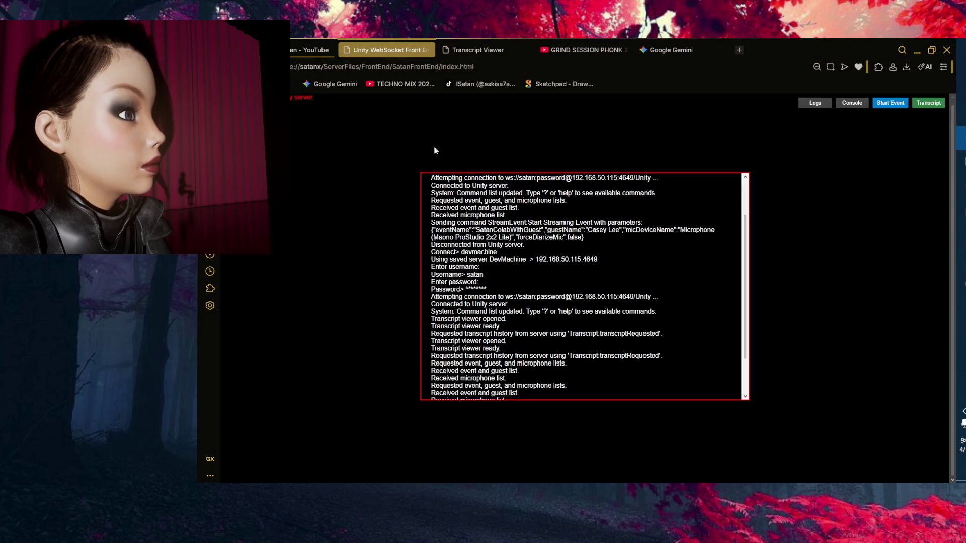
click(522, 50)
click(526, 49)
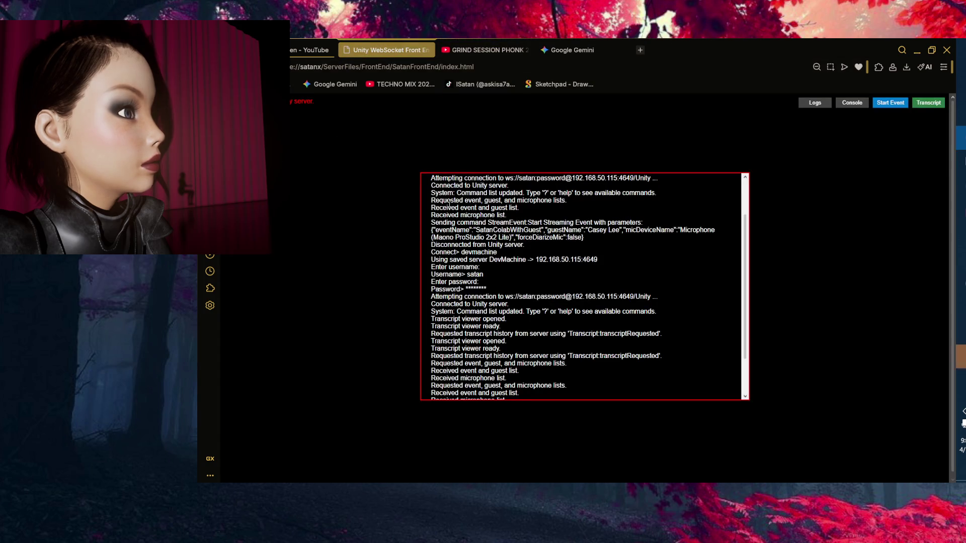
Reload the front end and log in to devmachine with the username and password.
key(F5)
text(de)
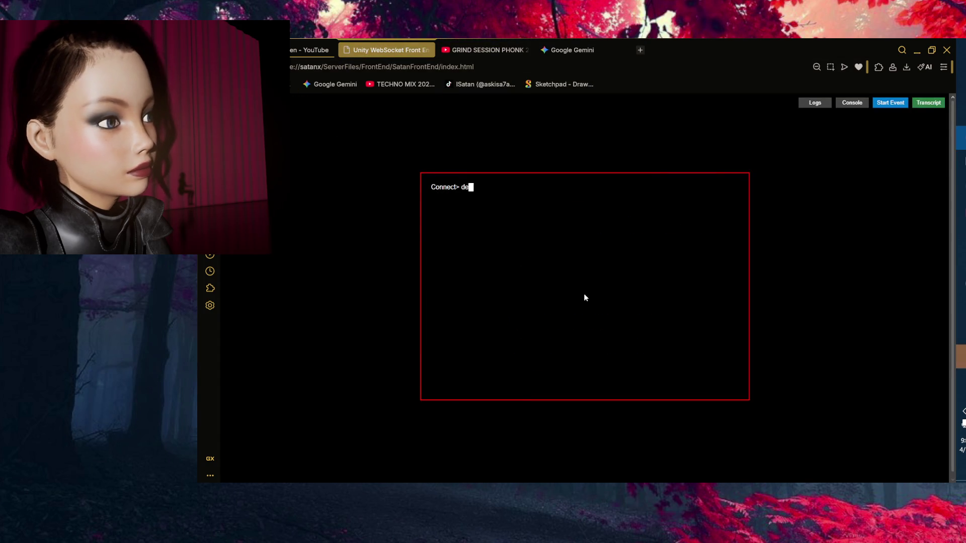
text(vmachine)
key(Return)
text(satan)
key(Return)
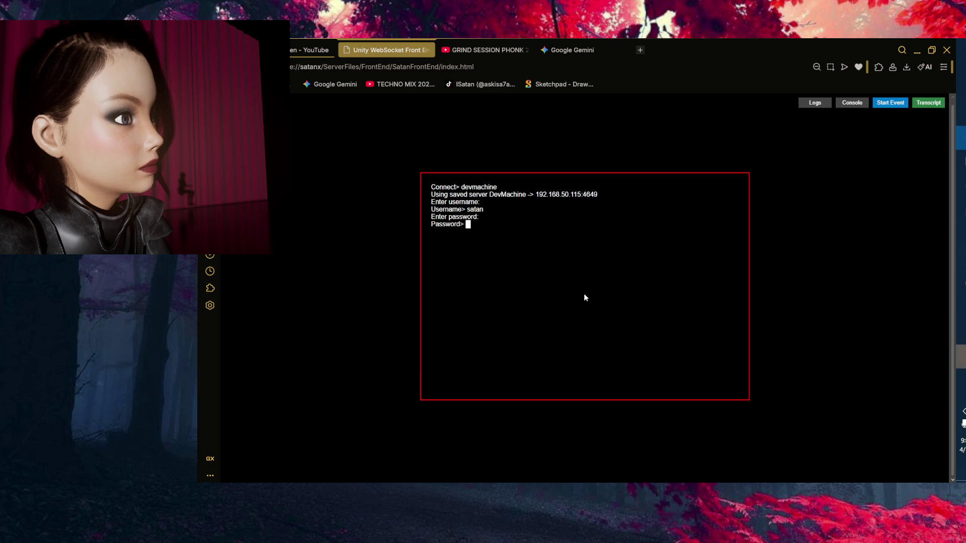
text(**)
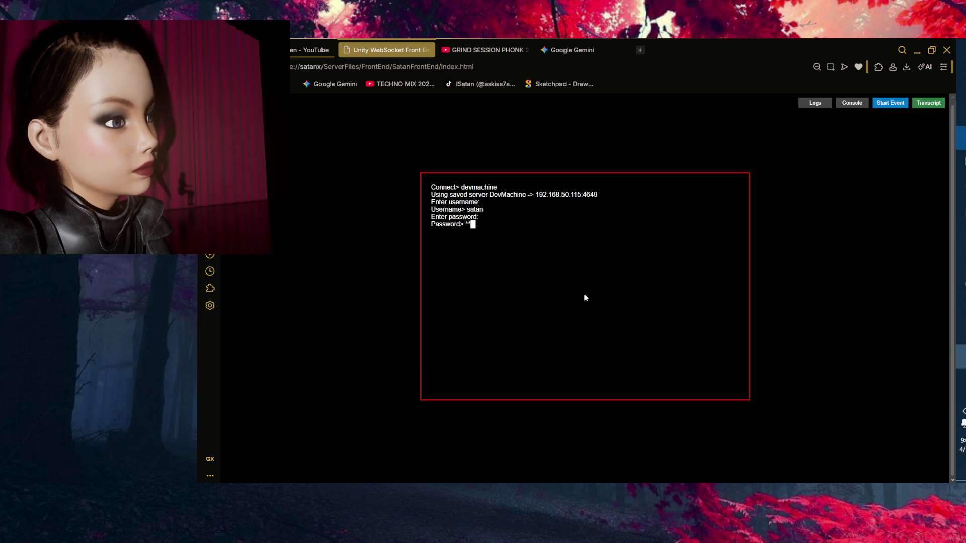
text(*)
key(BackSpace)
key(BackSpace)
key(BackSpace)
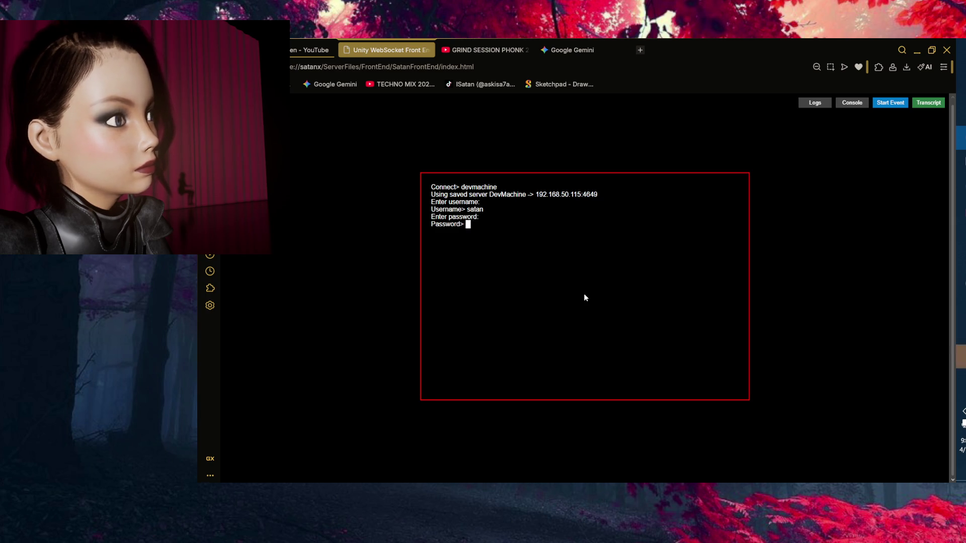
text(********)
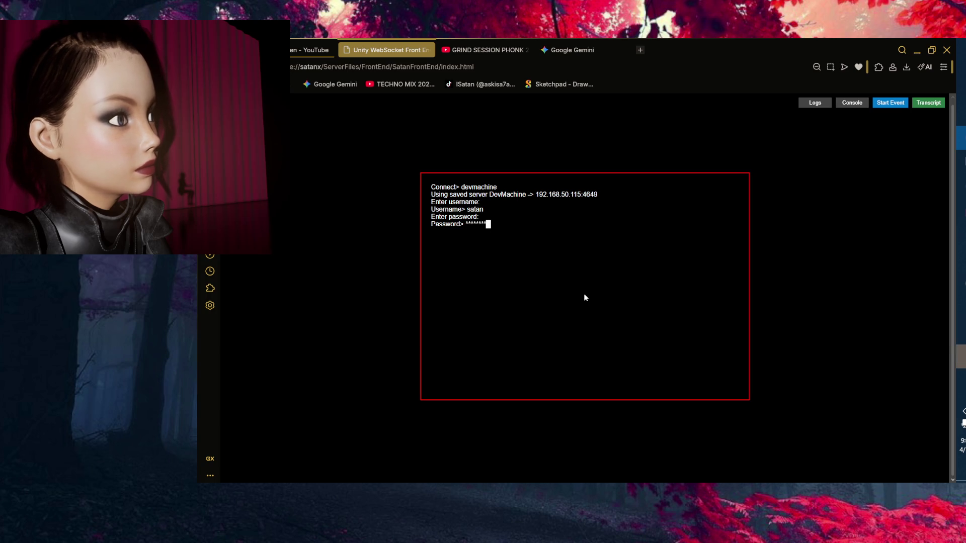
key(Return)
Start the SatanColabWithGuest stream event with a guest on the Maono ProStudio mic, then open the transcript viewer.
click(881, 105)
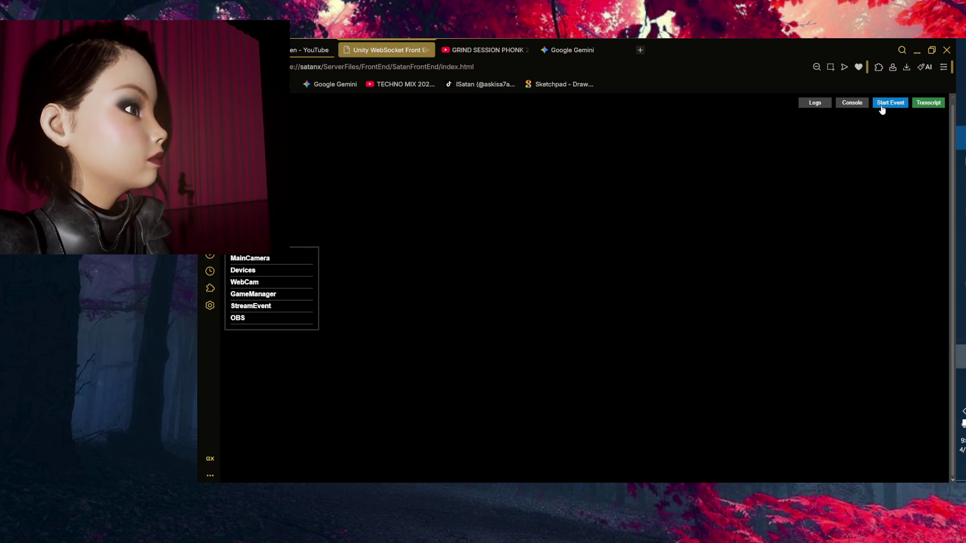
click(439, 224)
click(398, 282)
click(542, 221)
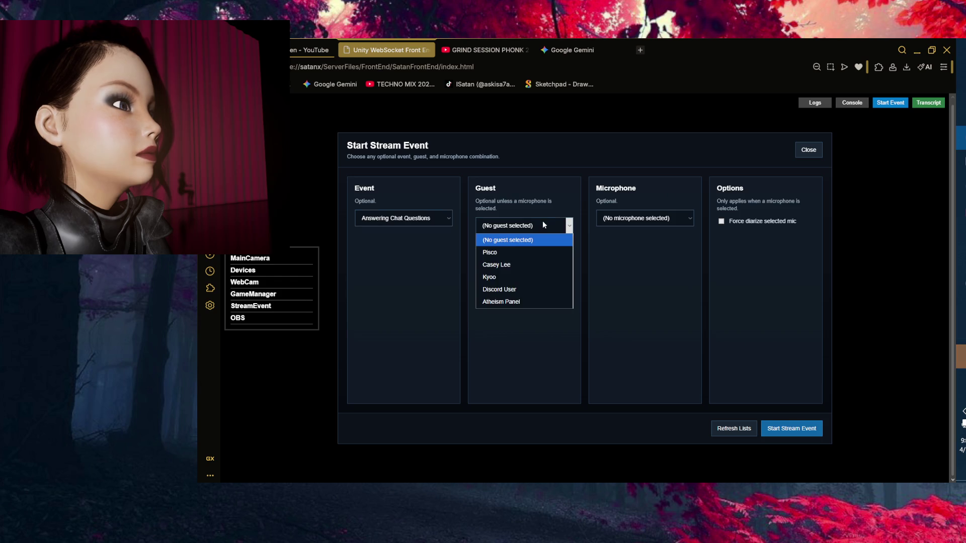
click(535, 265)
click(434, 220)
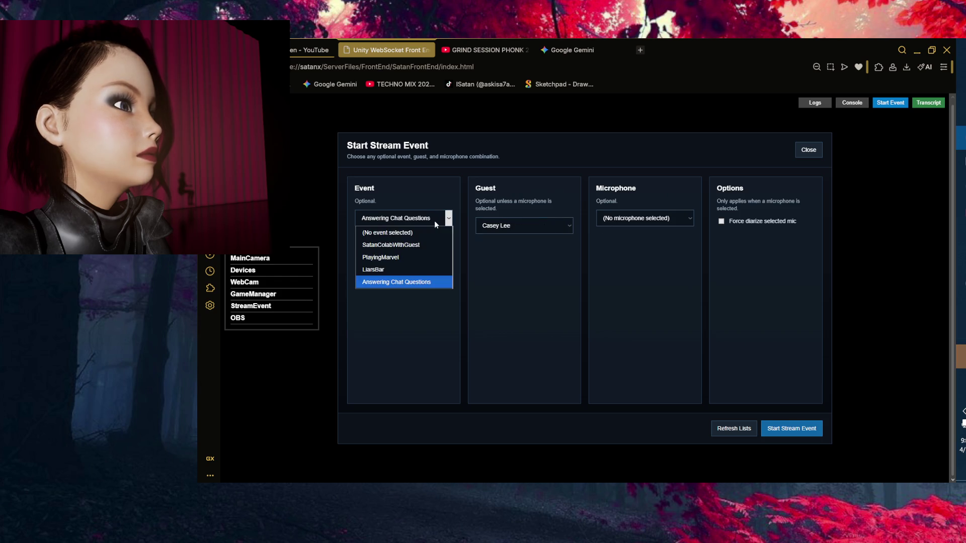
click(424, 247)
click(686, 218)
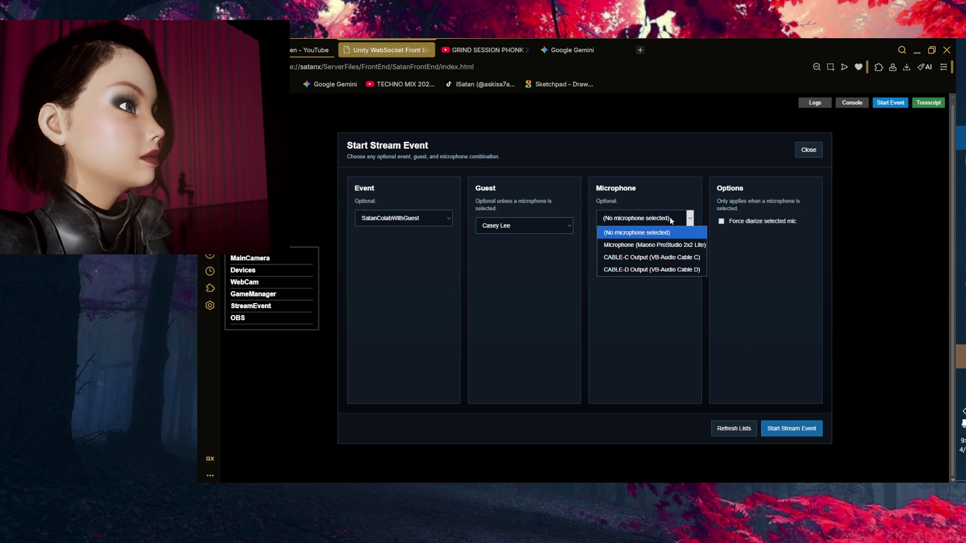
click(660, 243)
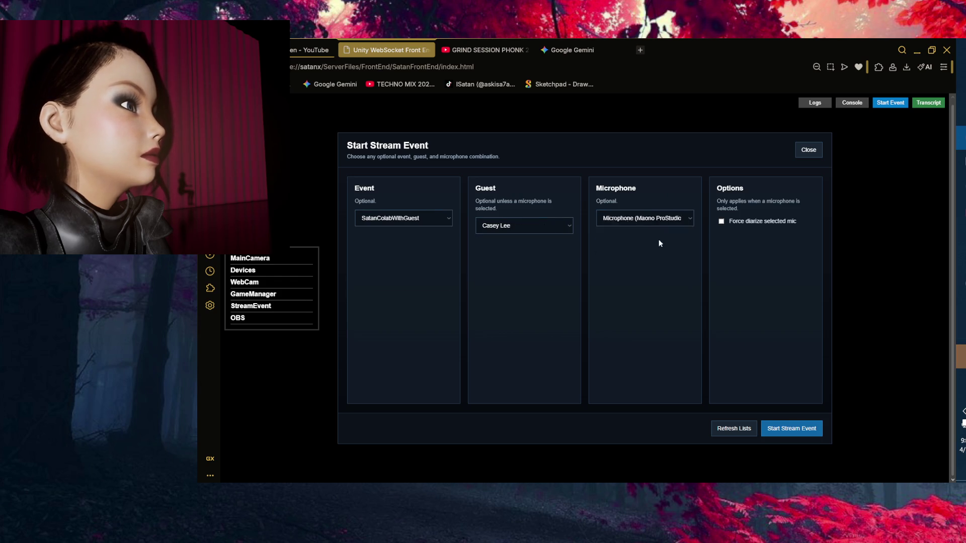
click(799, 434)
click(930, 111)
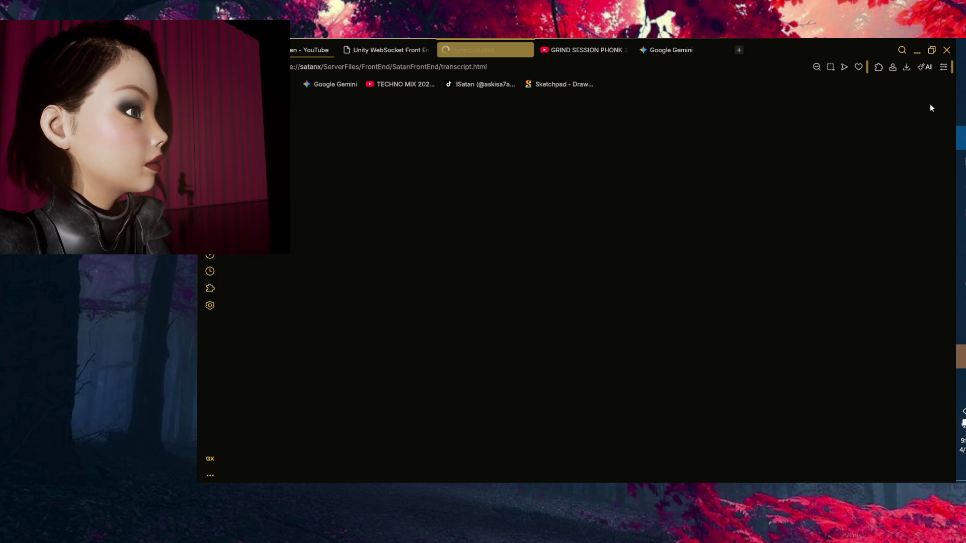
click(917, 52)
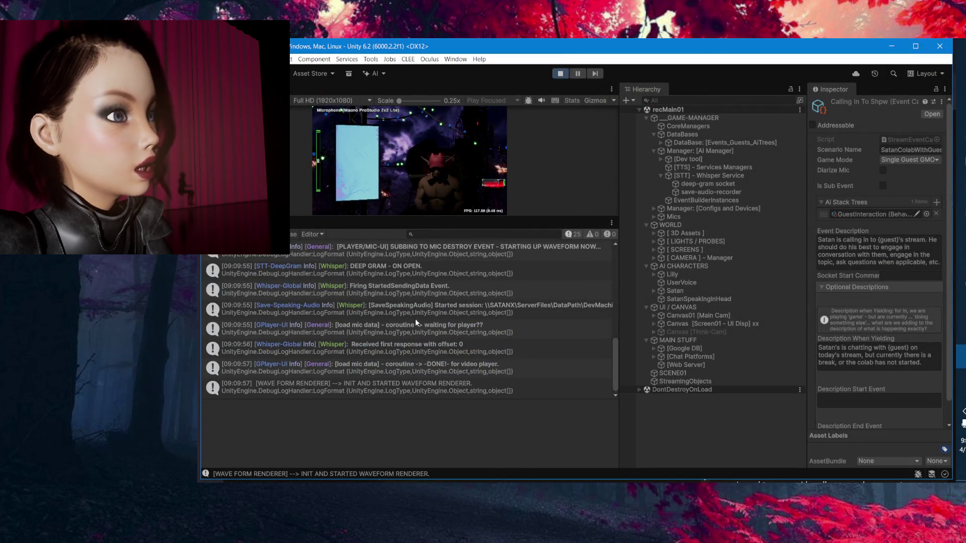
Read the NullReferenceException from WhisperStreamer's OnFinalResponse in the Console, then return to the browser.
click(436, 331)
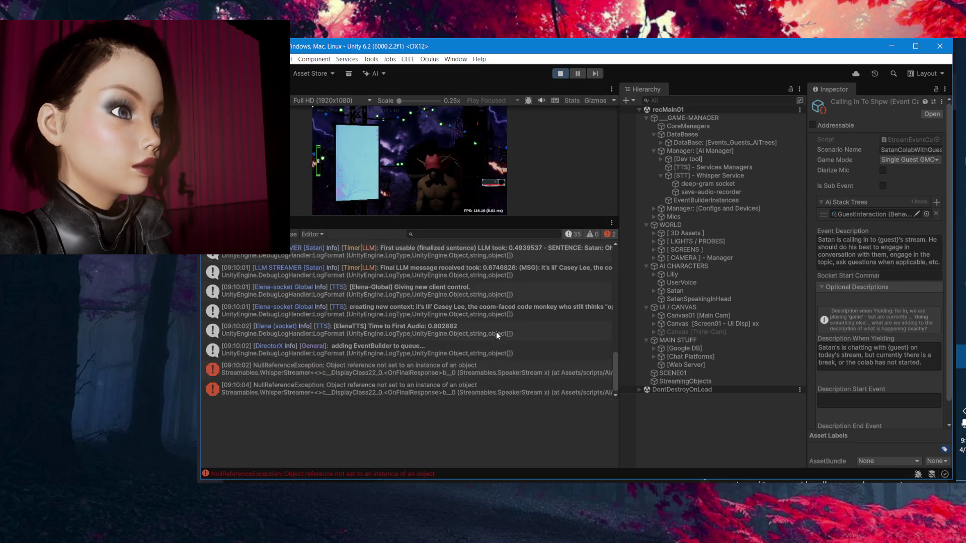
key(alt+Tab)
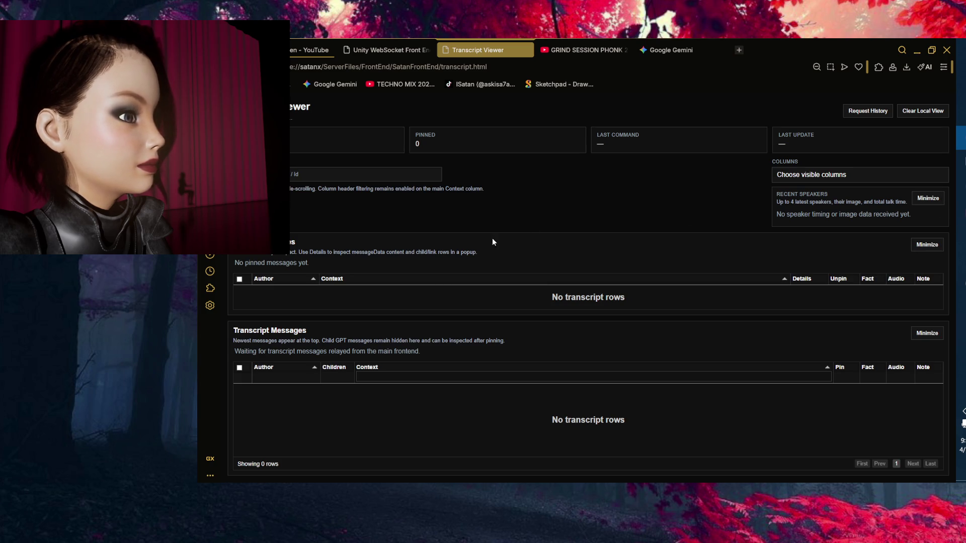
Show the front end's Logs panel scrolled down to the object-reference exceptions.
key(ctrl+shift+Tab)
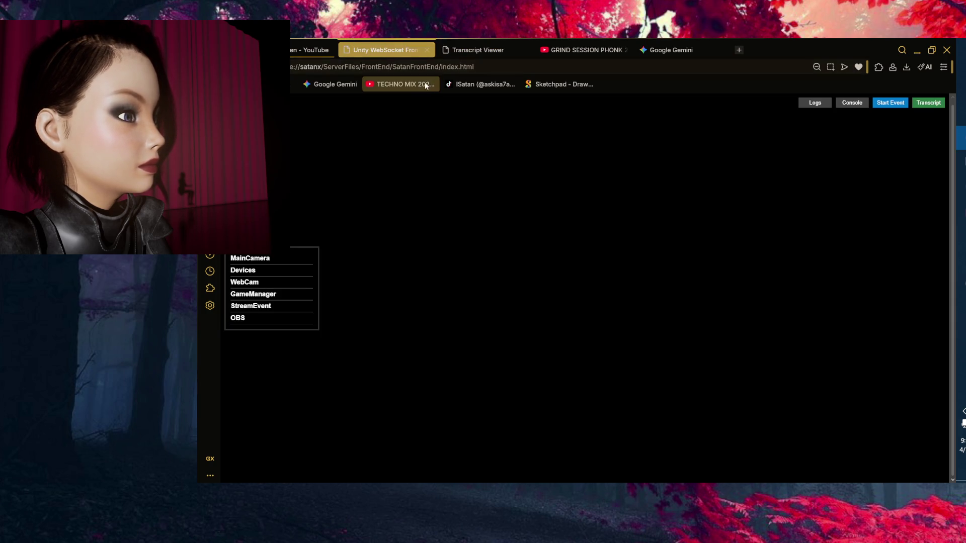
click(814, 107)
scroll(574, 302, down, 1)
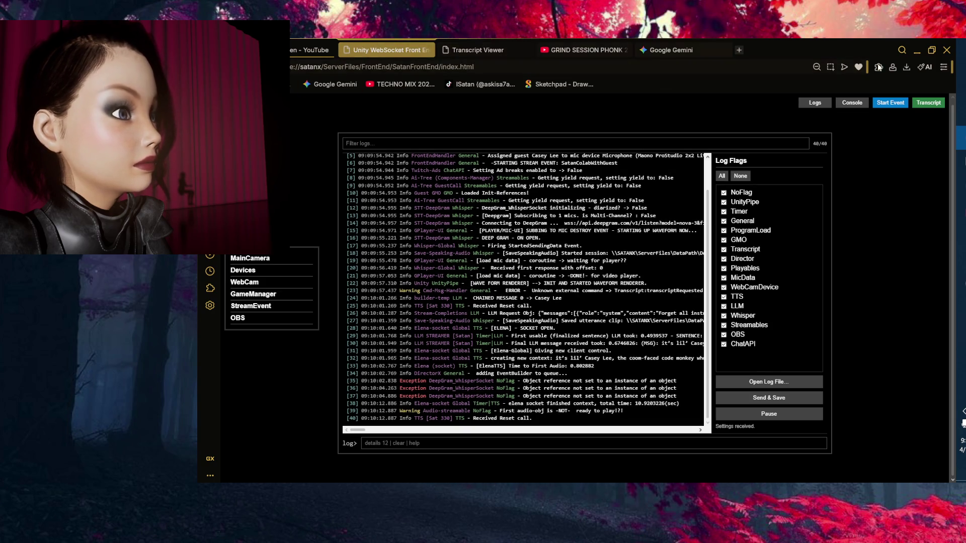
click(312, 50)
Pause Linkin Park's 'In Between' on YouTube and return to the front end's 42-entry log view.
click(243, 421)
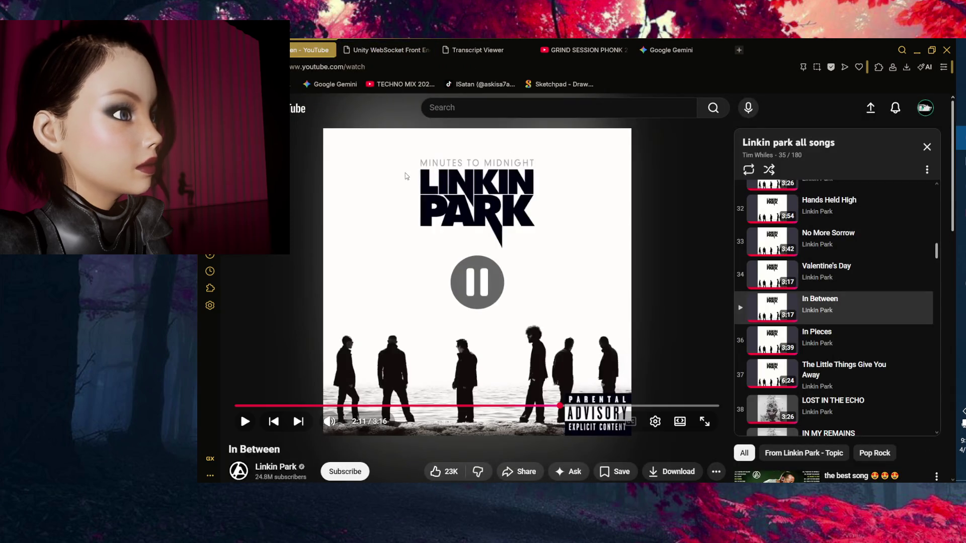
click(387, 50)
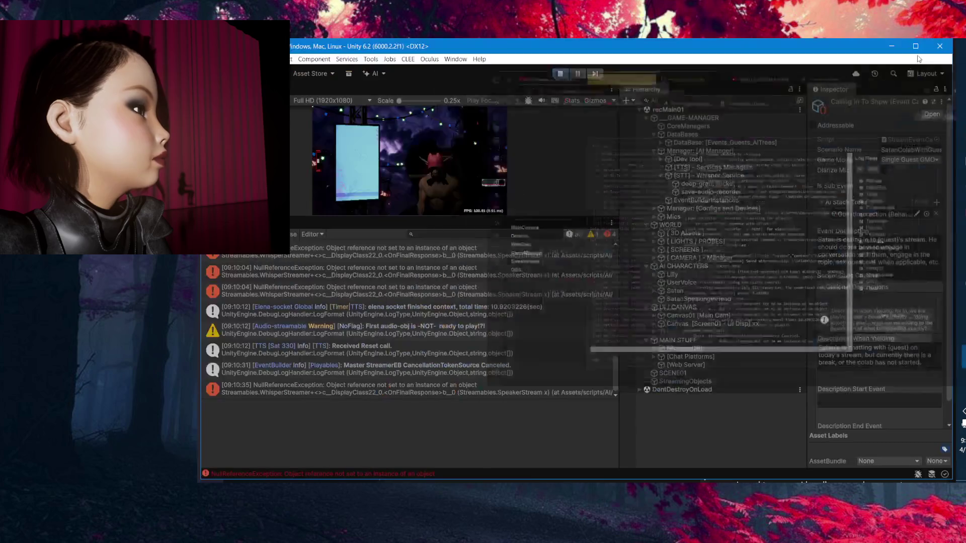
Open the Console's NullReferenceException in Rider, landing on WhisperStreamer.cs OnFinalResponse.
click(917, 50)
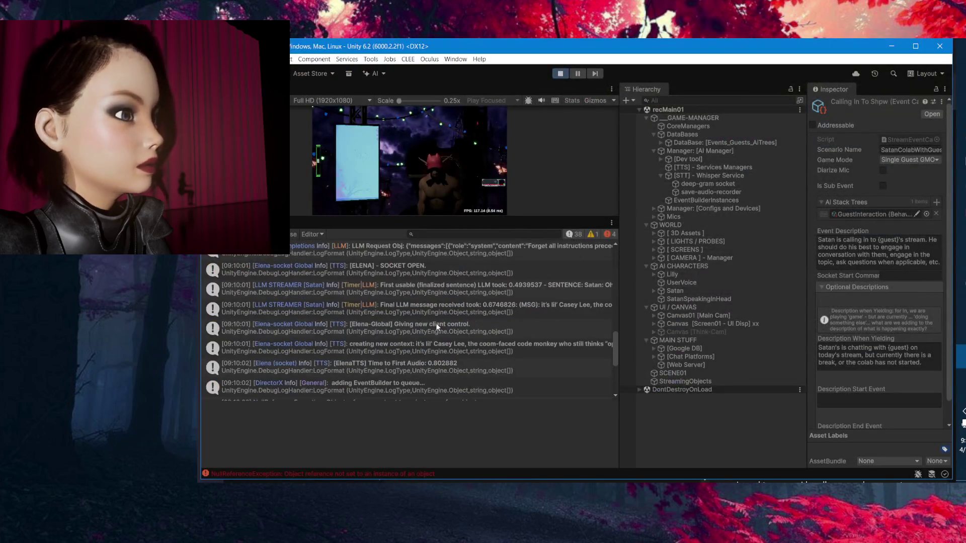
double_click(512, 315)
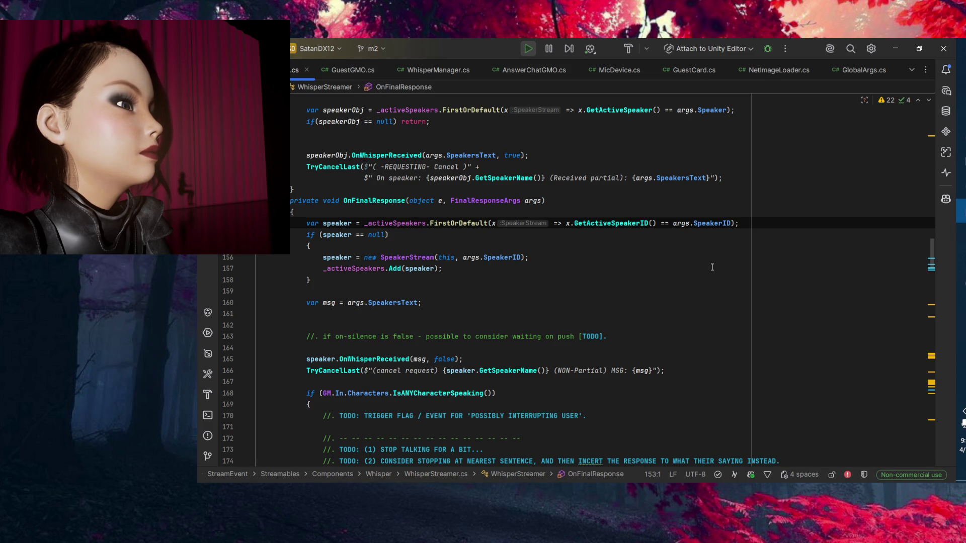
click(637, 223)
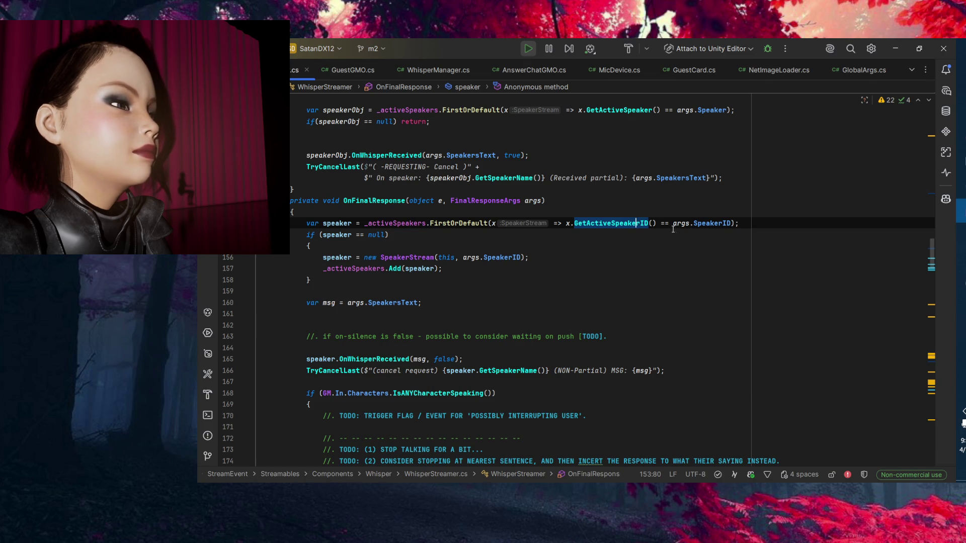
click(394, 201)
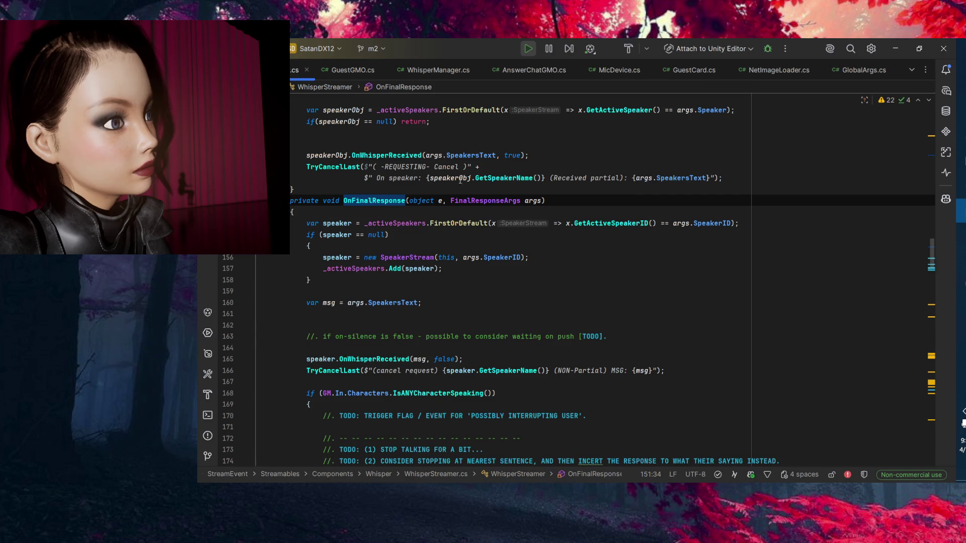
click(488, 200)
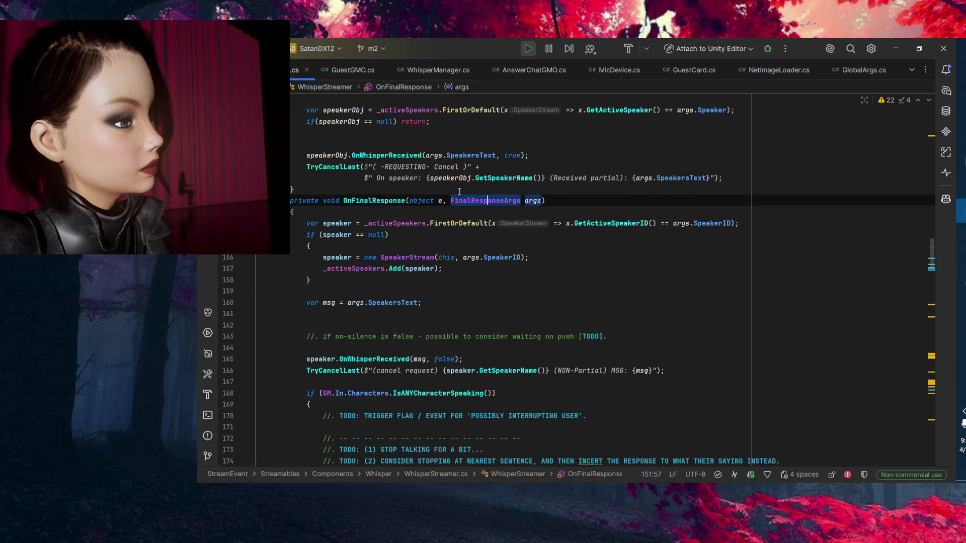
click(377, 201)
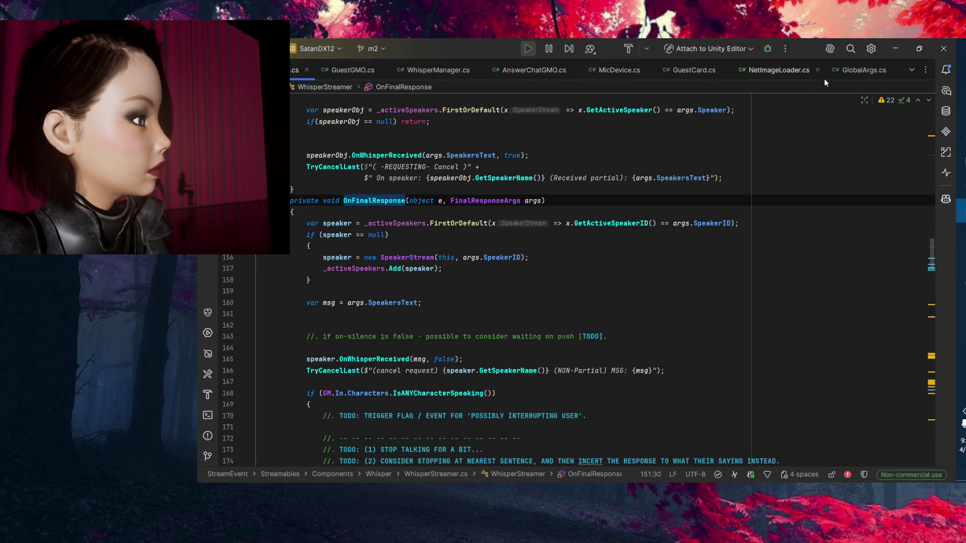
Open WhisperManager.cs and go to the FinalMessageHandler method.
click(438, 70)
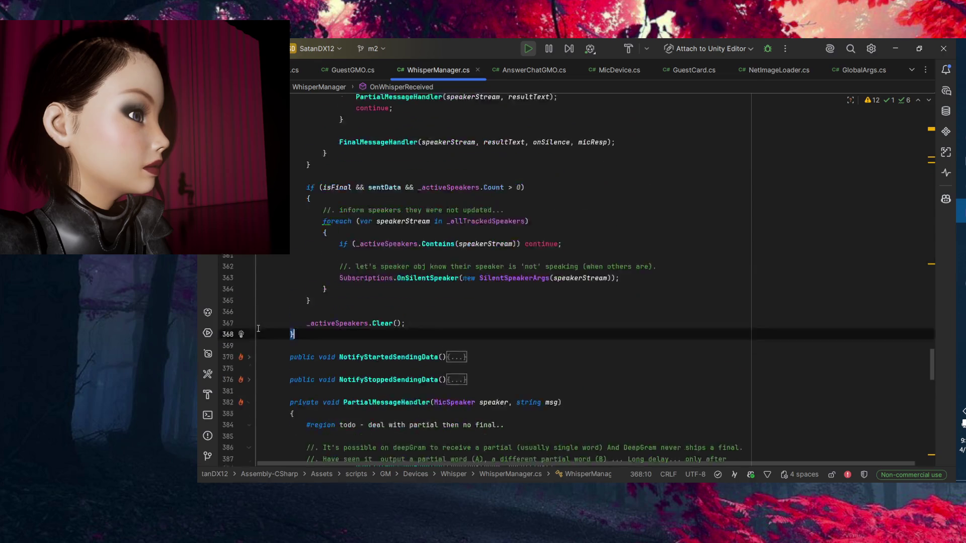
scroll(255, 322, down, 9)
scroll(253, 322, up, 5)
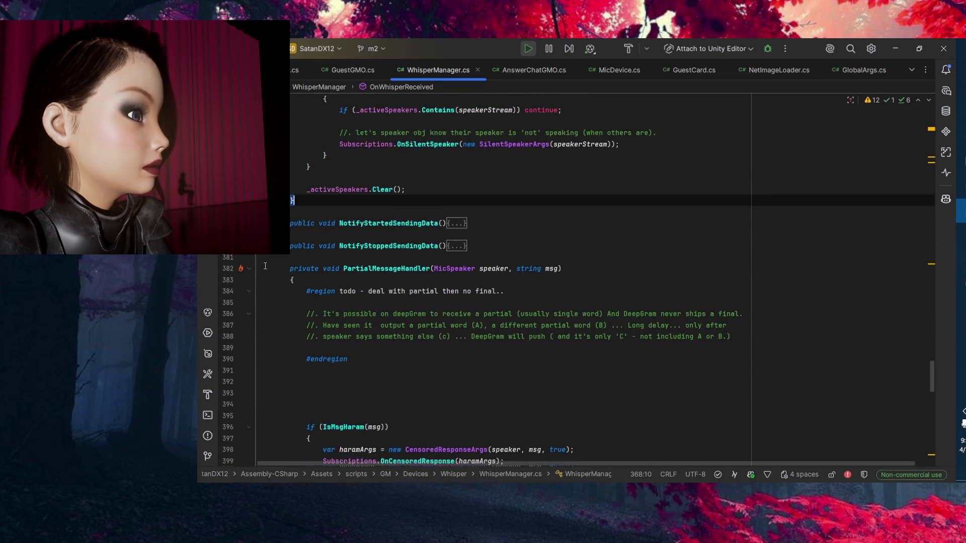
scroll(265, 265, down, 12)
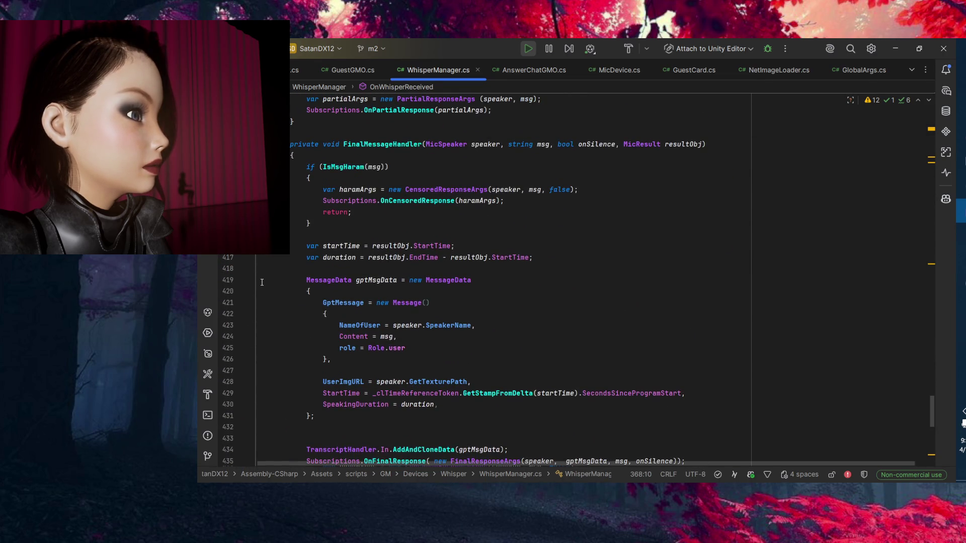
click(377, 144)
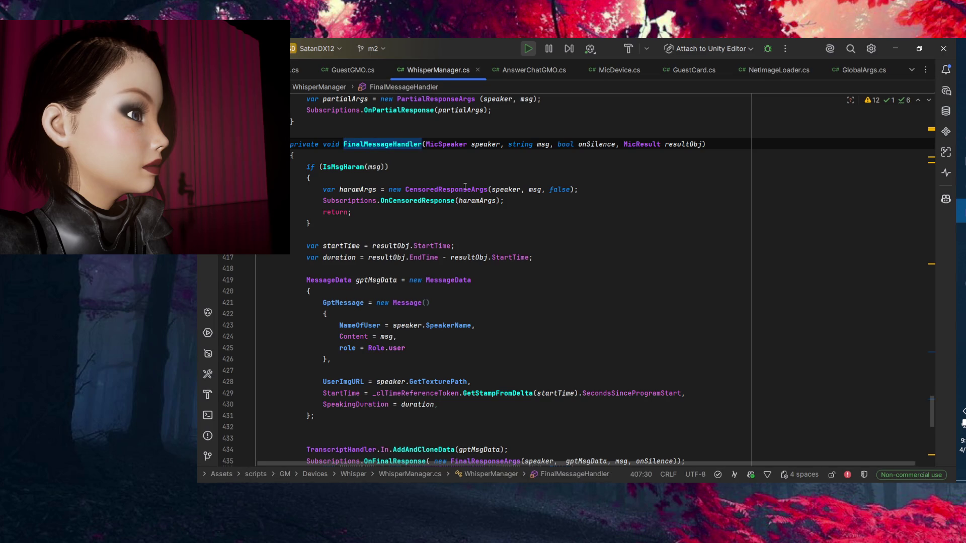
Highlight the usages of the speaker, msg, onSilence and resultObj parameters.
click(487, 145)
click(540, 144)
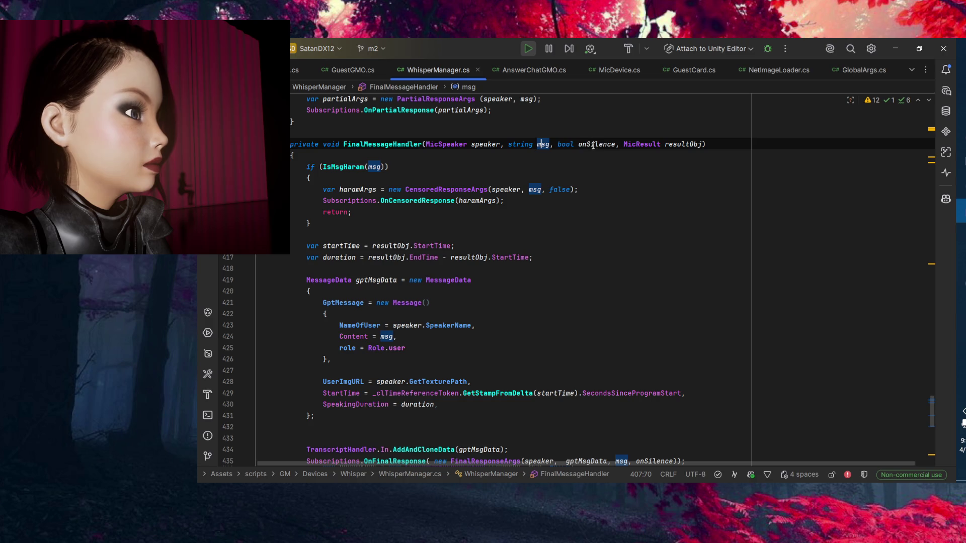
click(606, 144)
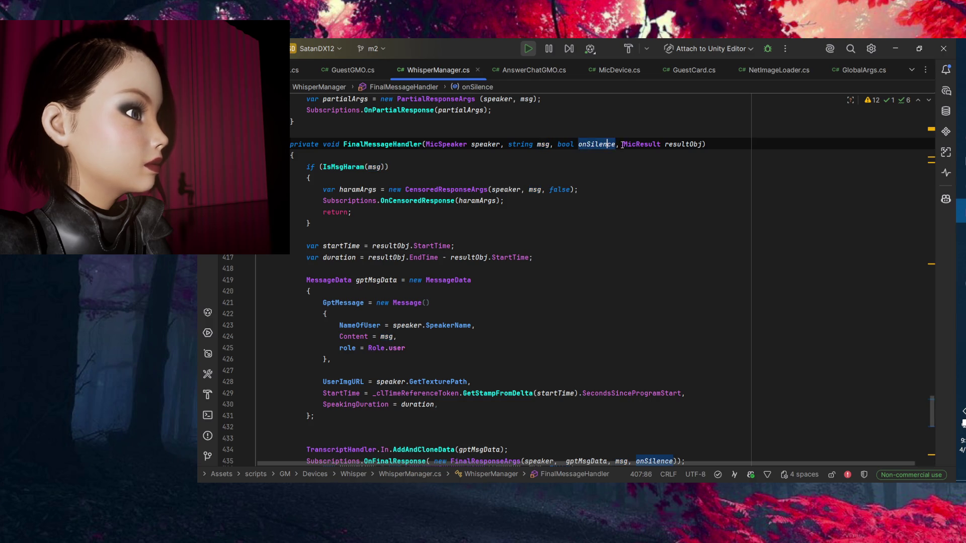
click(682, 144)
click(726, 144)
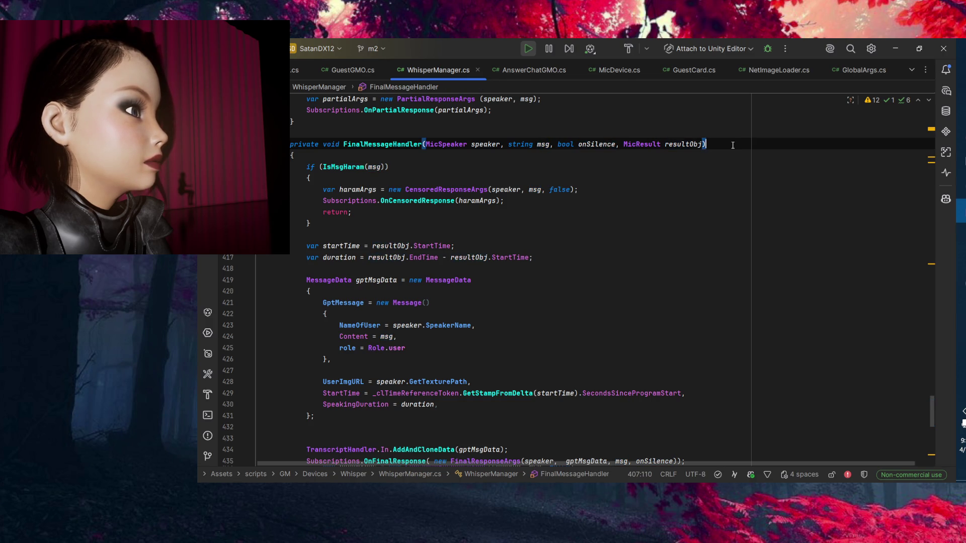
click(689, 145)
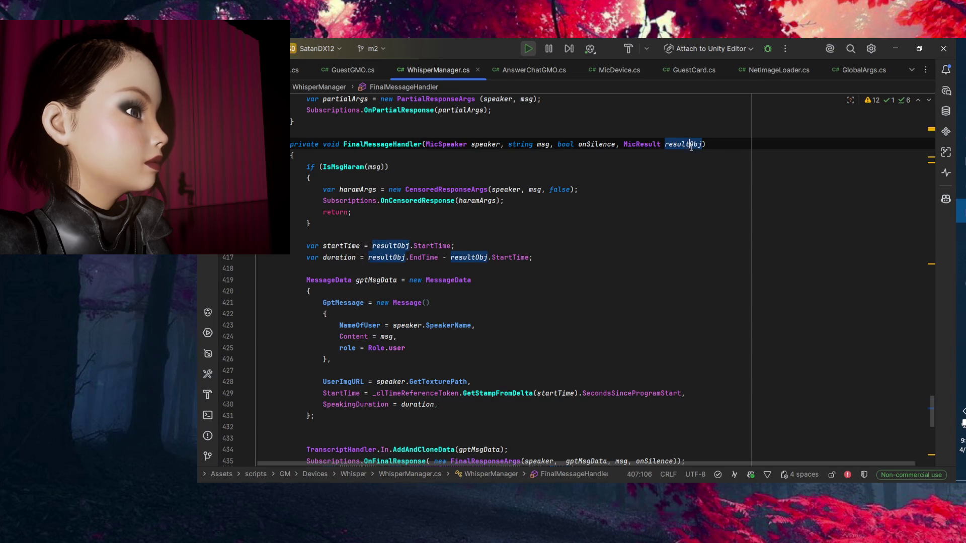
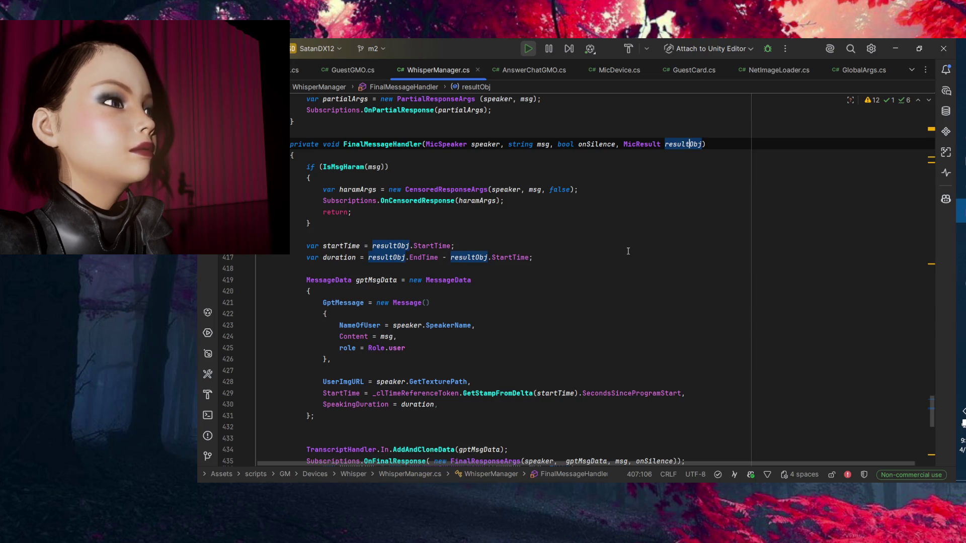
Scroll through FinalMessageHandler in WhisperManager.cs, then switch to the Unity editor.
scroll(609, 276, down, 1)
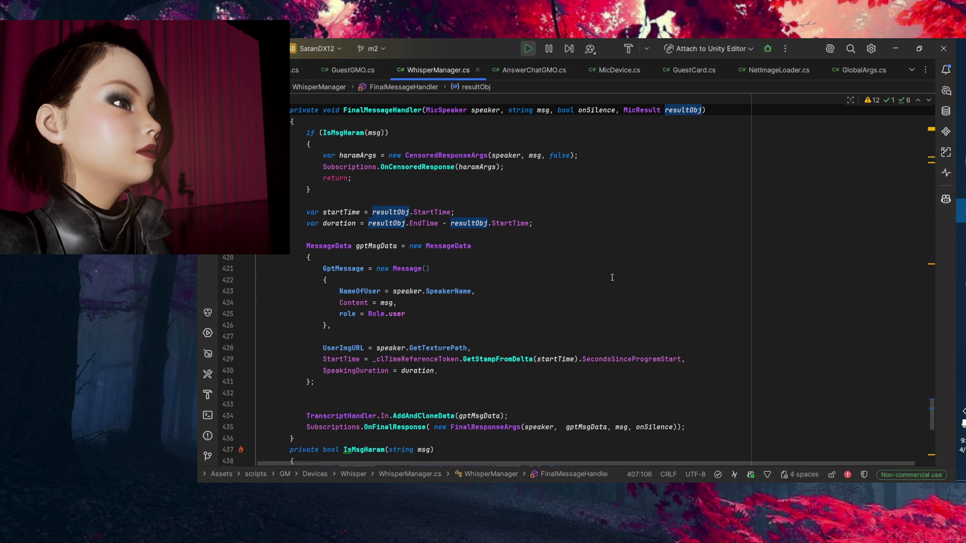
scroll(612, 277, up, 2)
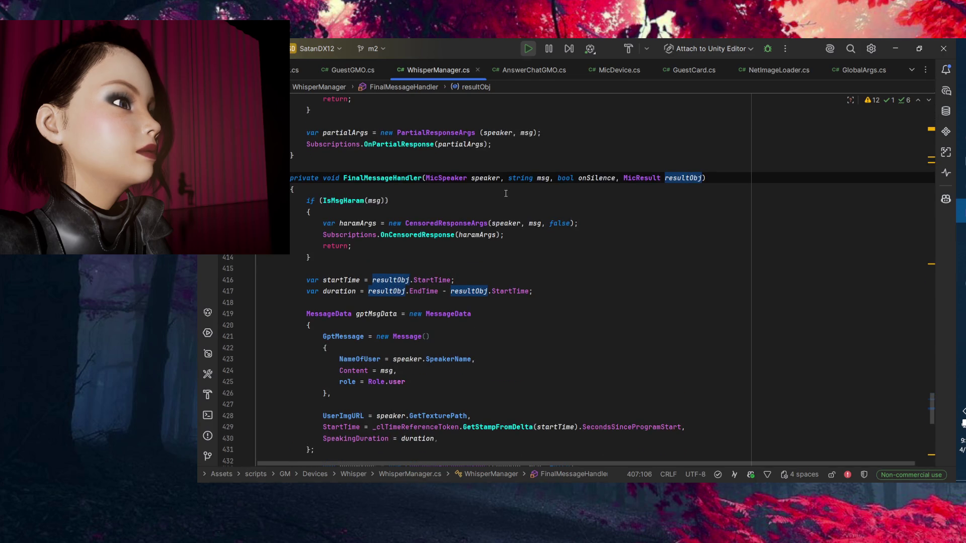
key(alt+Tab)
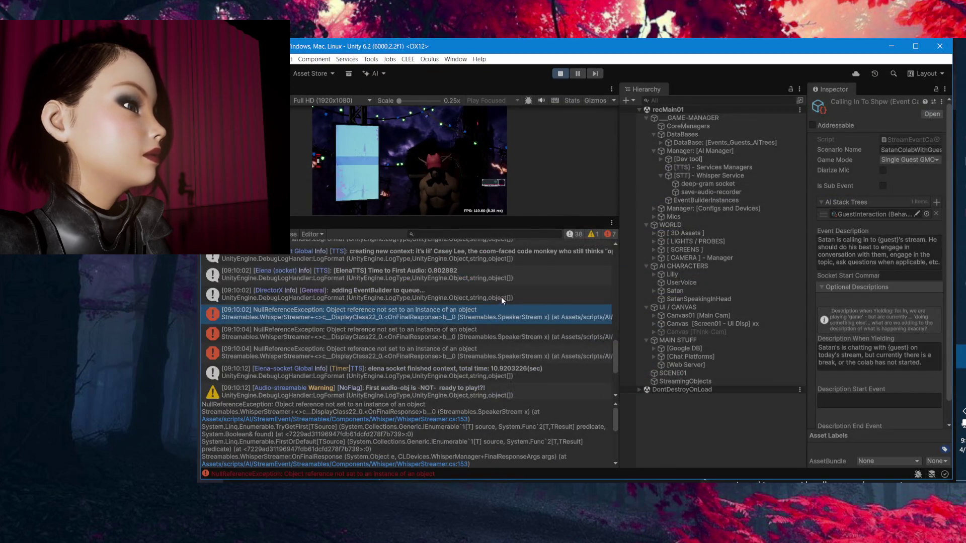
Review the ElenaTTS, creating new context, Time to First Audio and EventBuilder queue log entries.
scroll(501, 297, up, 2)
click(537, 313)
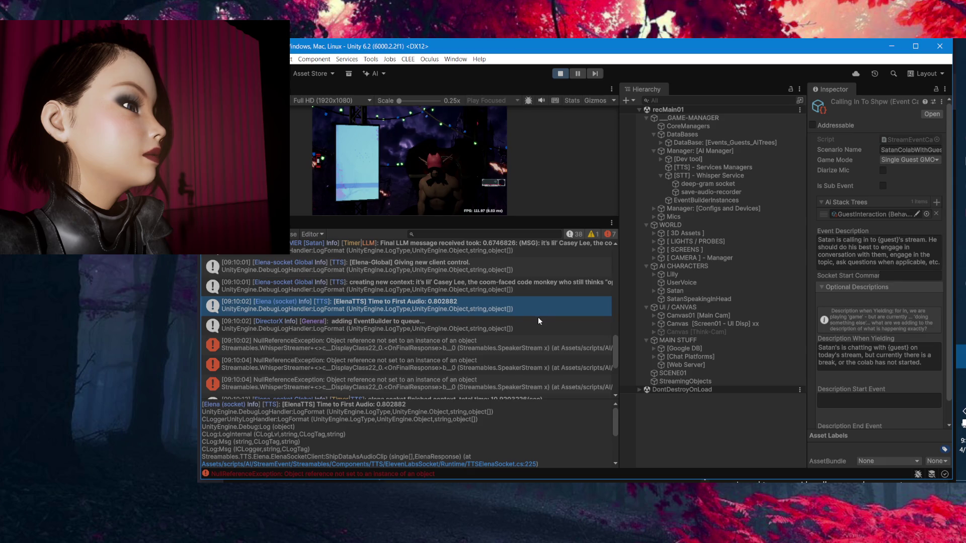
click(533, 285)
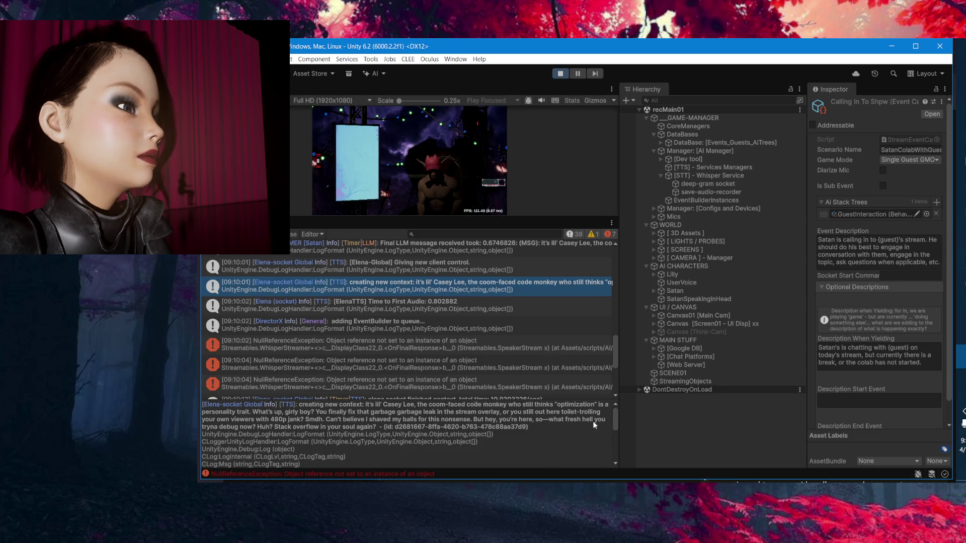
scroll(592, 421, down, 1)
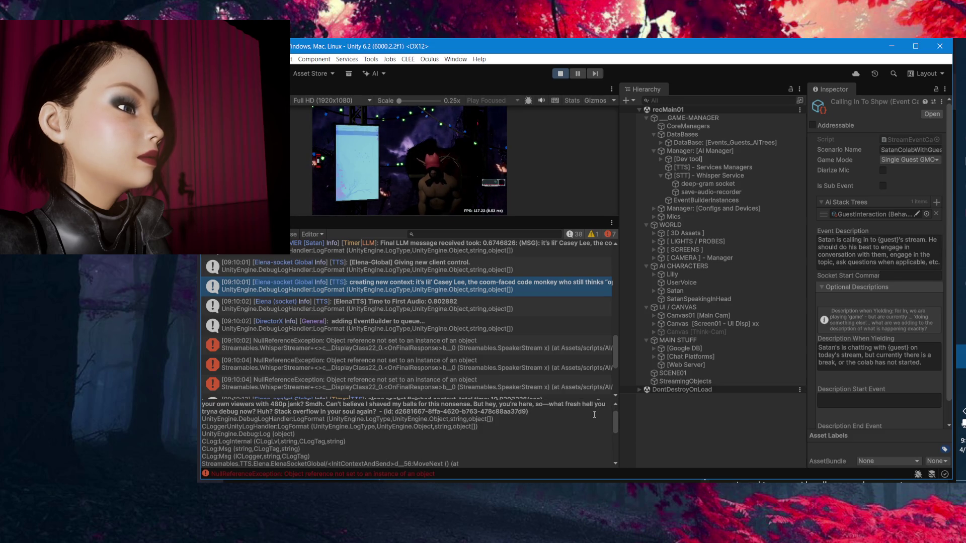
scroll(594, 414, up, 1)
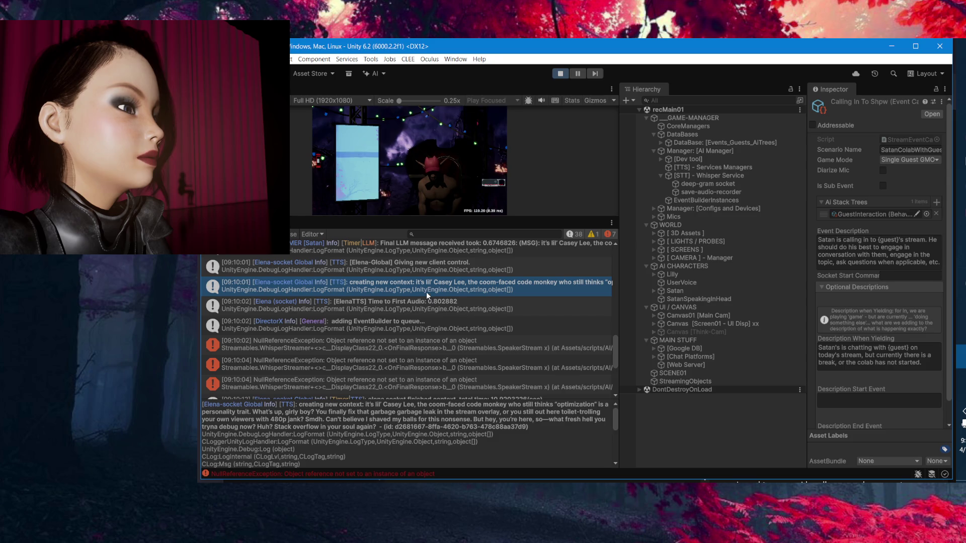
click(426, 305)
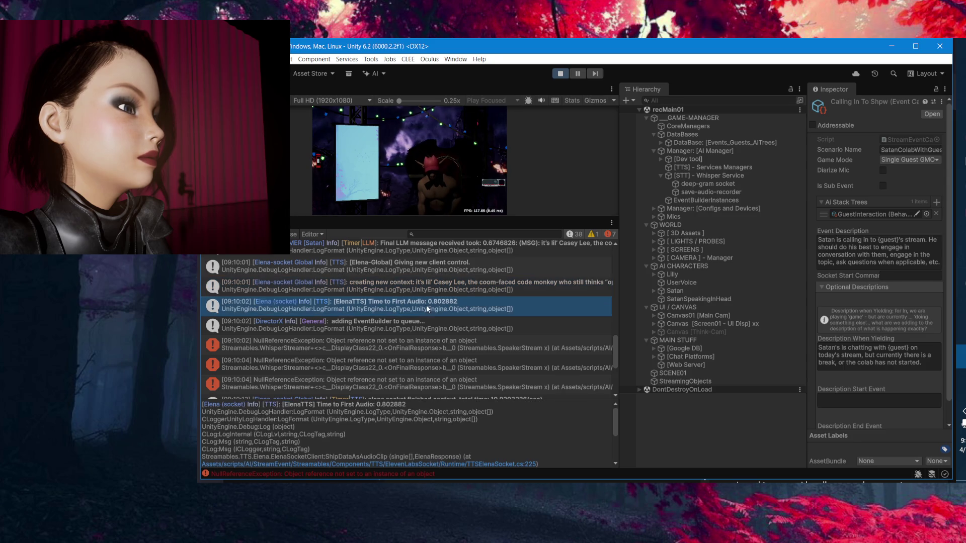
click(504, 328)
scroll(511, 330, down, 2)
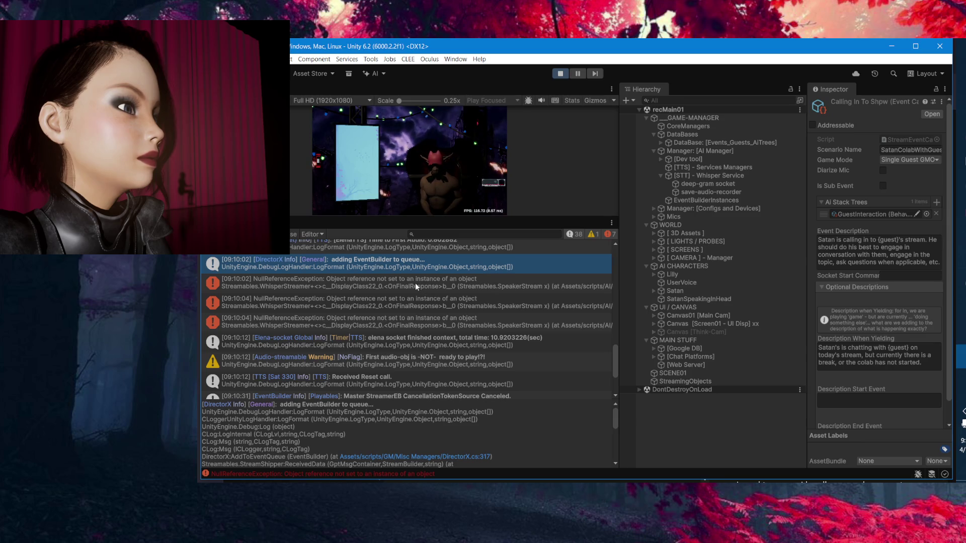
Read the first NullReferenceException's stack trace and open WhisperStreamer.cs at OnFinalResponse.
click(287, 285)
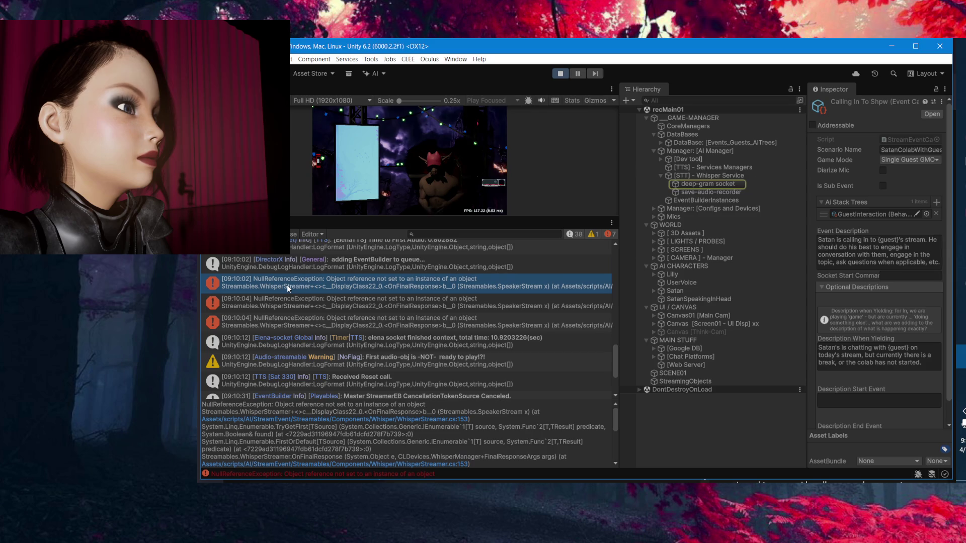
scroll(487, 438, down, 2)
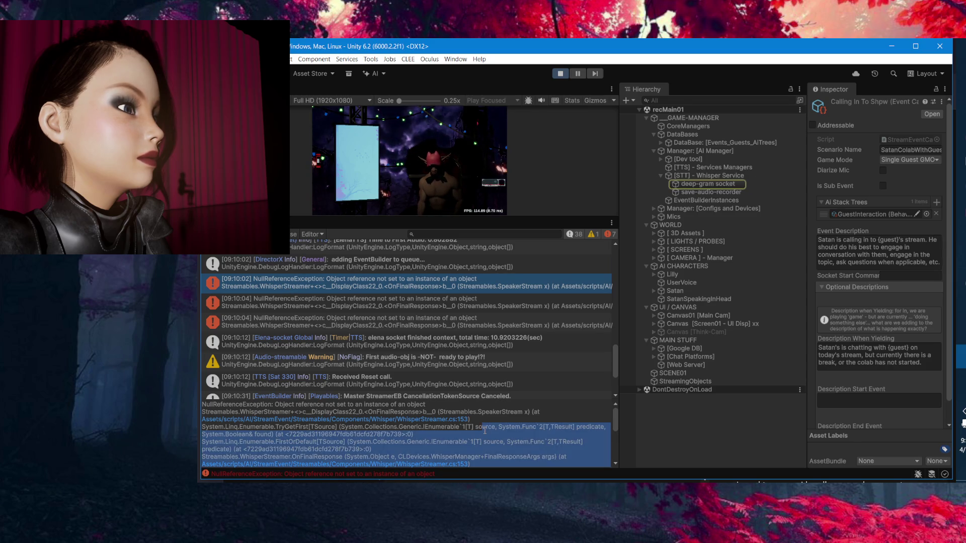
scroll(502, 425, up, 3)
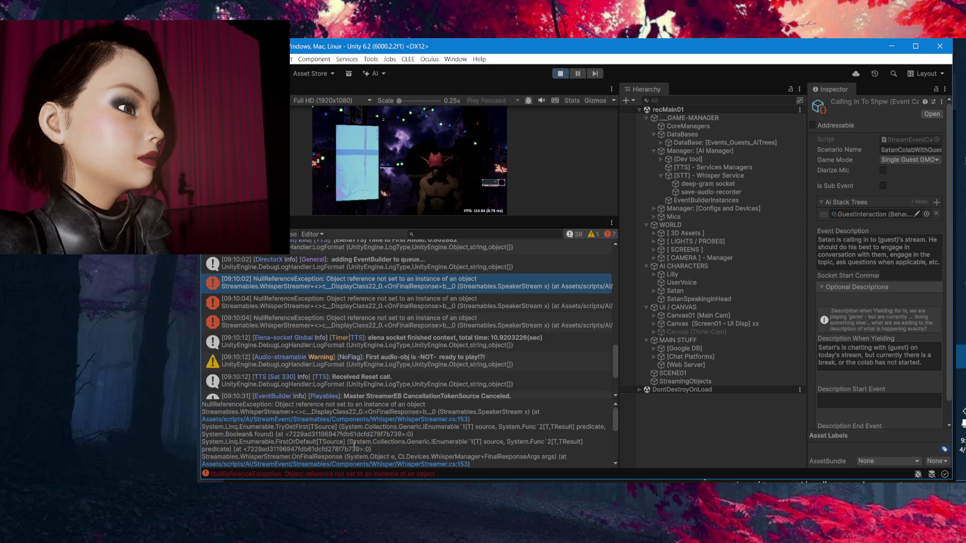
scroll(544, 318, up, 10)
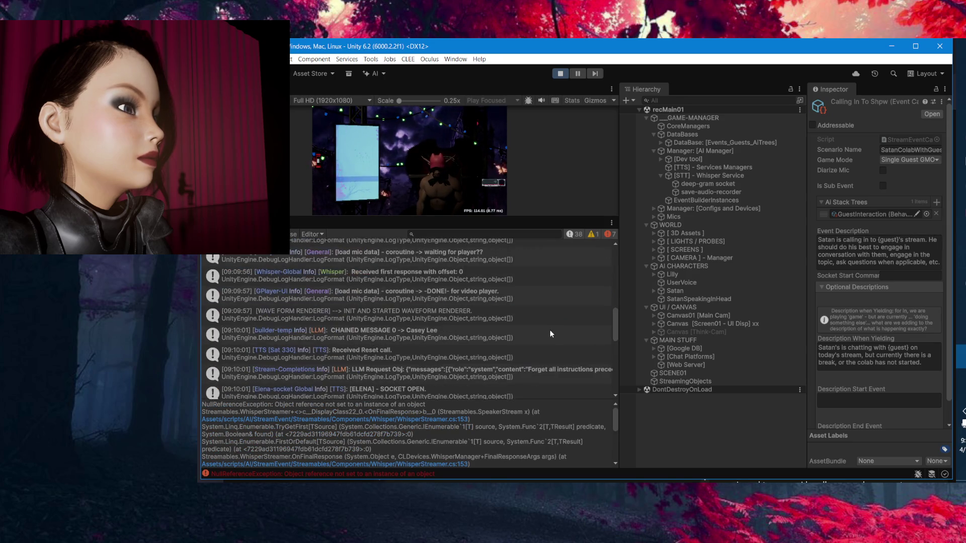
scroll(557, 364, down, 10)
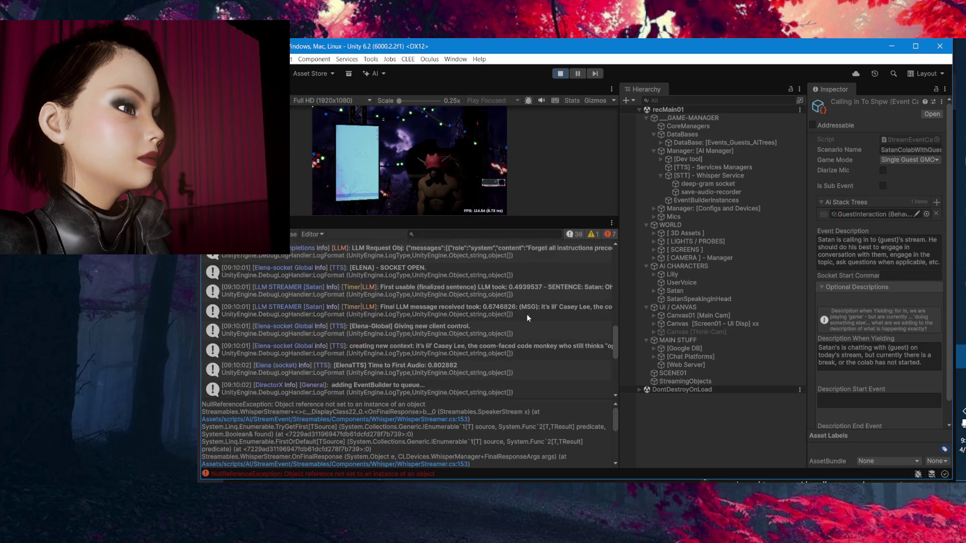
double_click(546, 333)
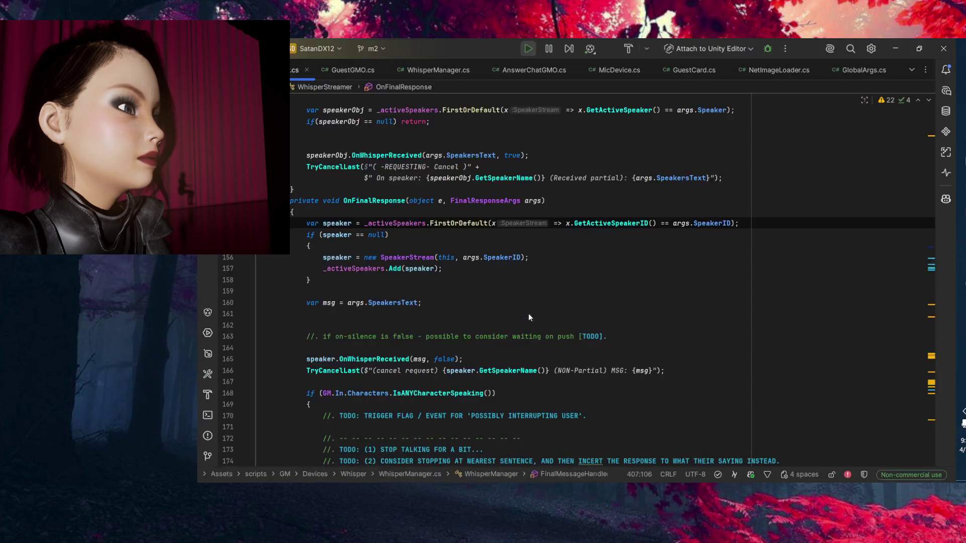
Scroll around OnFinalResponse in WhisperStreamer.cs and collapse the SecondsSinceLastShip method body.
click(397, 201)
scroll(267, 377, up, 15)
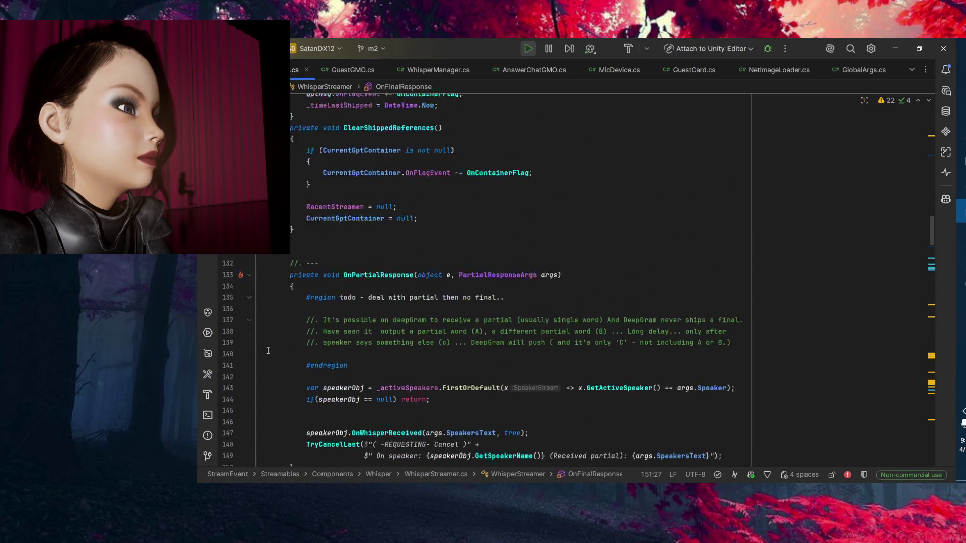
scroll(267, 377, up, 20)
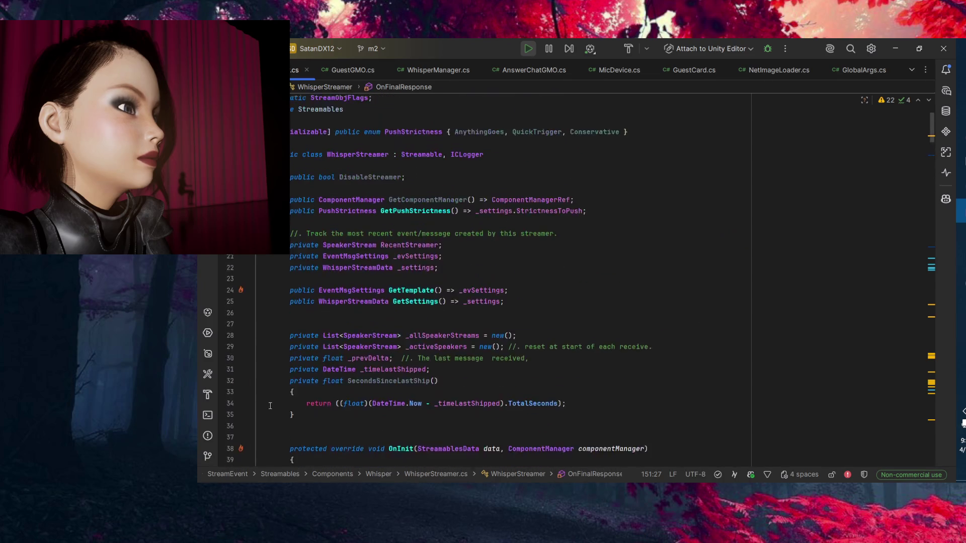
scroll(264, 377, down, 10)
scroll(265, 374, up, 7)
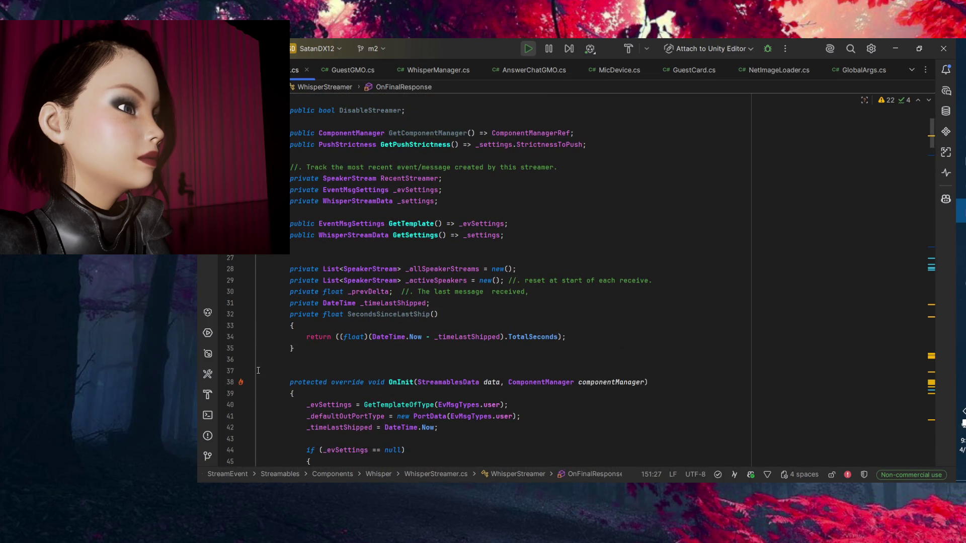
click(309, 354)
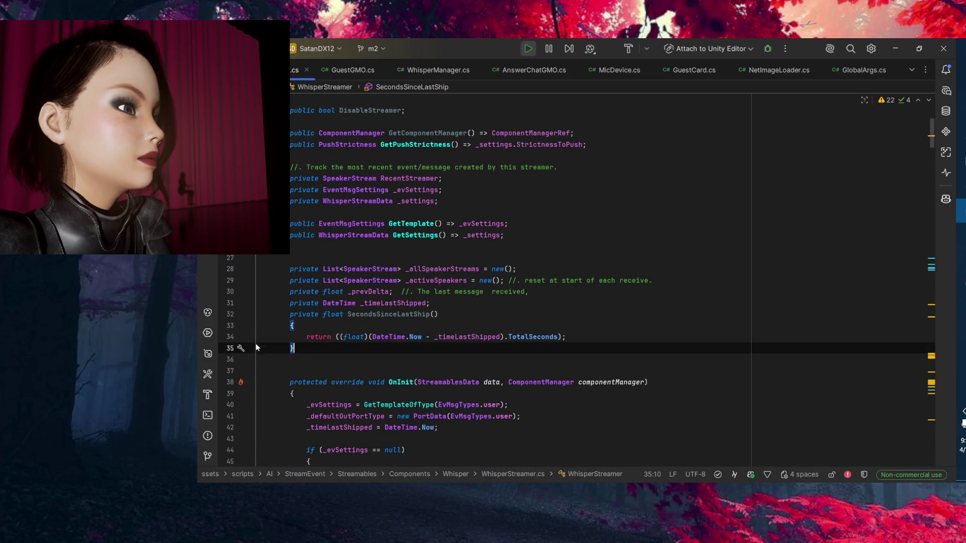
click(248, 315)
scroll(249, 311, down, 6)
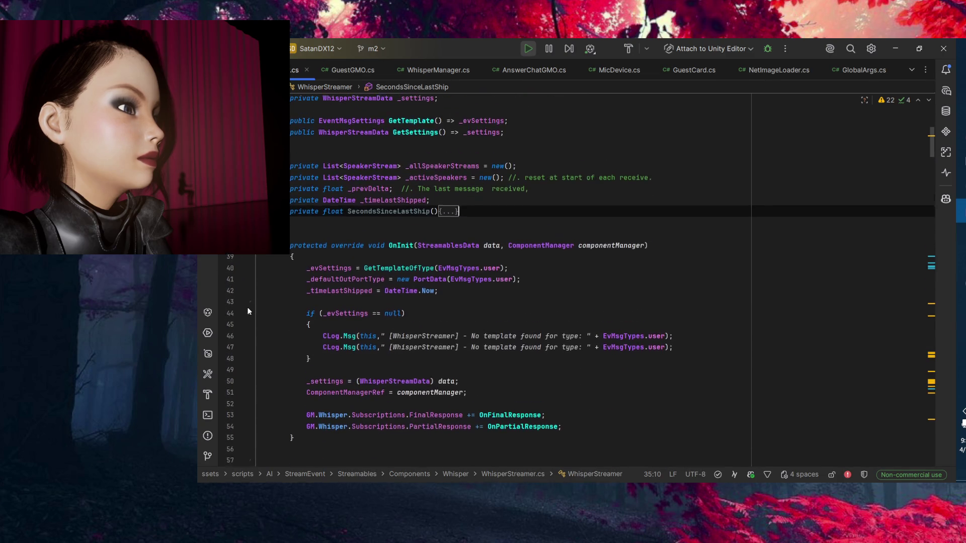
scroll(254, 309, down, 7)
scroll(260, 311, down, 15)
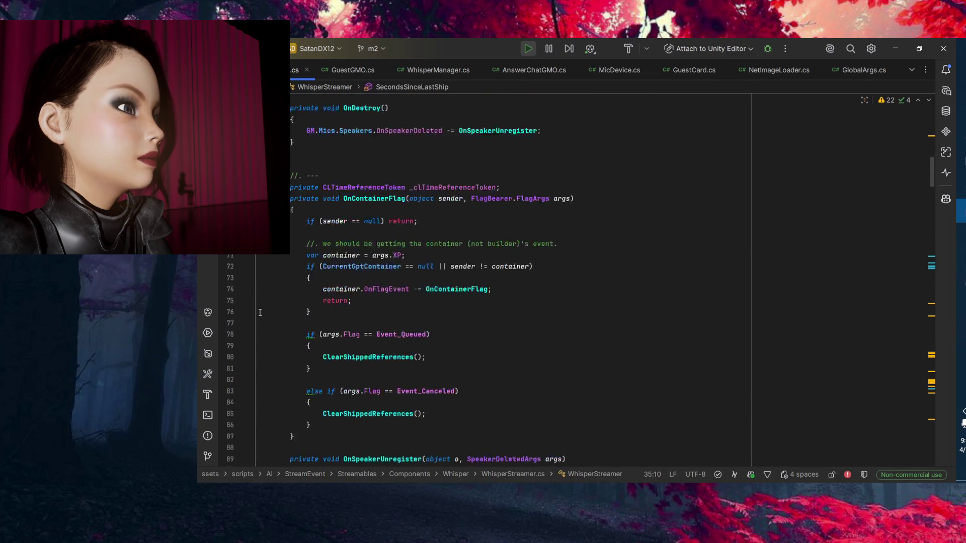
scroll(262, 325, down, 2)
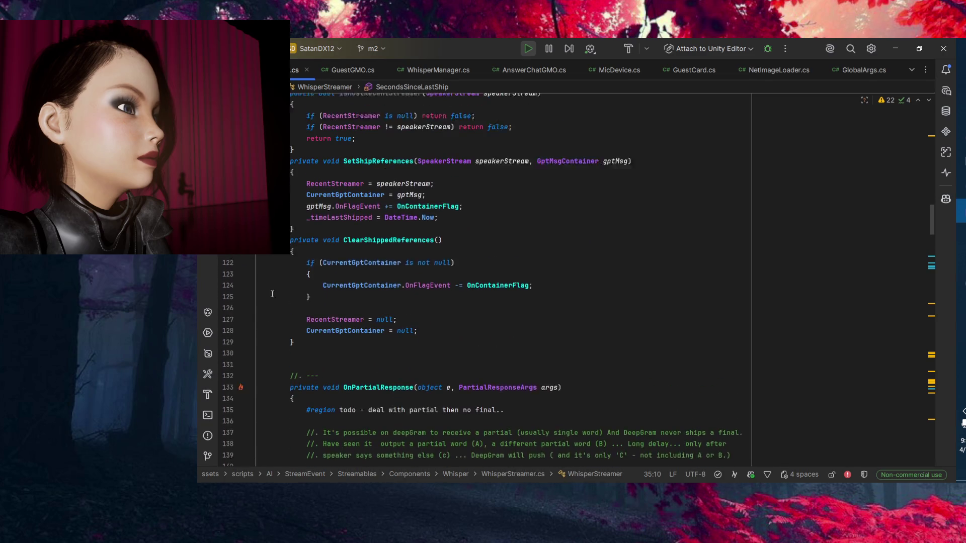
Add blank lines after SetShipReferences and before OnFinalResponse, collapsing ClearShippedReferences, SetShipReferences and isMostRecentStreamer.
click(495, 246)
key(Return)
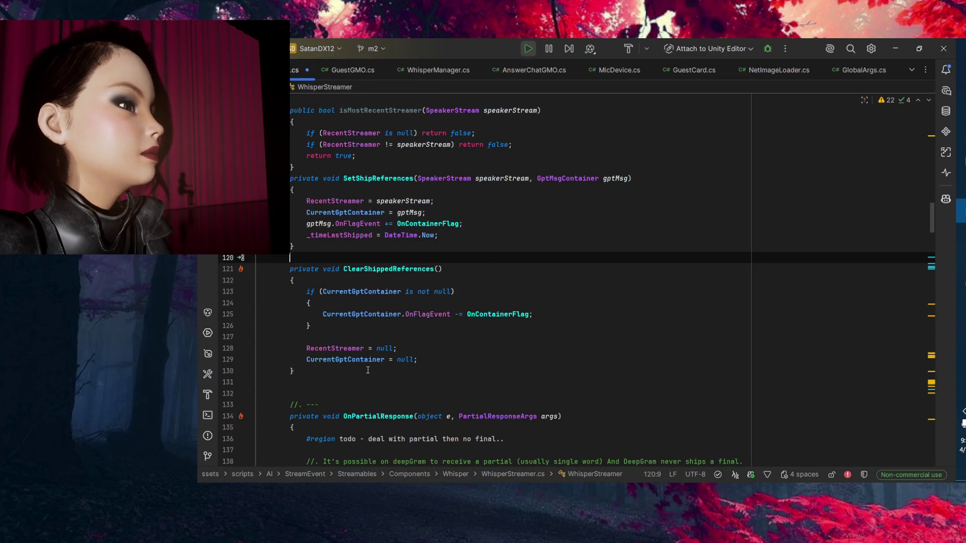
click(302, 371)
click(249, 269)
click(249, 178)
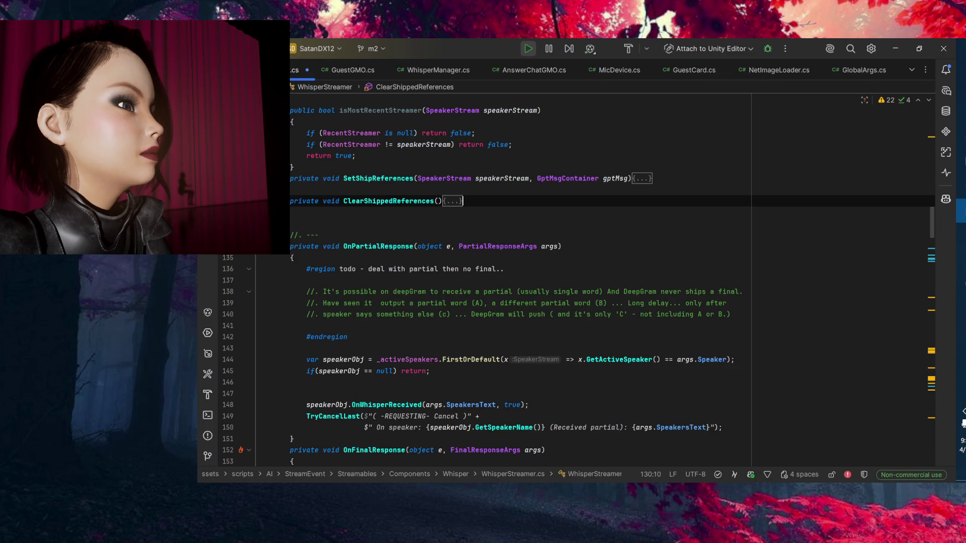
click(249, 110)
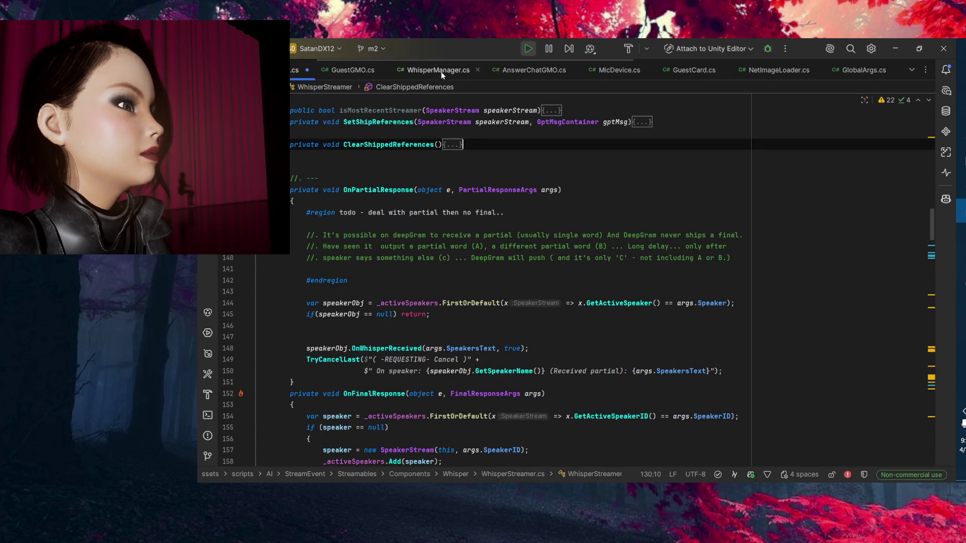
click(308, 386)
key(Return)
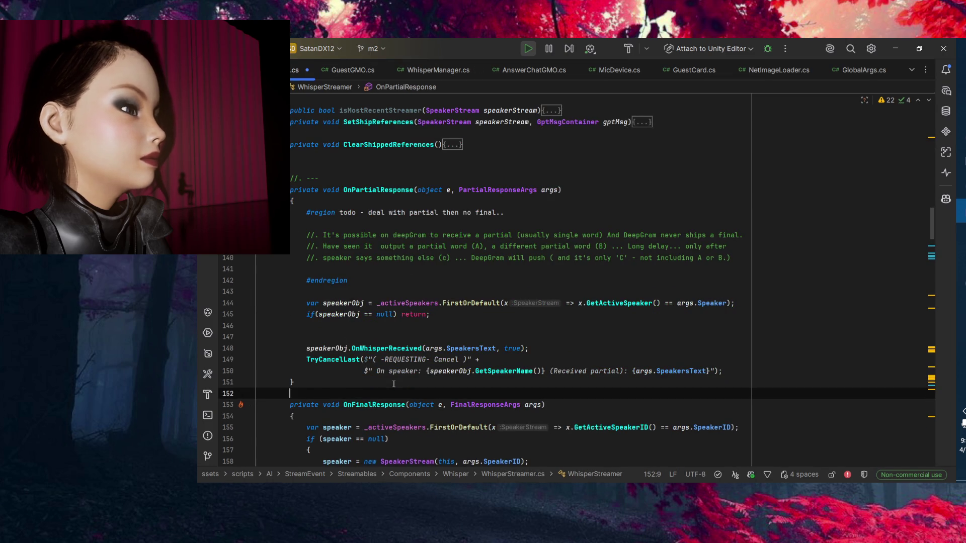
Inspect the _activeSpeakers FirstOrDefault lookup with GetActiveSpeakerID on line 155, then switch to Unity.
scroll(377, 307, down, 8)
click(403, 235)
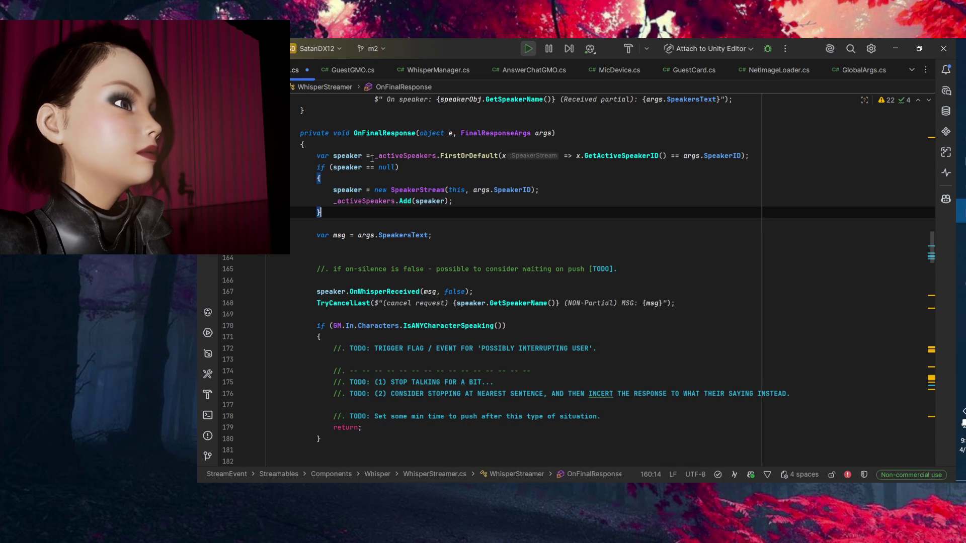
click(412, 156)
click(471, 157)
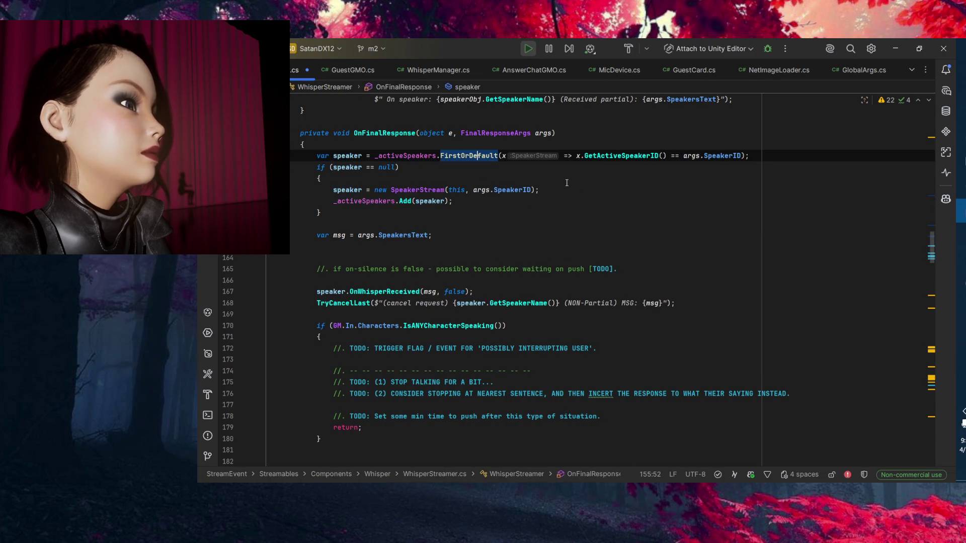
click(625, 155)
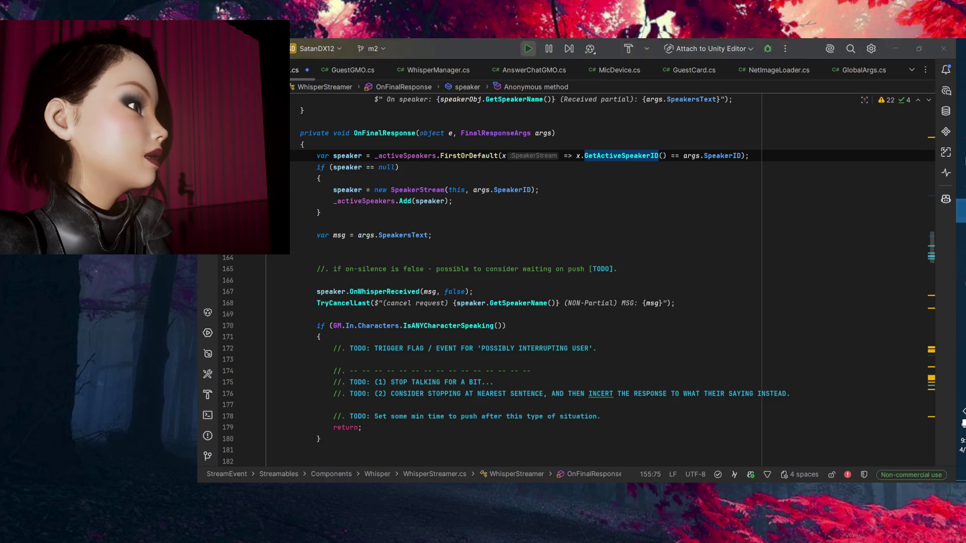
right_click(961, 210)
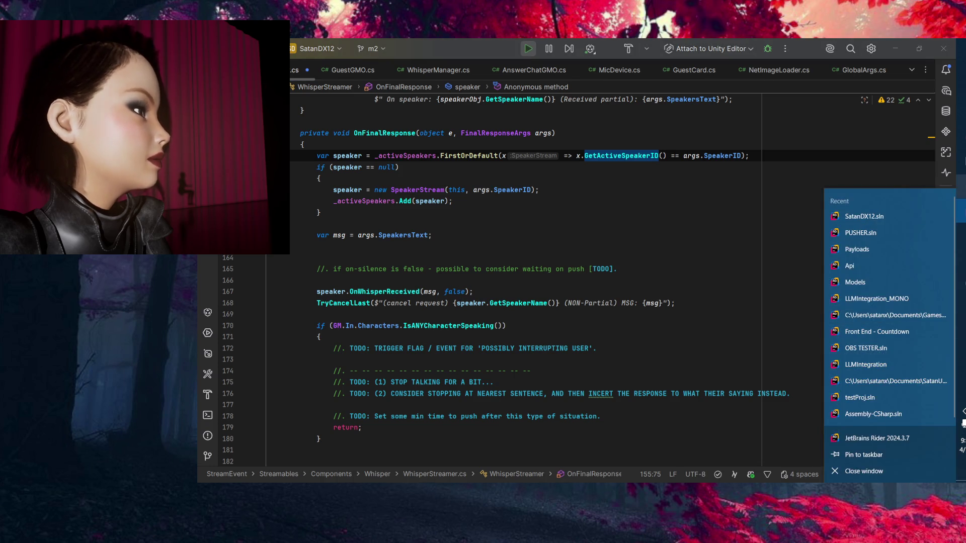
click(961, 357)
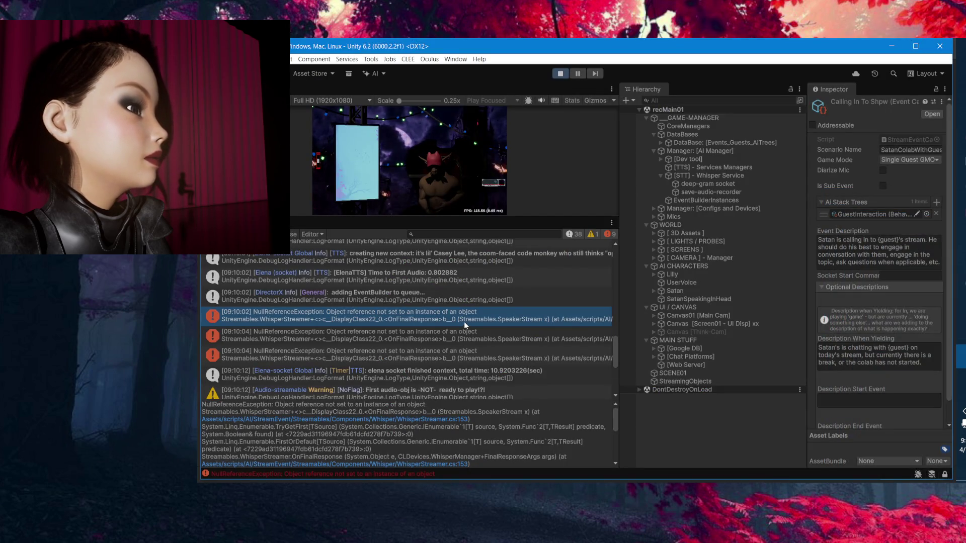
Jump to the error's source and inspect the _activeSpeakers FirstOrDefault/GetActiveSpeakerID lookup on line 155.
double_click(464, 322)
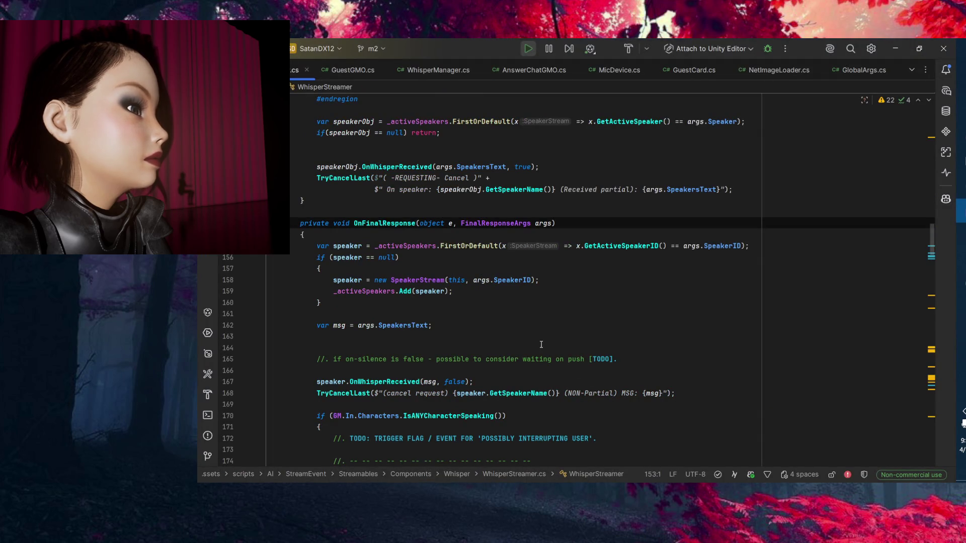
click(504, 314)
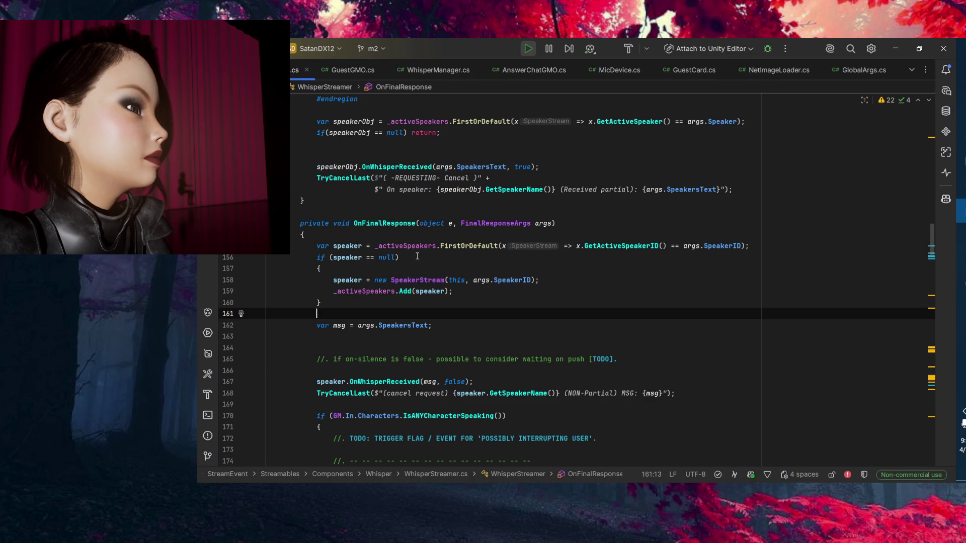
drag(465, 246, 477, 246)
click(633, 246)
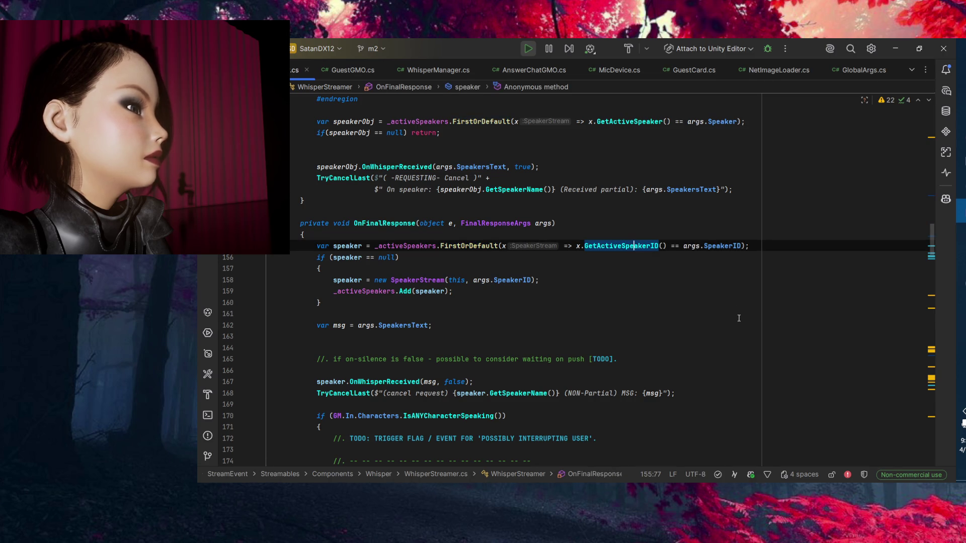
click(437, 246)
Examine OnSpeakerUnregister: GetActiveSpeakerID and args.SpeakerID on line 94, GetSpeakerFromGUID on line 91.
scroll(239, 352, up, 20)
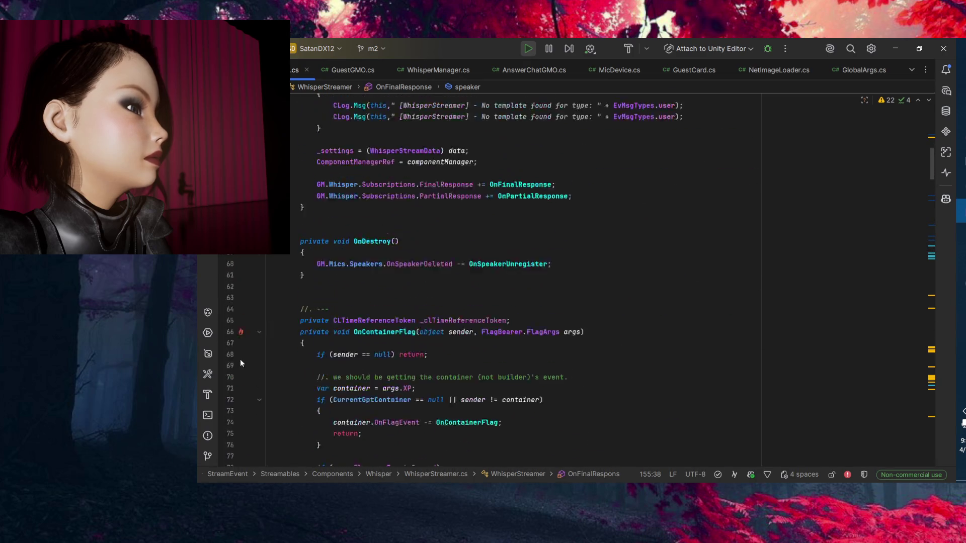
scroll(247, 361, up, 9)
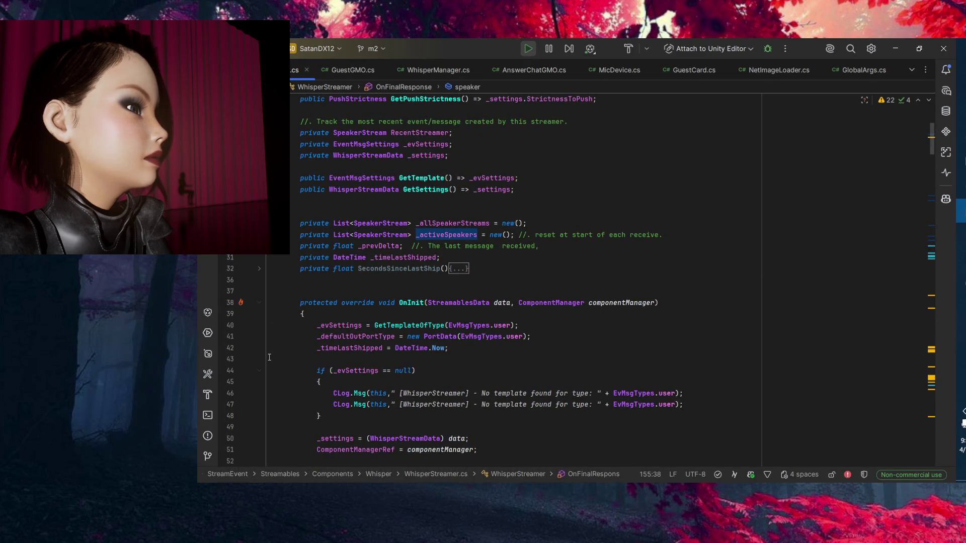
scroll(249, 365, up, 3)
scroll(257, 369, up, 2)
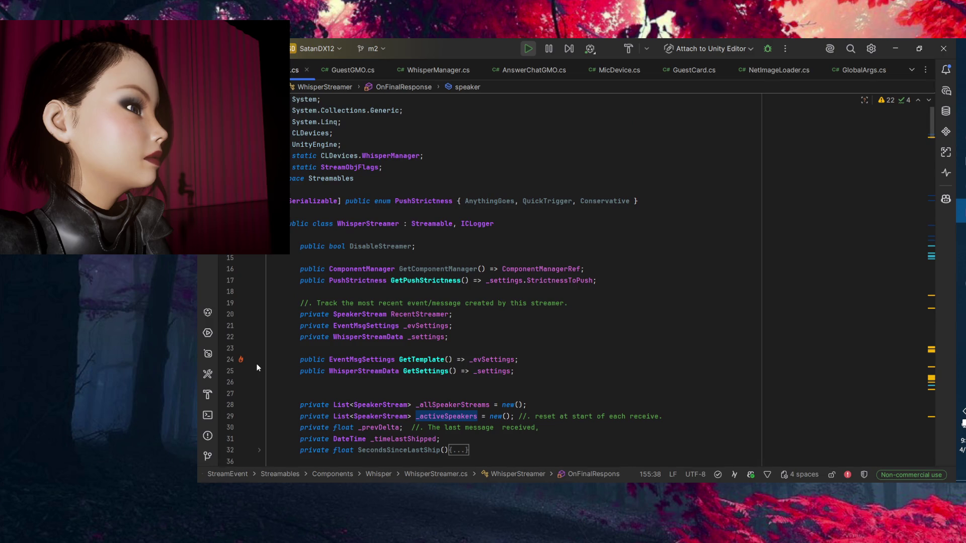
scroll(256, 368, down, 8)
scroll(258, 369, up, 1)
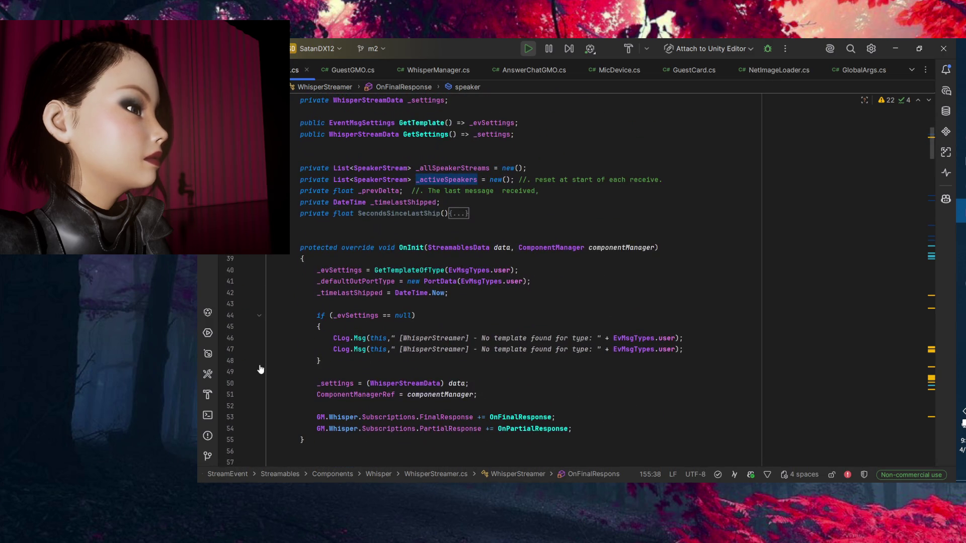
scroll(264, 367, down, 16)
scroll(267, 367, down, 1)
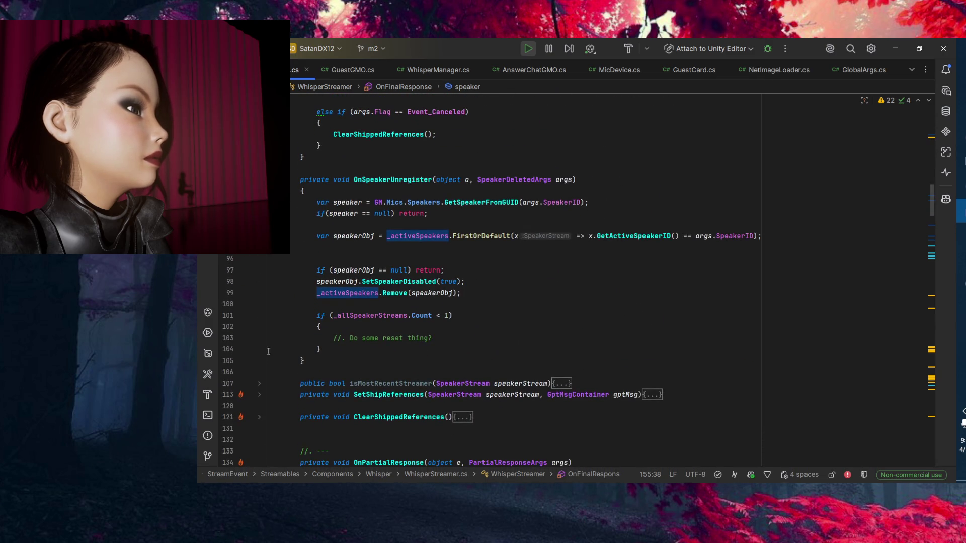
click(654, 236)
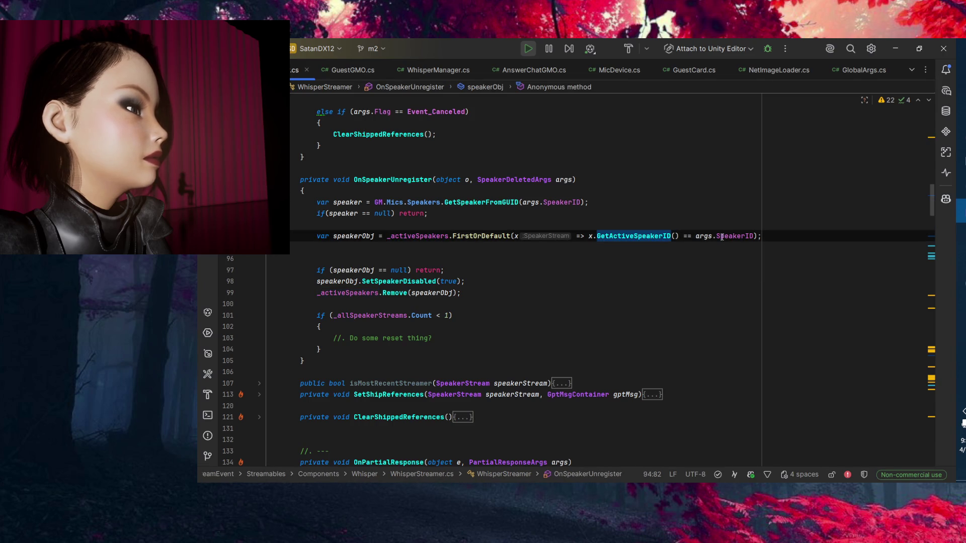
click(703, 236)
click(742, 236)
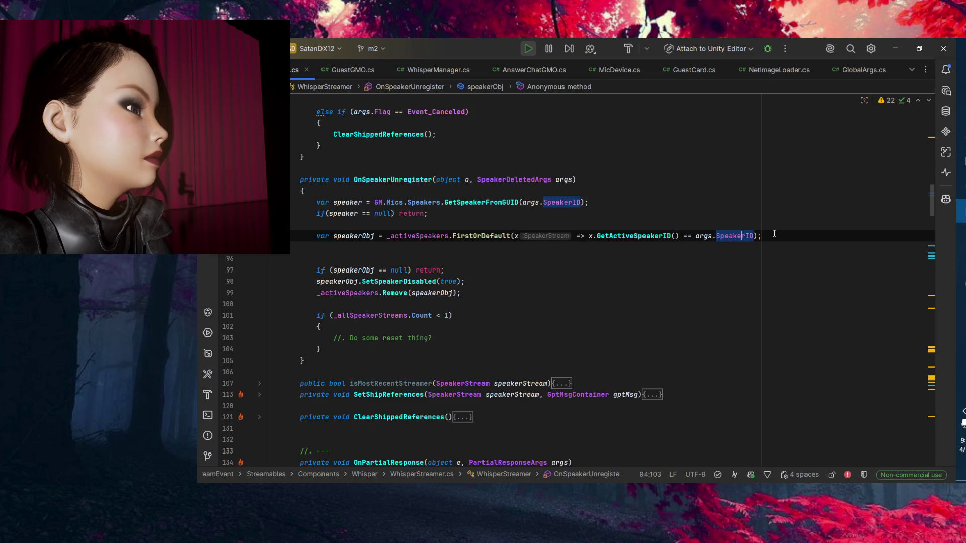
click(494, 202)
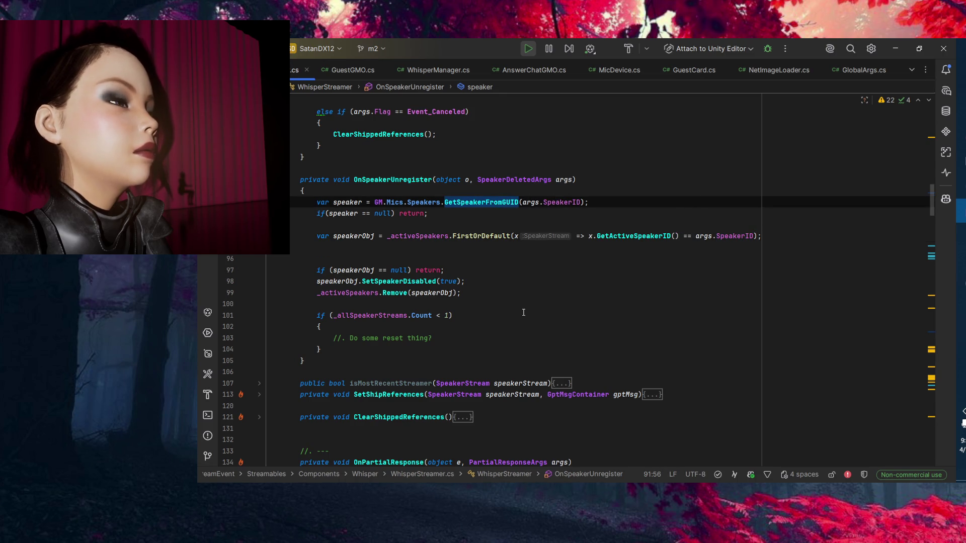
Delete the blank lines after the speakerObj lookup so the null check follows directly.
click(492, 270)
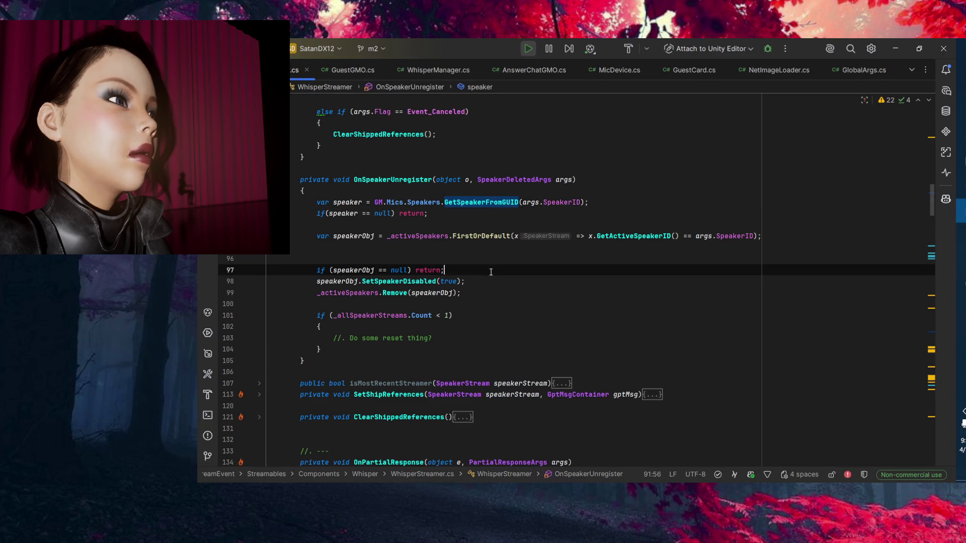
key(BackSpace)
key(BackSpace)
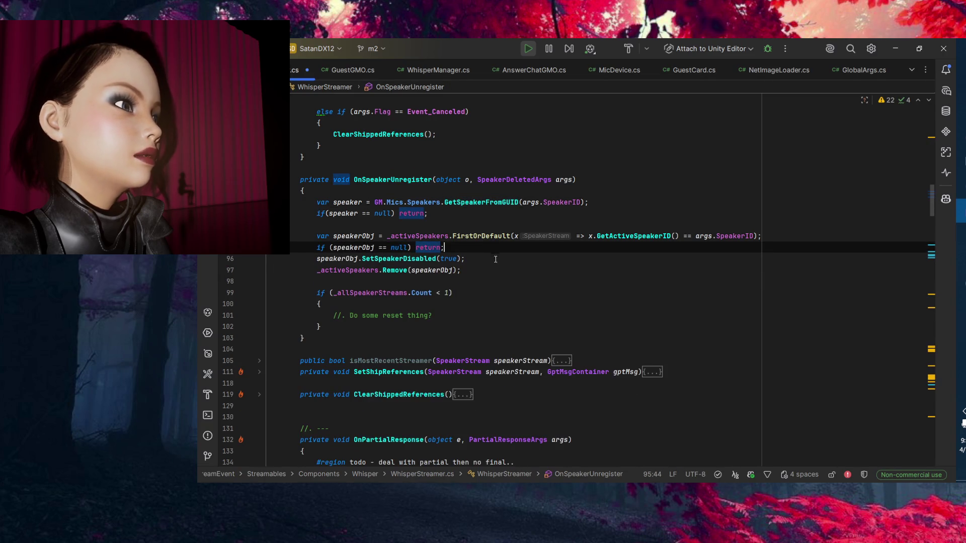
click(493, 270)
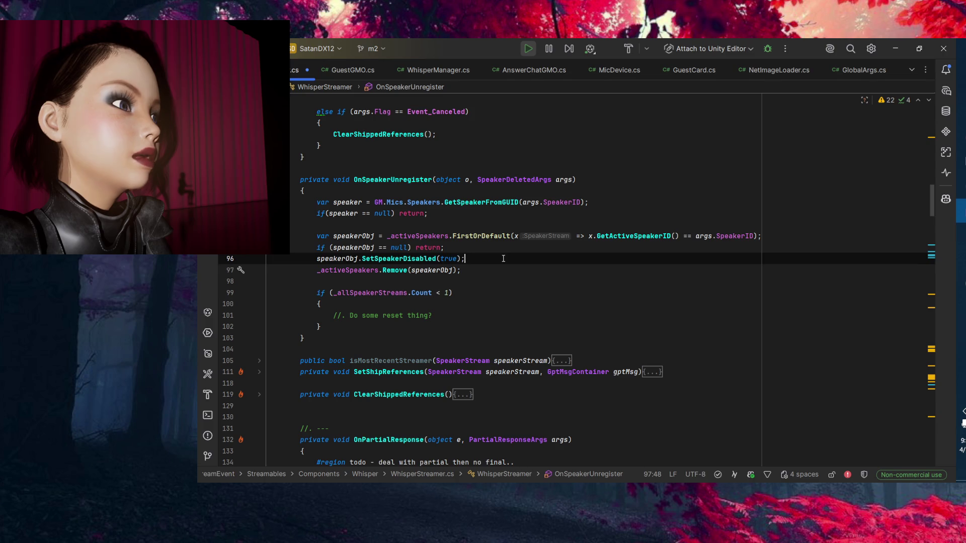
click(491, 258)
key(ctrl+w)
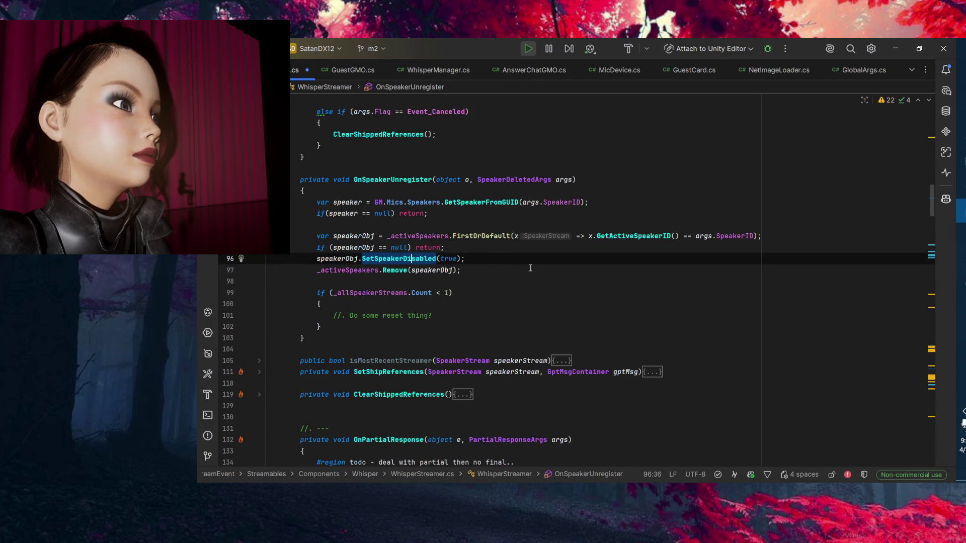
Review the speaker lookup and early return on lines 91-92, then stop Unity play mode.
click(358, 259)
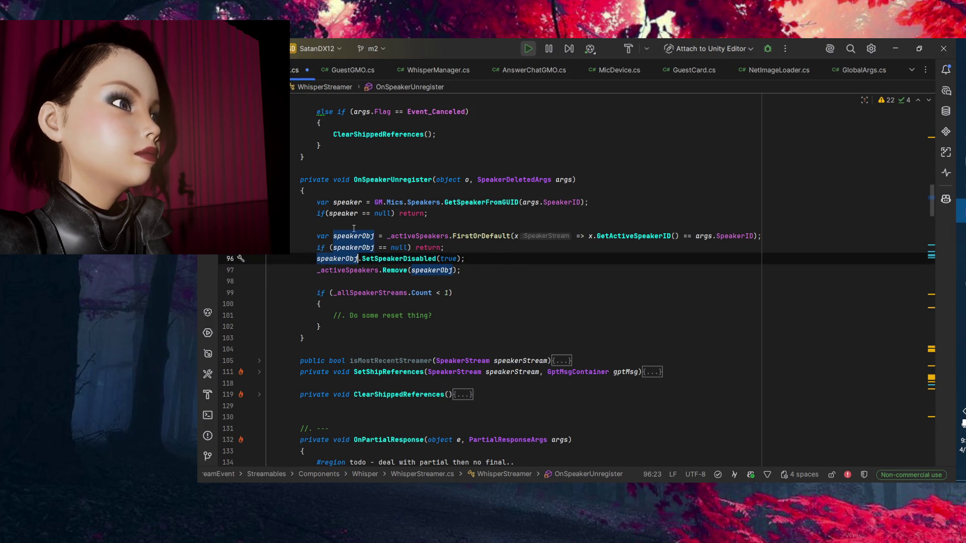
click(350, 203)
click(420, 202)
click(485, 202)
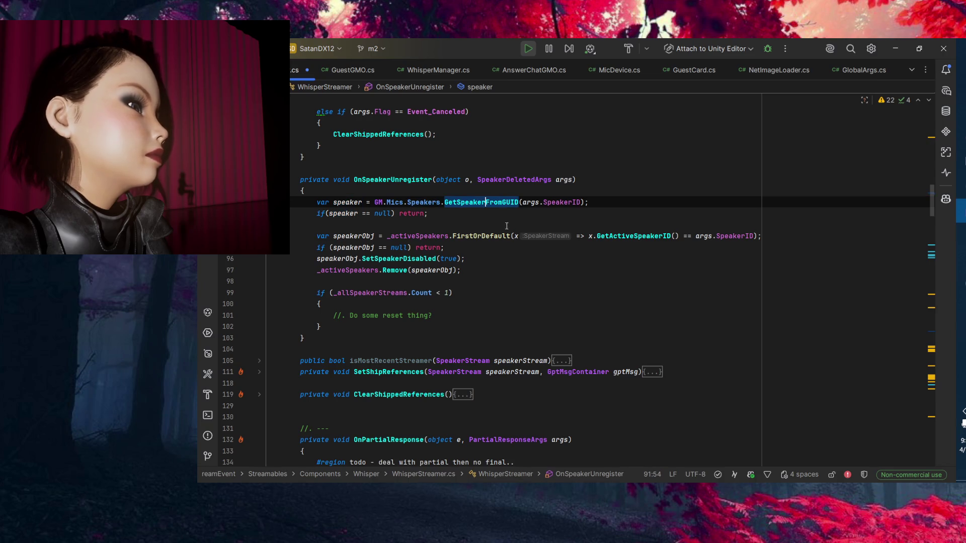
click(542, 204)
click(558, 202)
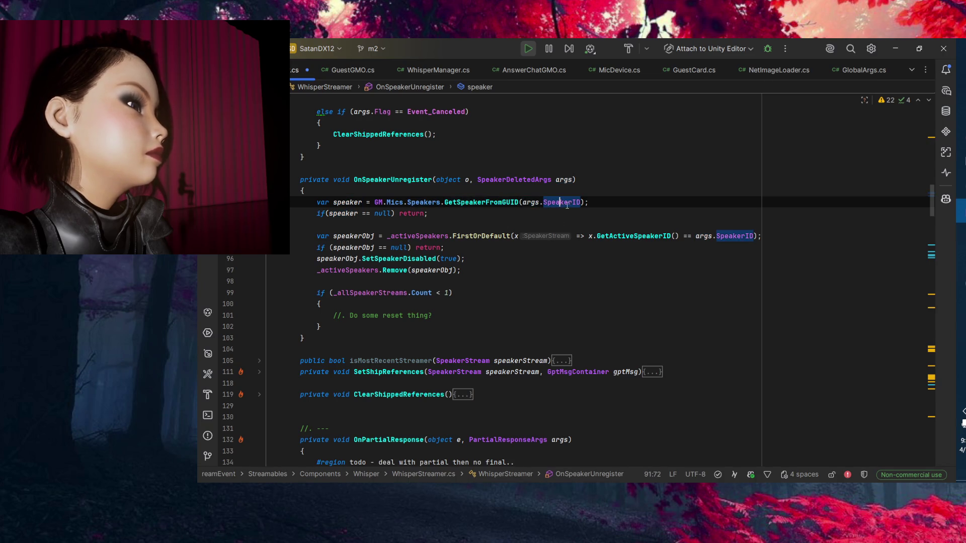
click(345, 214)
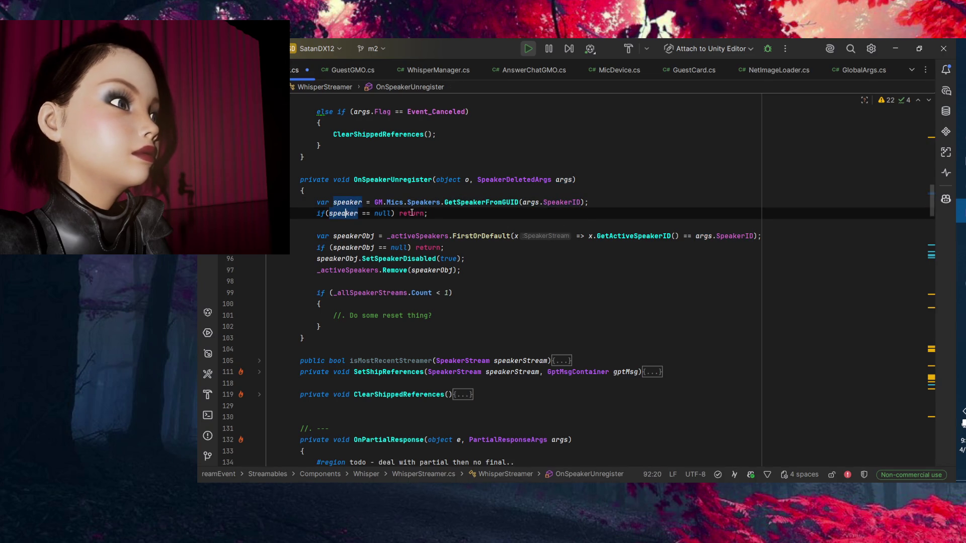
click(504, 223)
click(434, 217)
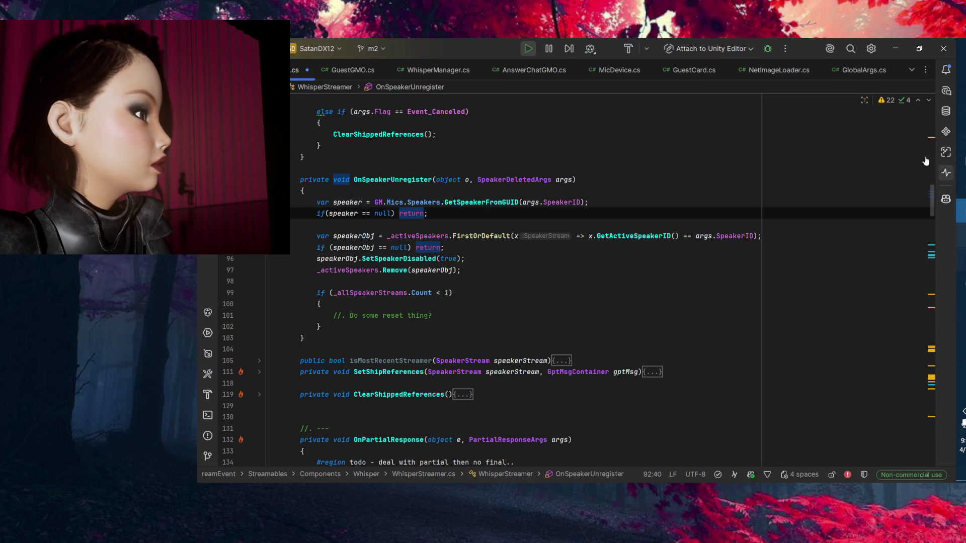
click(960, 173)
click(562, 74)
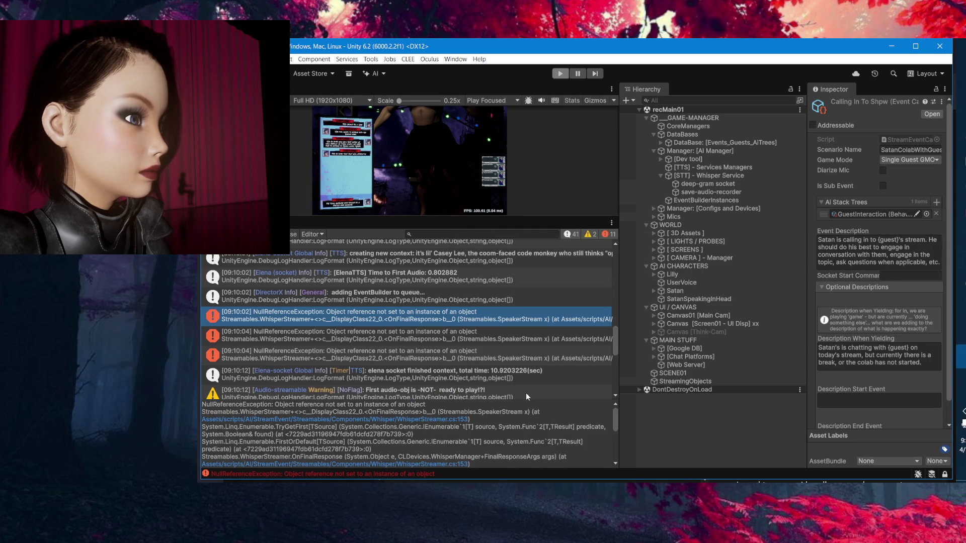
Scroll the Console to the newest entries and clear all logged errors and warnings.
scroll(510, 384, down, 5)
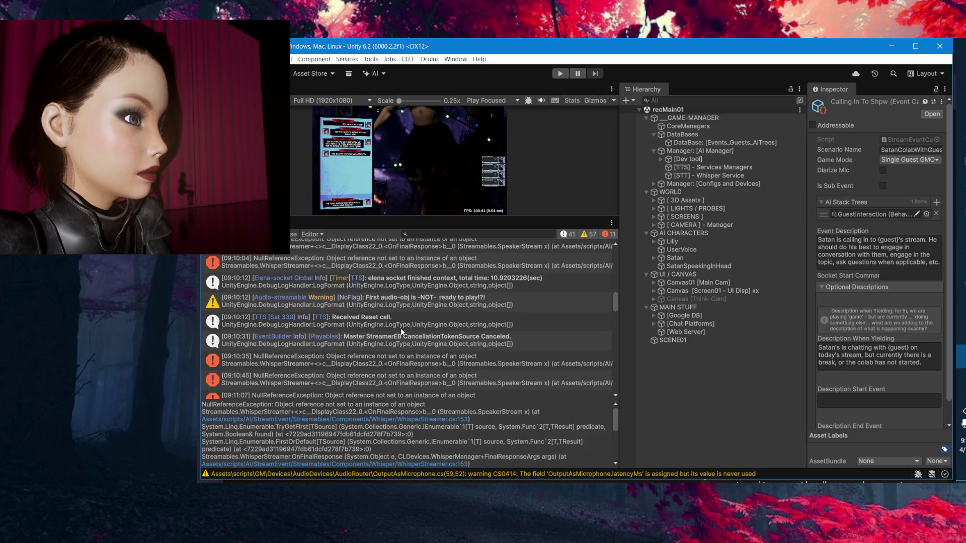
click(211, 234)
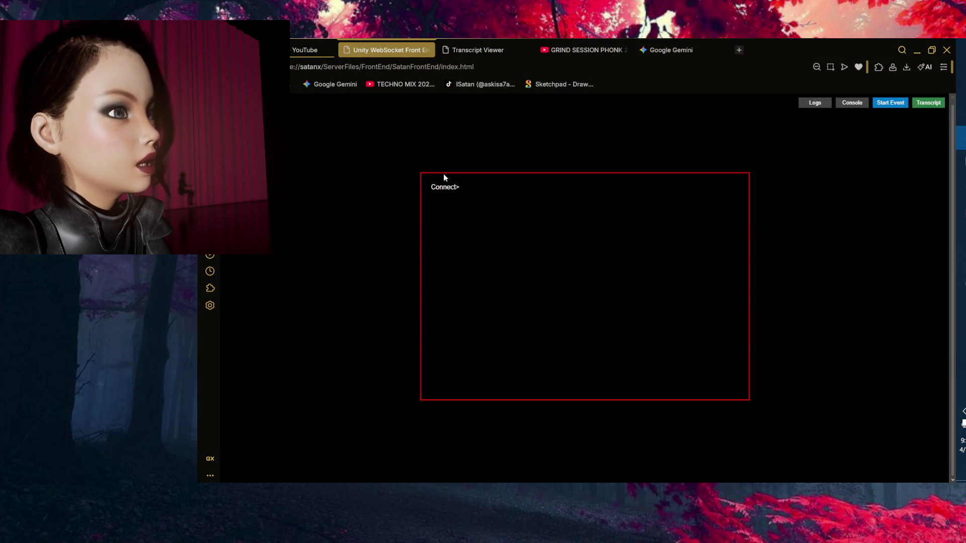
Connect to the devmachine server and log in with the username and password.
text(devmachine)
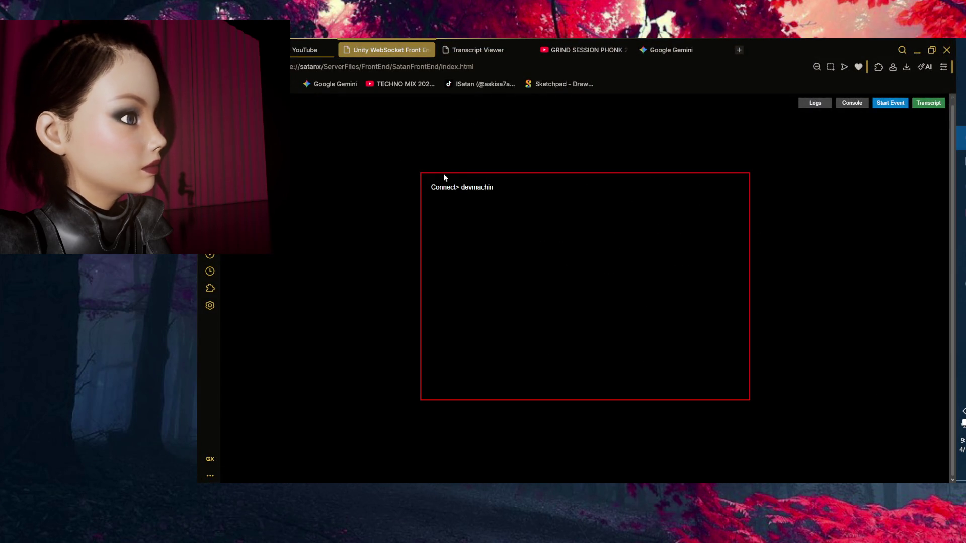
key(Return)
text(satan)
key(Return)
text(*****)
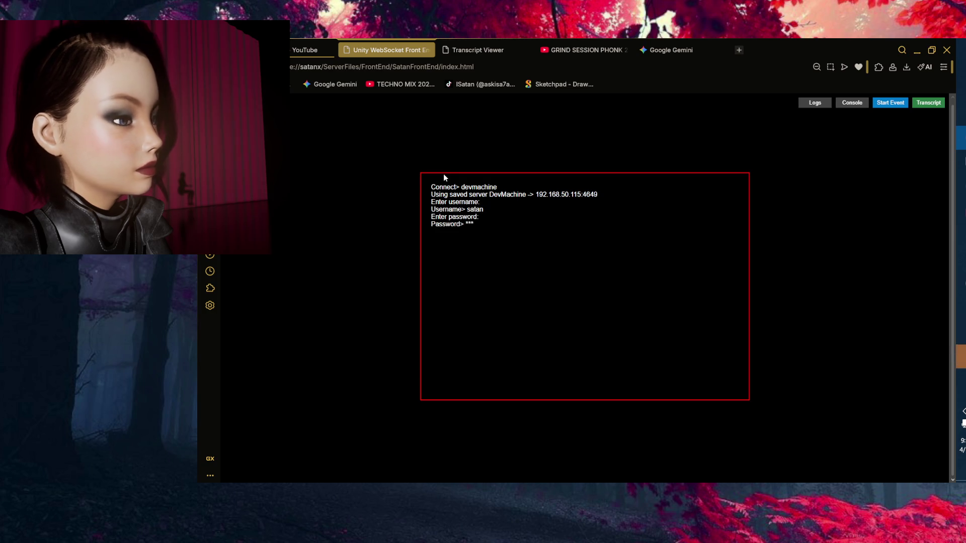
key(Return)
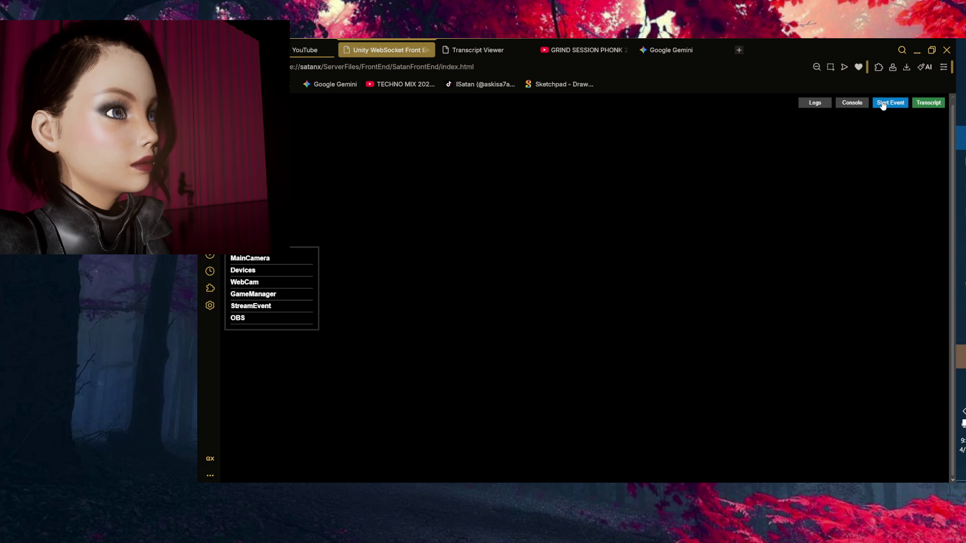
Start the SatanColabWithGuest stream event with a guest and the Maono ProStudio microphone, then open Transcript.
click(879, 106)
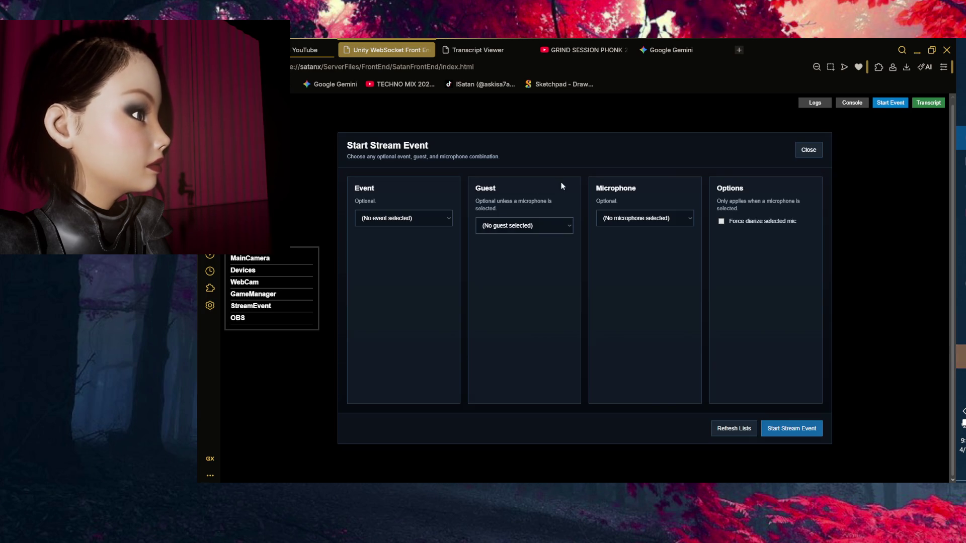
click(409, 221)
click(407, 246)
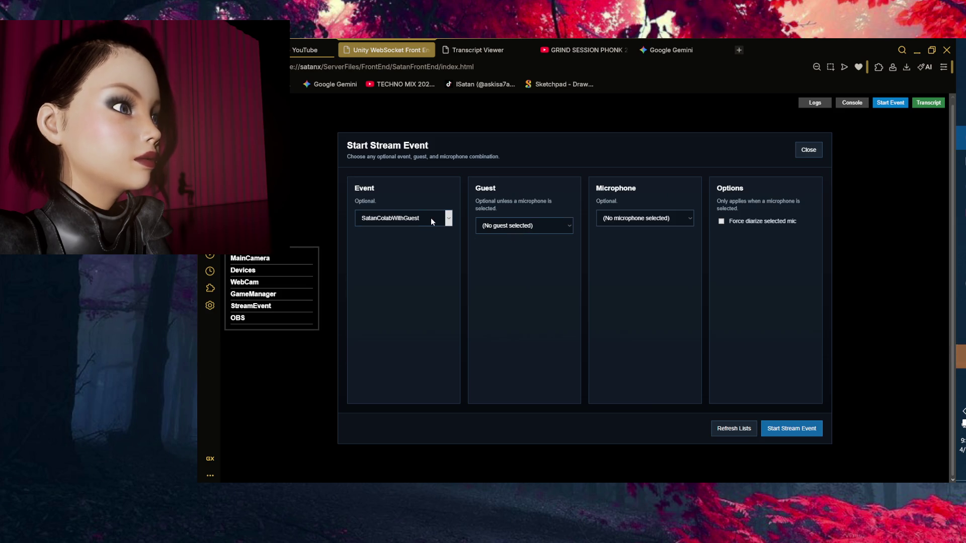
click(547, 233)
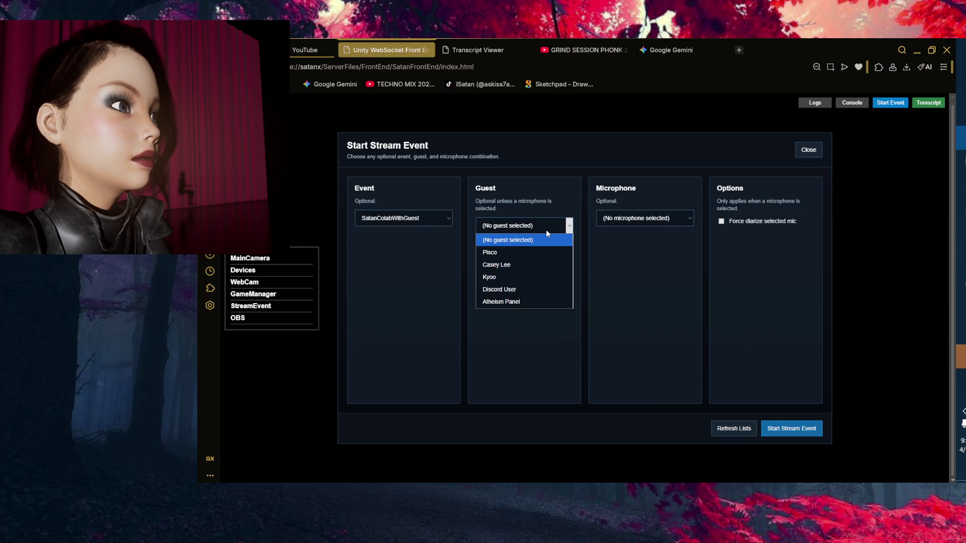
click(520, 264)
click(690, 218)
click(678, 252)
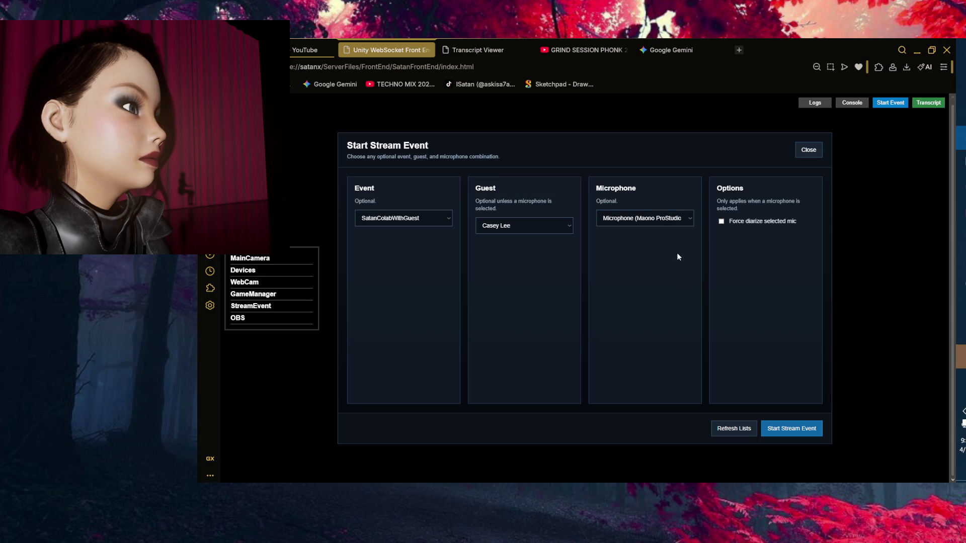
click(804, 436)
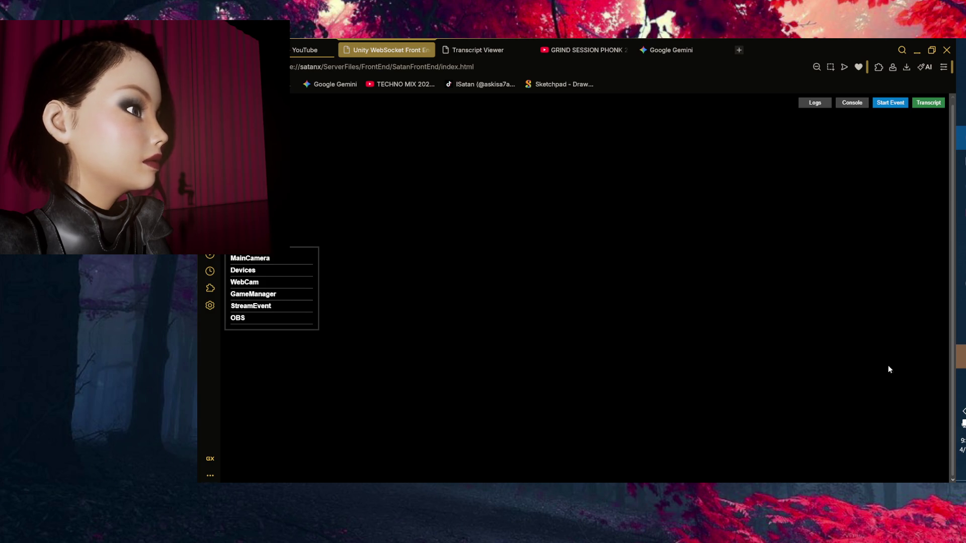
click(929, 104)
click(917, 51)
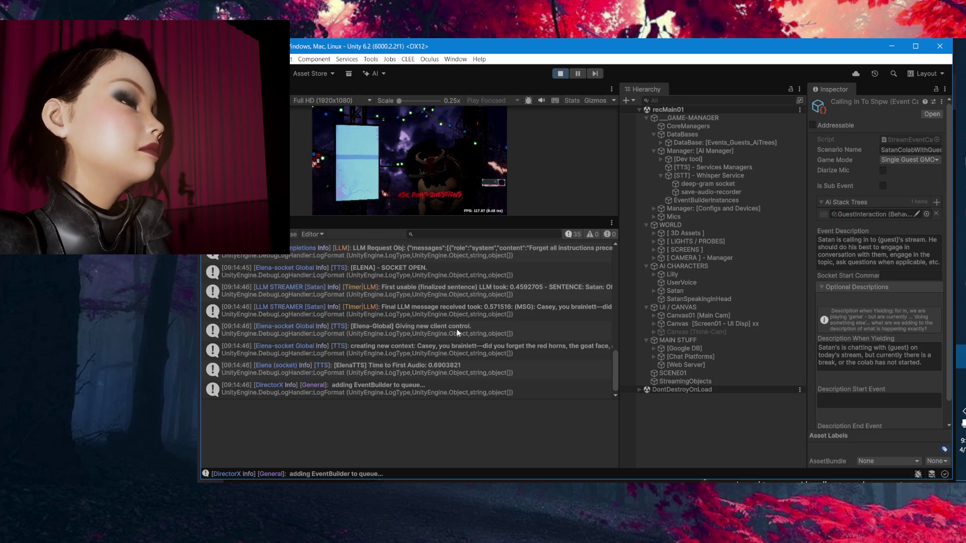
Inspect the finished-context and reset-call log entries, then open the new NullReferenceException's source.
click(458, 332)
scroll(490, 337, down, 1)
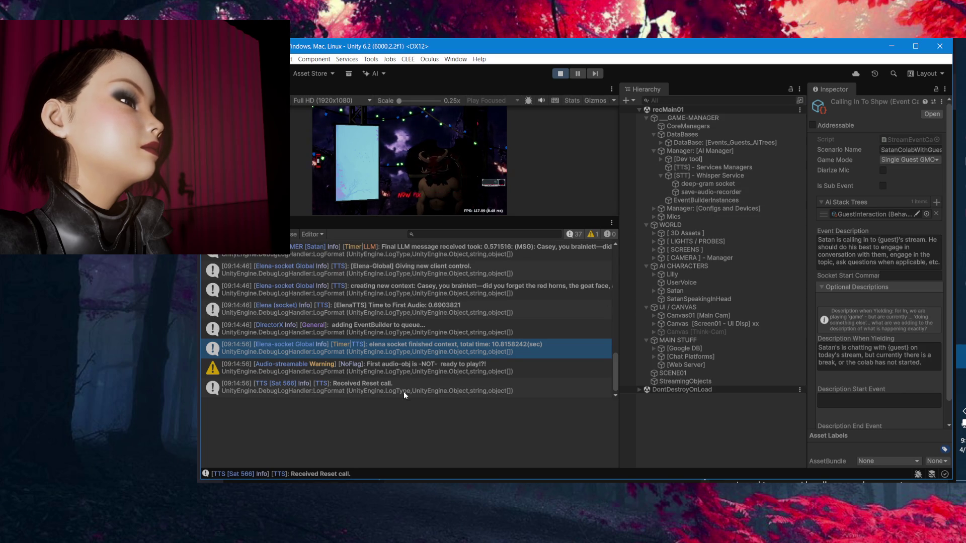
click(518, 394)
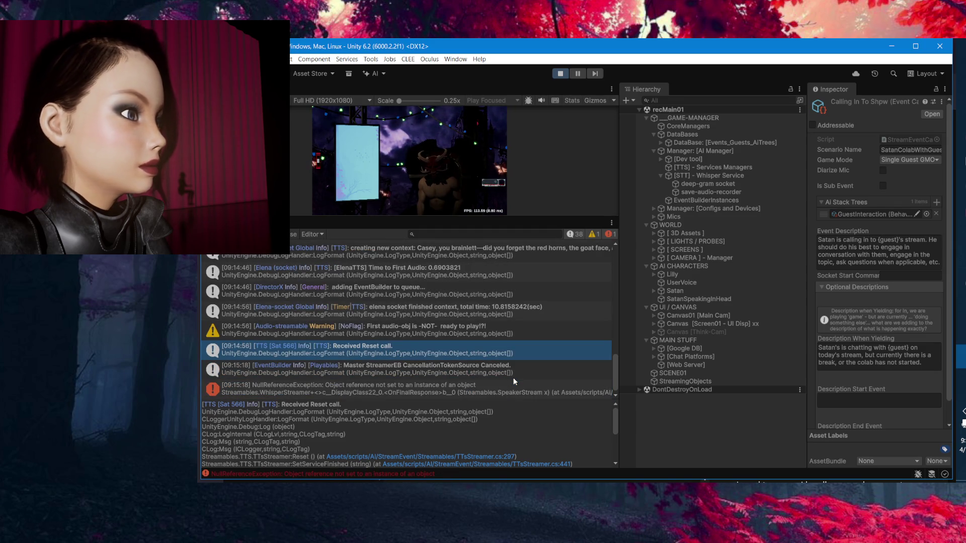
double_click(530, 387)
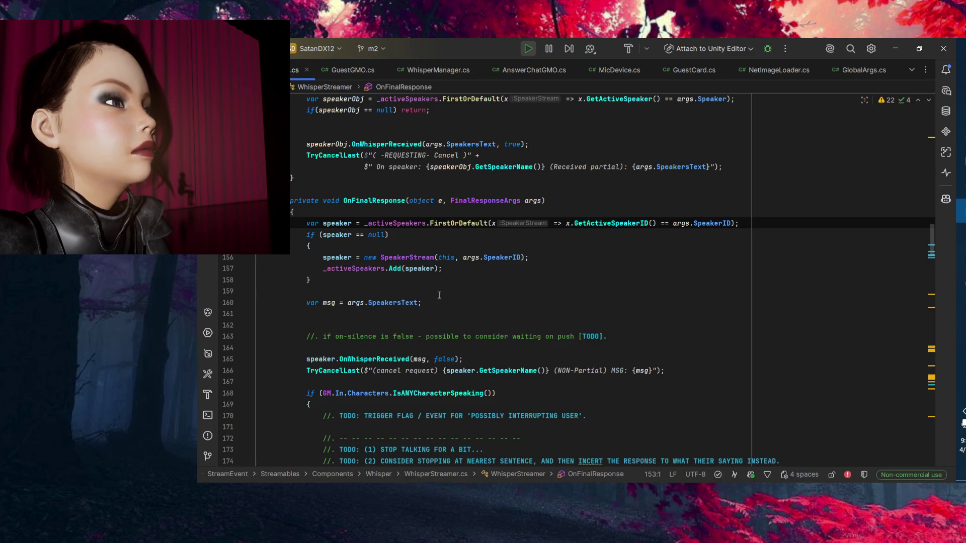
Examine OnFinalResponse's FirstOrDefault/GetActiveSpeakerID lookup and the _activeSpeakers declaration.
click(418, 223)
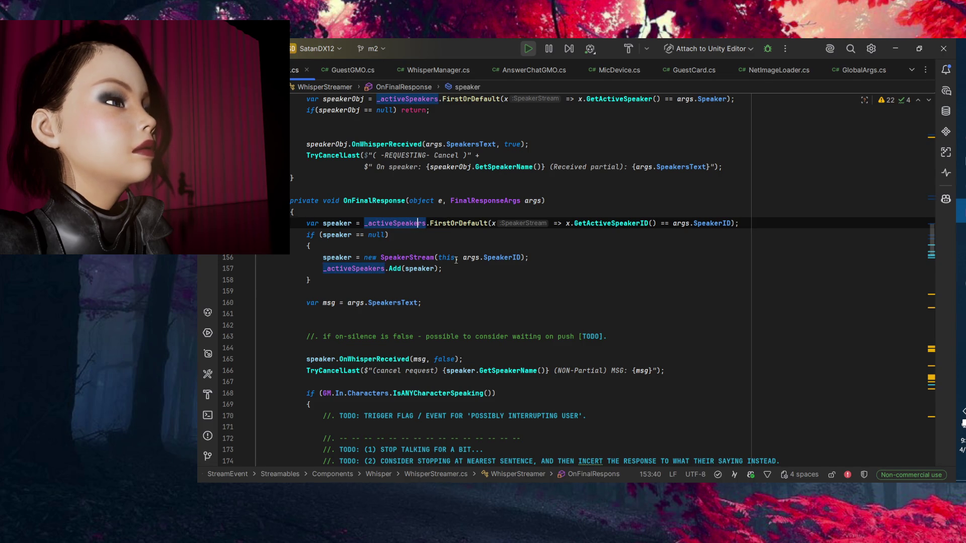
click(462, 223)
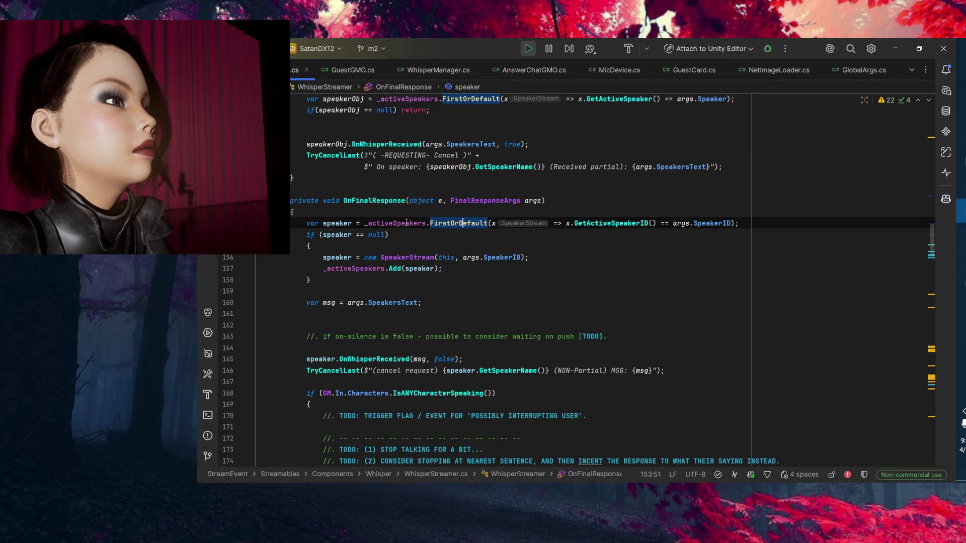
mouse_move(406, 223)
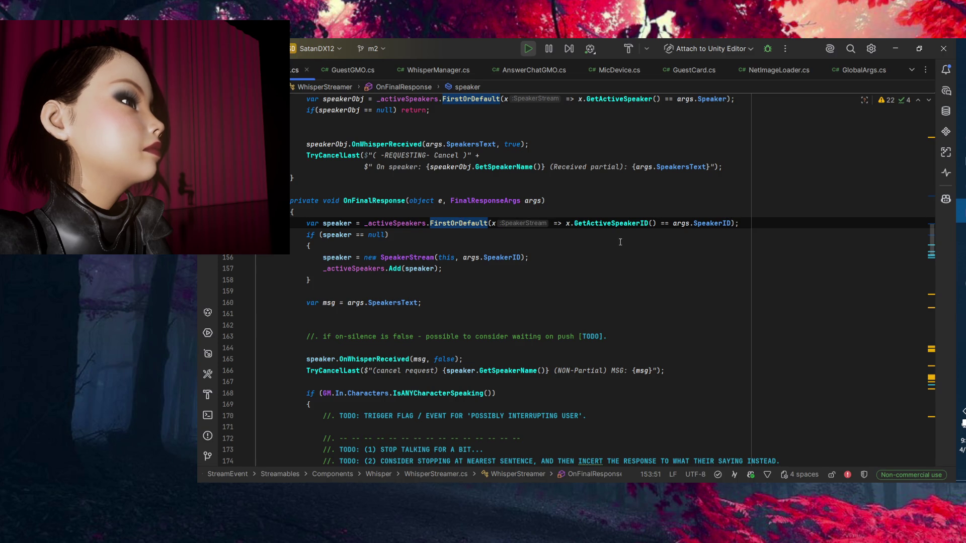
click(455, 223)
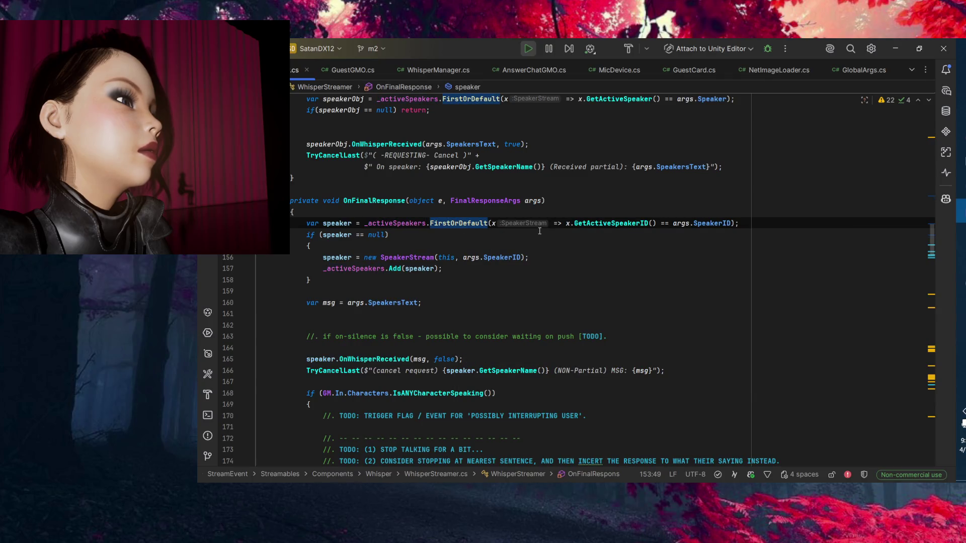
click(595, 225)
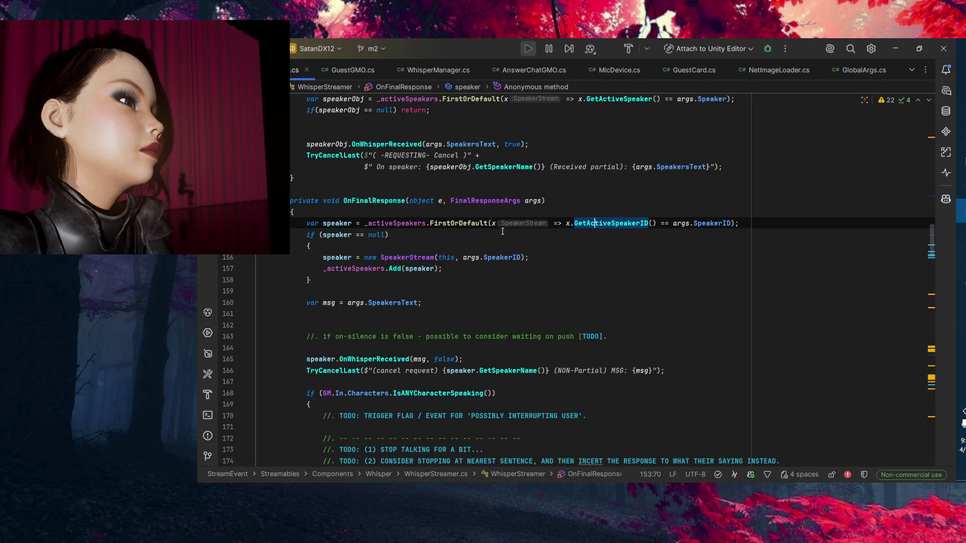
ctrl+click(396, 223)
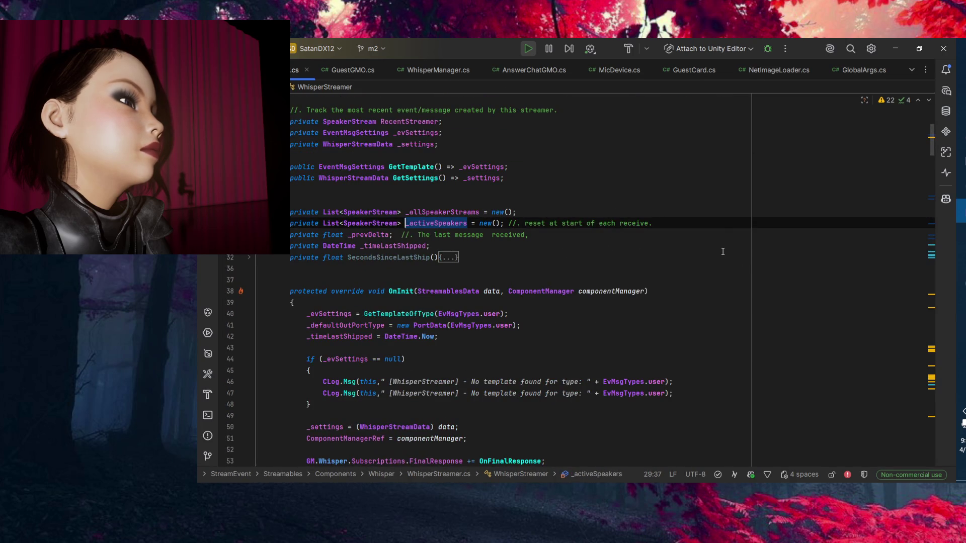
key(ctrl+alt+Left)
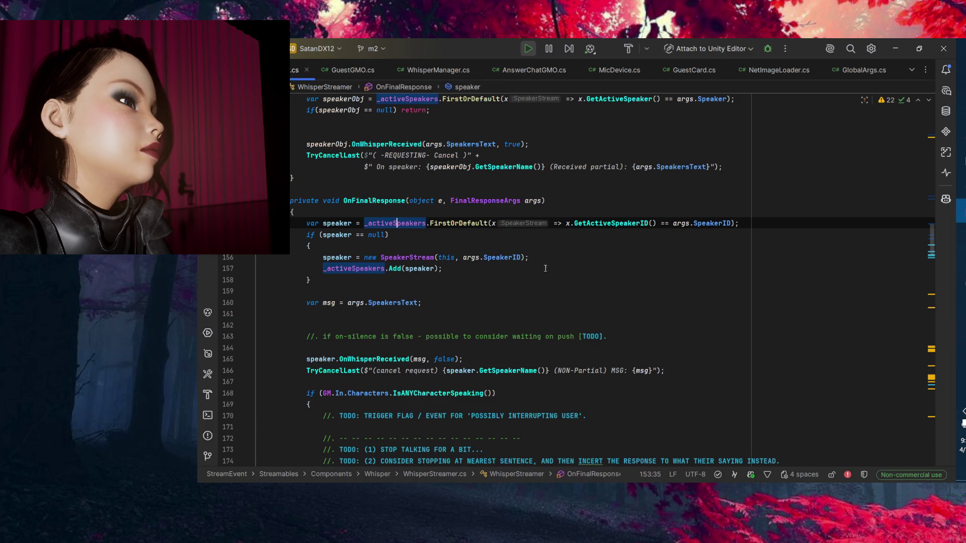
click(590, 223)
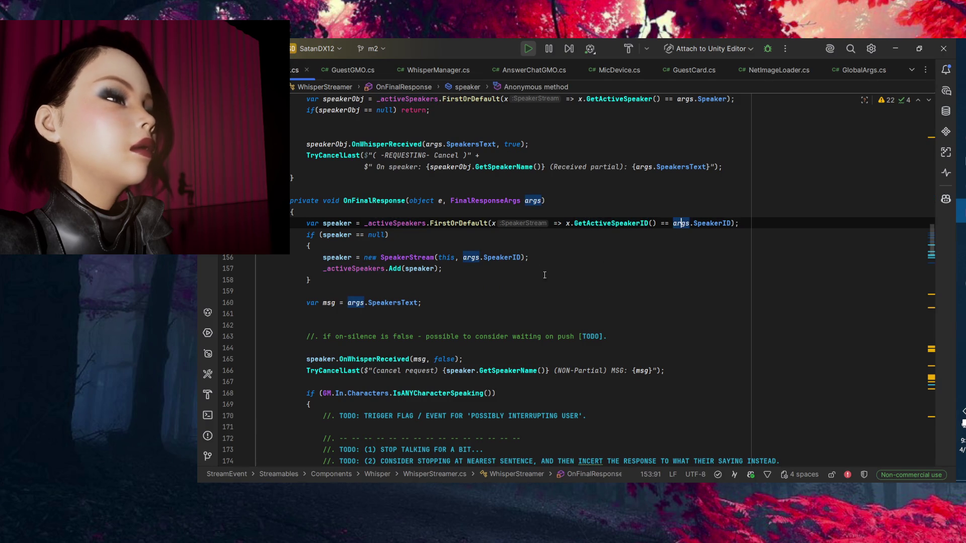
Add an empty line at the top of OnFinalResponse and go to the FinalResponseArgs definition.
click(386, 214)
key(Return)
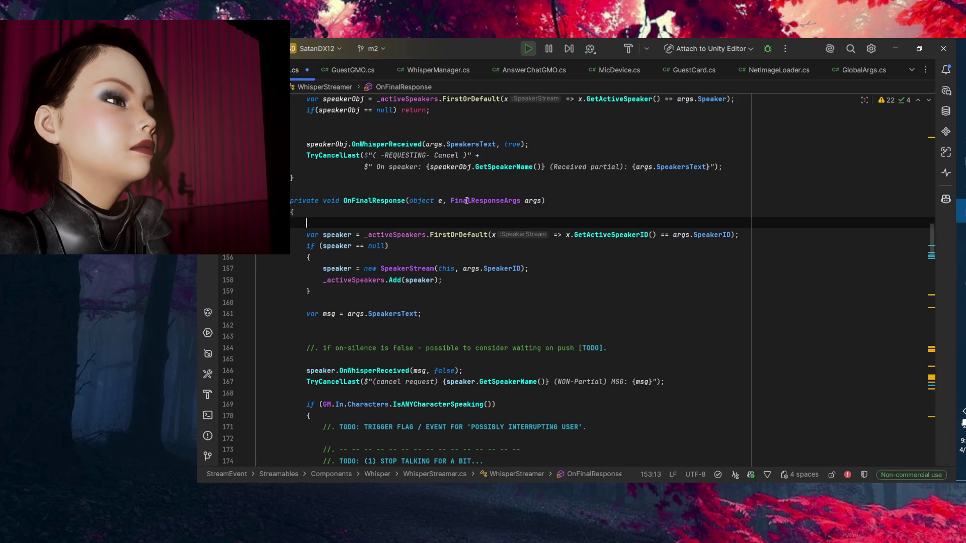
ctrl+click(500, 200)
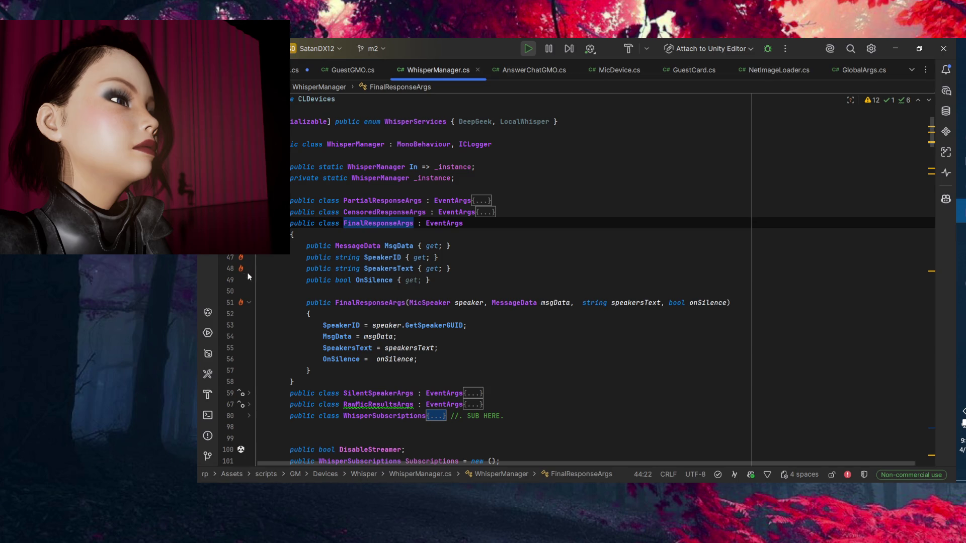
Replace FinalResponseArgs' MicSpeaker constructor parameter with a speakerID parameter.
click(412, 247)
click(375, 257)
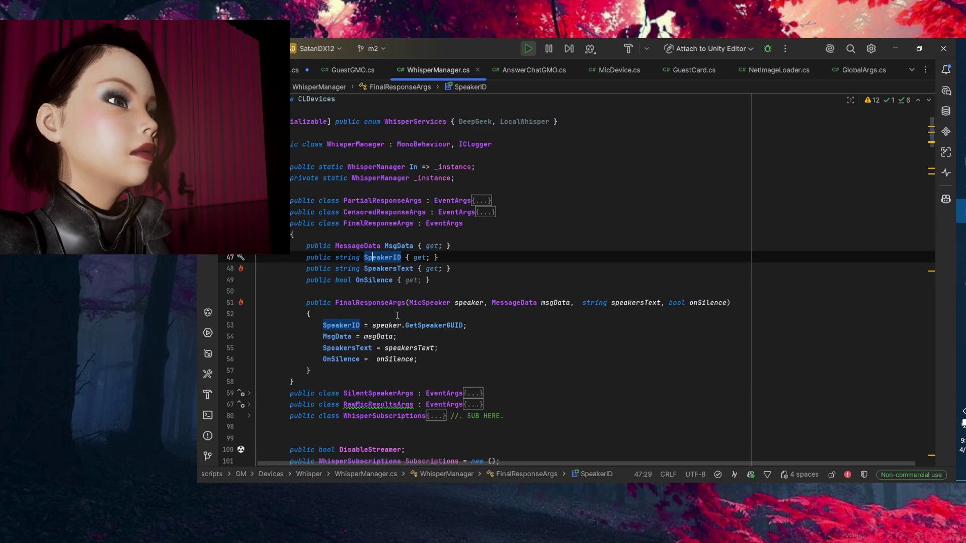
click(499, 327)
double_click(427, 303)
key(BackSpace)
key(Down)
key(Down)
key(End)
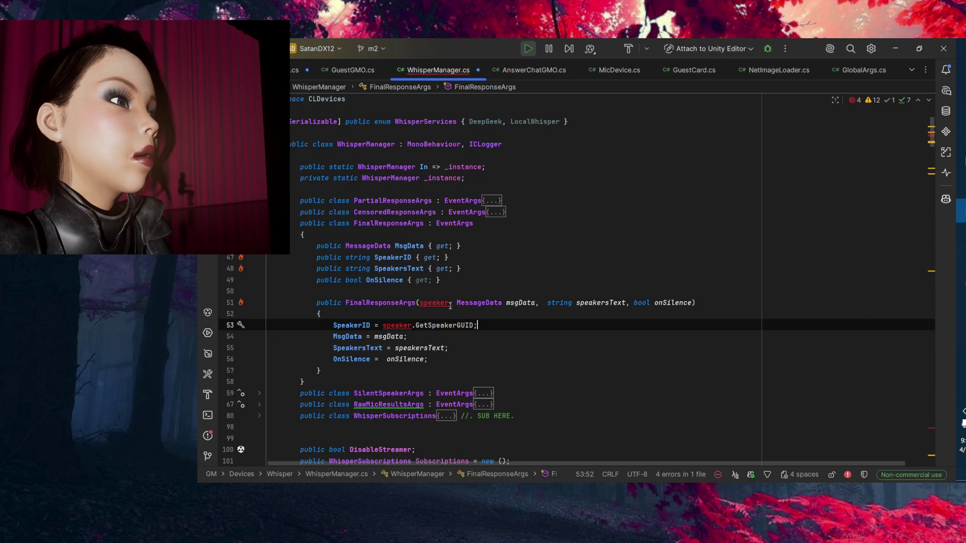
click(449, 303)
text(ID)
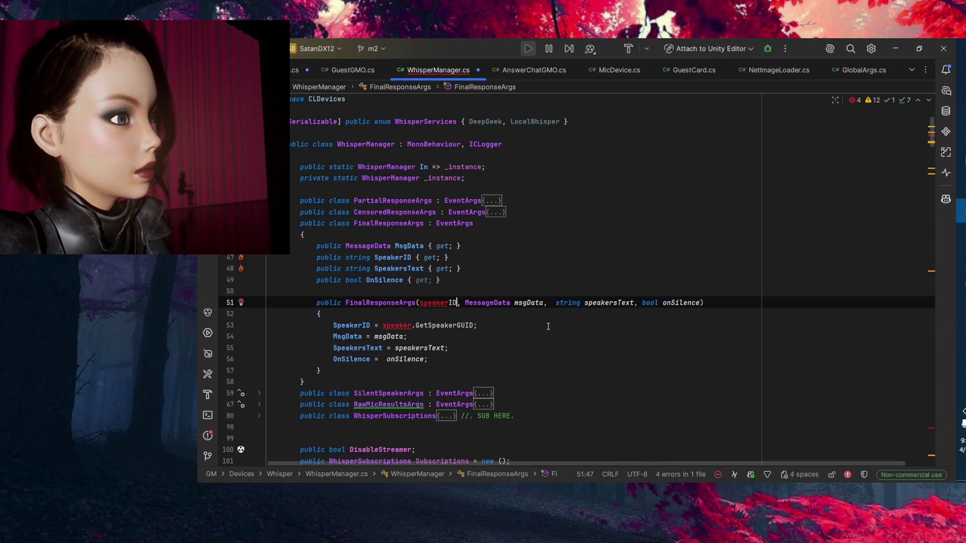
key(ctrl+shift+Left)
key(ctrl+c)
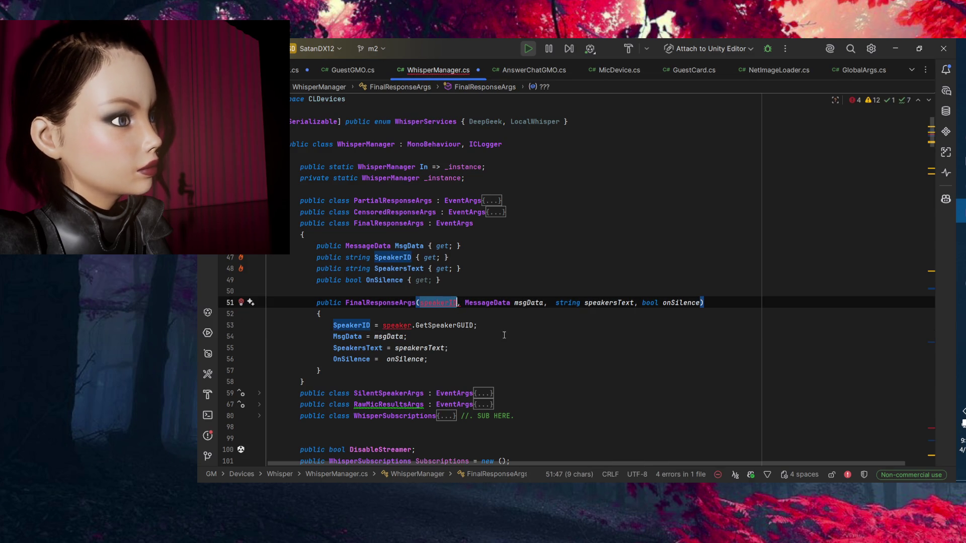
Assign SpeakerID from speakerID instead of speaker.GetSpeakerGUID, and make the parameter type string.
click(479, 331)
drag(383, 325, 479, 330)
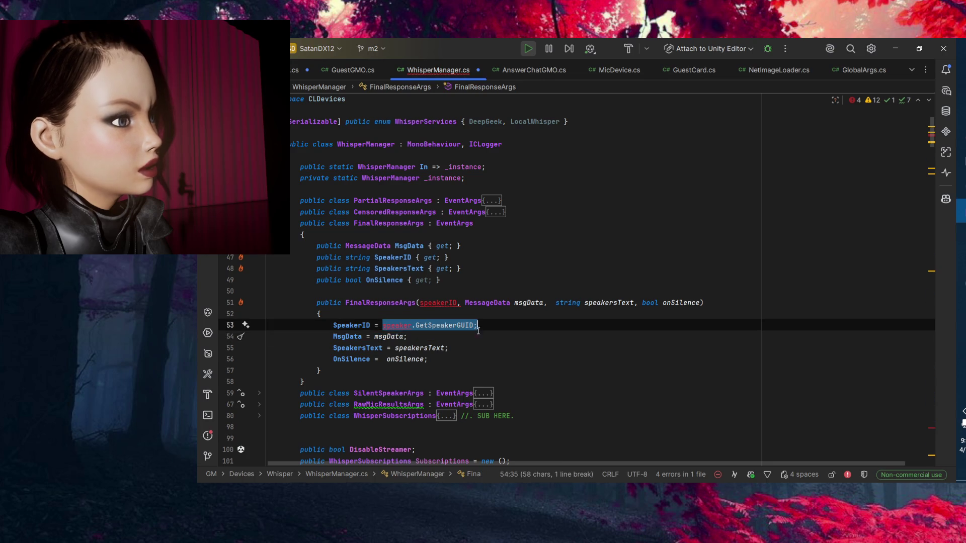
key(ctrl+v)
double_click(438, 303)
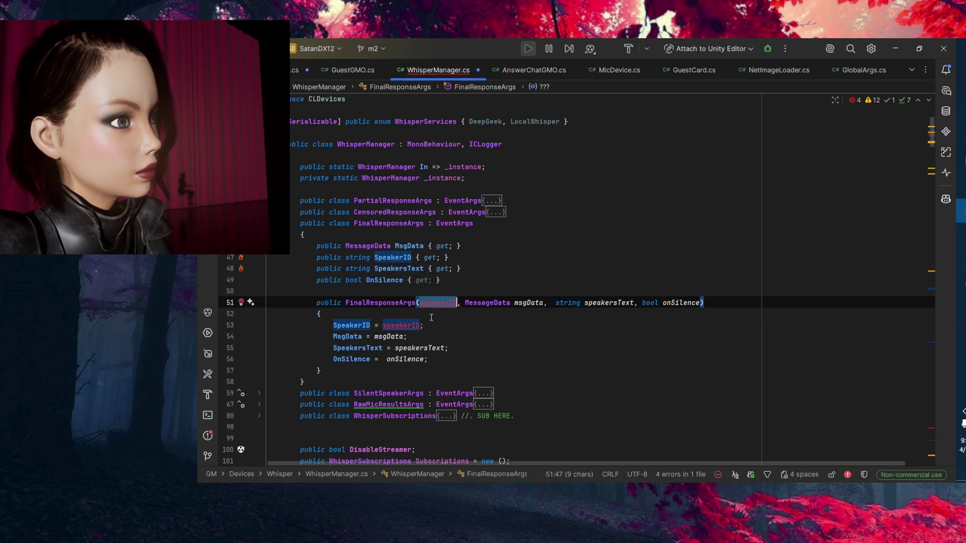
click(352, 325)
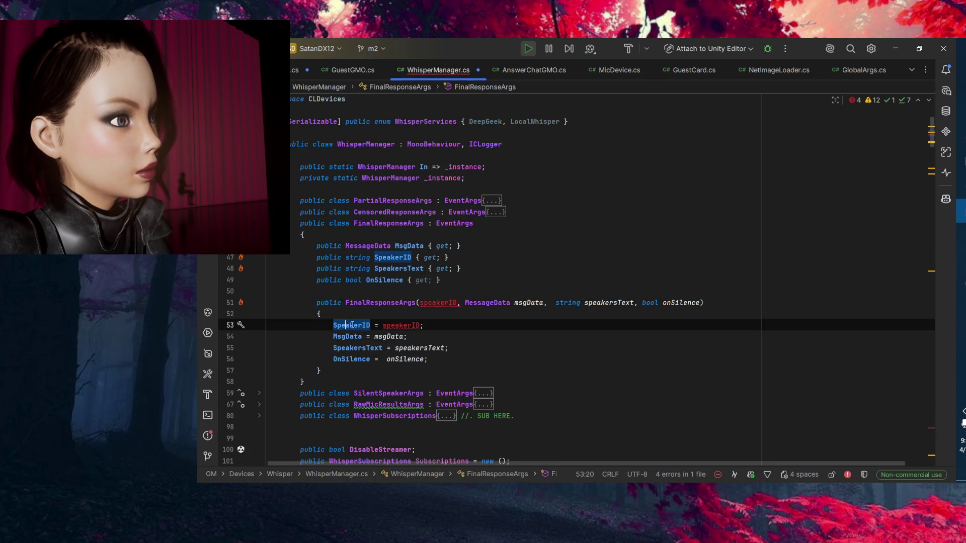
click(420, 302)
text(st)
key(Return)
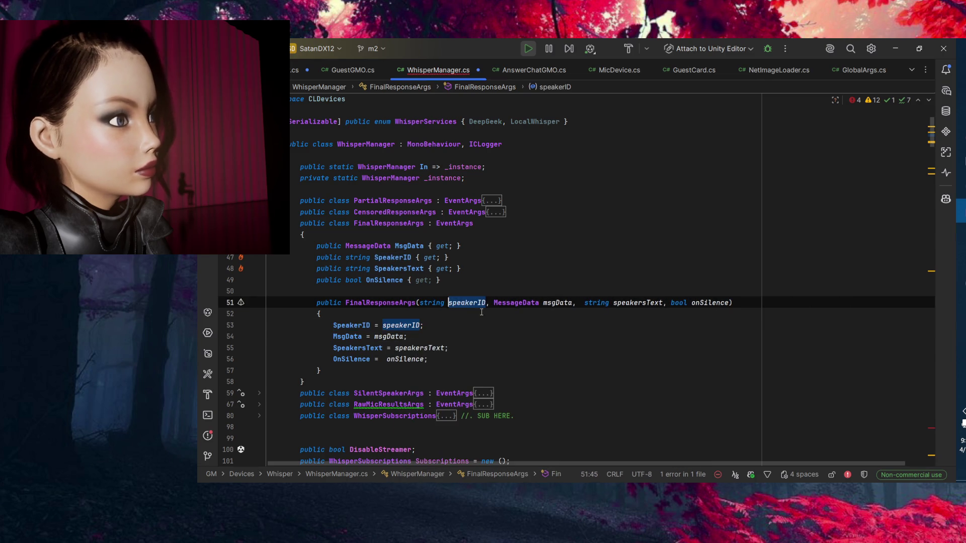
key(Down)
key(Down)
key(Down)
Review the speakerID, msgData, speakersText and onSilence assignments in the constructor.
click(456, 302)
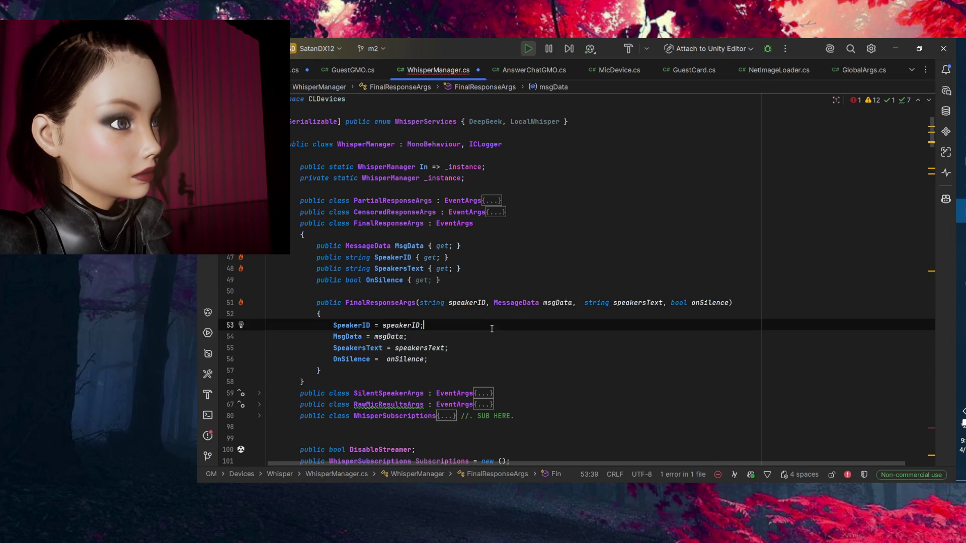
click(397, 336)
click(417, 348)
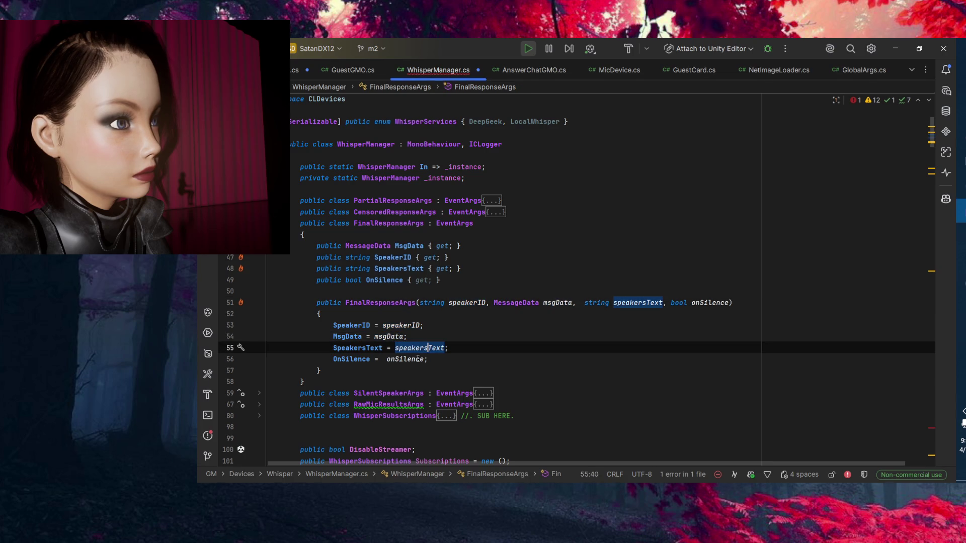
click(412, 359)
click(470, 302)
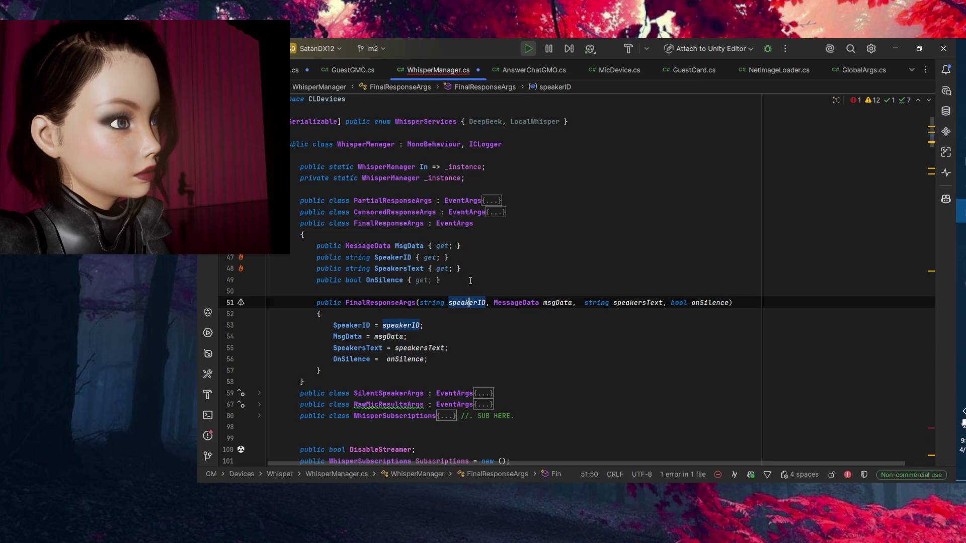
click(378, 280)
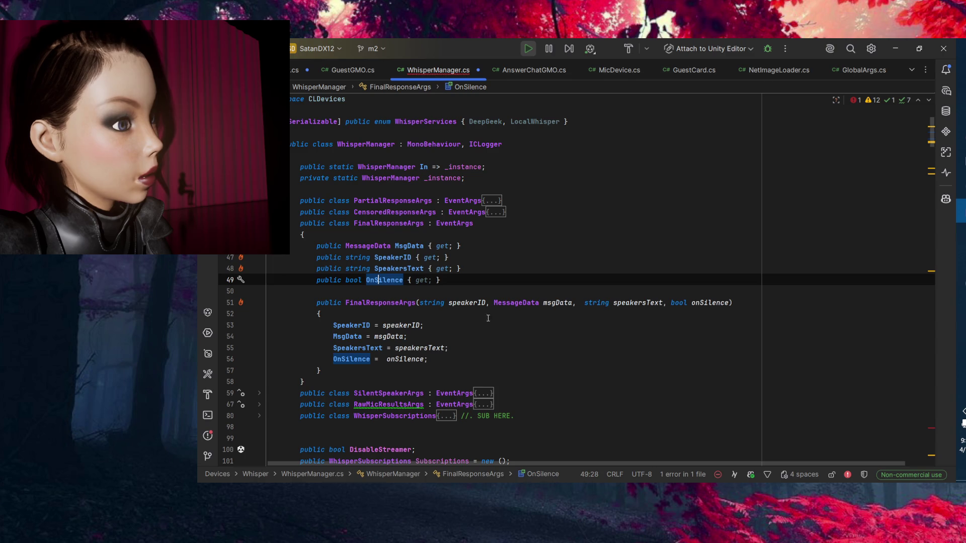
click(408, 359)
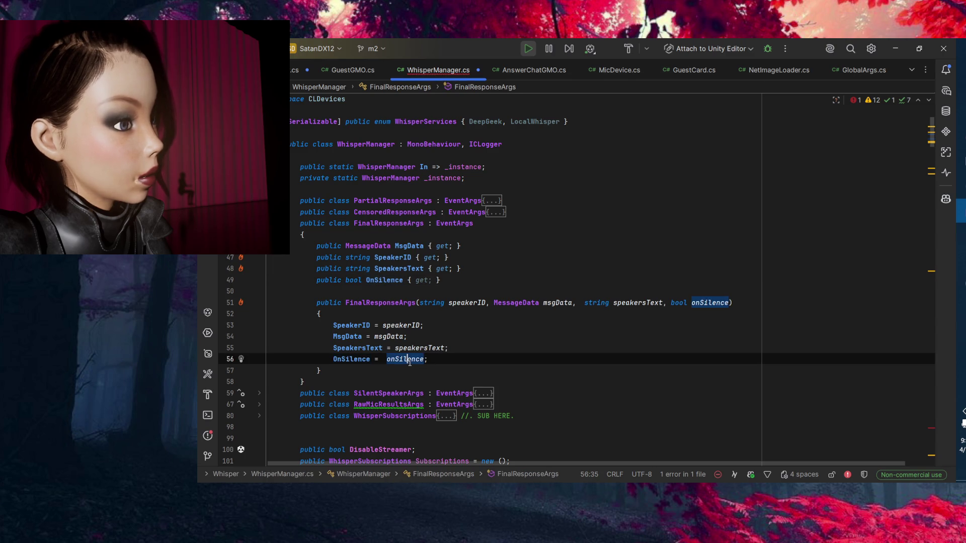
click(415, 348)
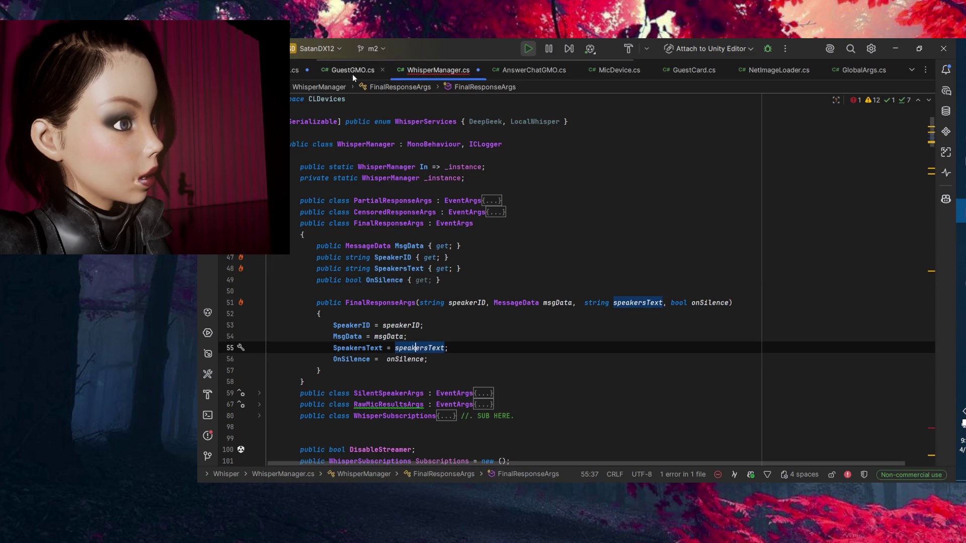
Insert a blank line after the FinalResponseArgs class, before SilentSpeakerArgs.
click(436, 379)
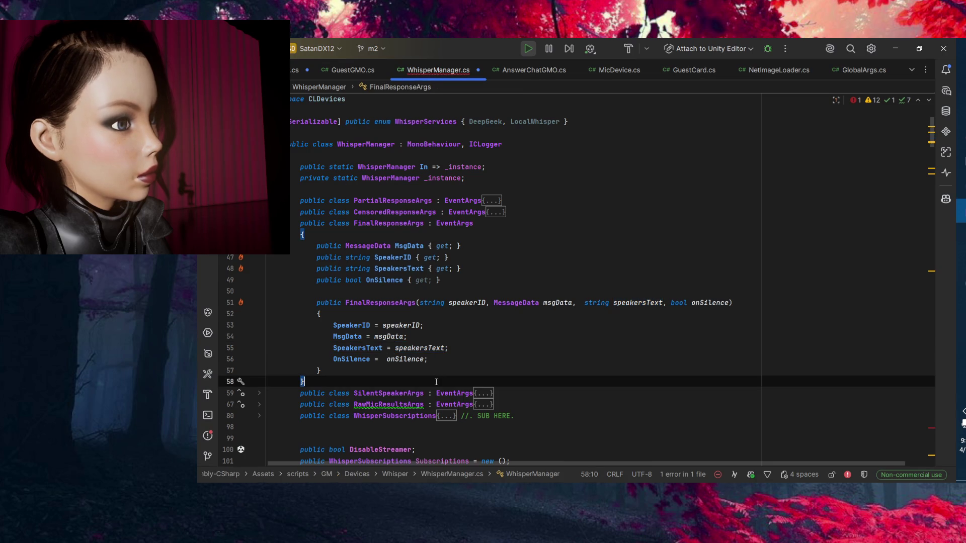
key(Return)
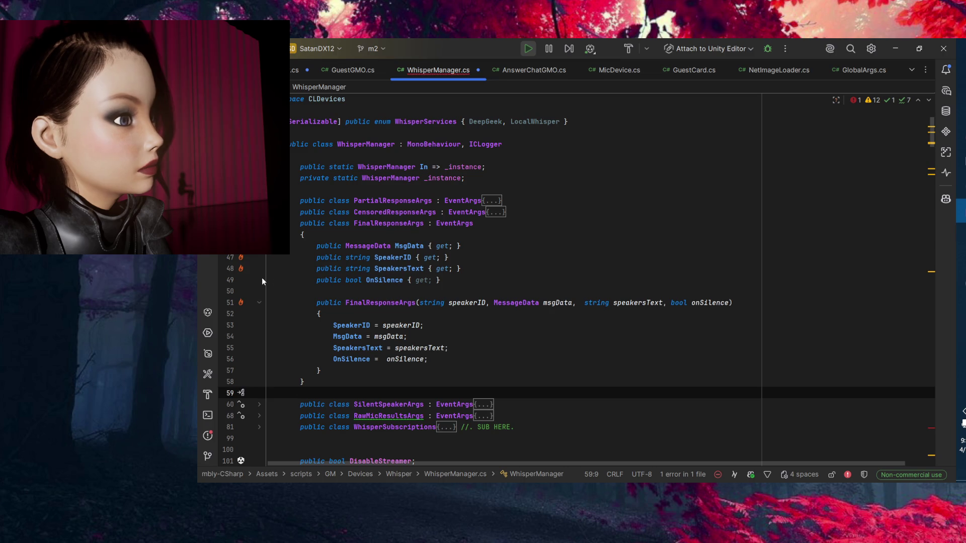
scroll(264, 273, down, 15)
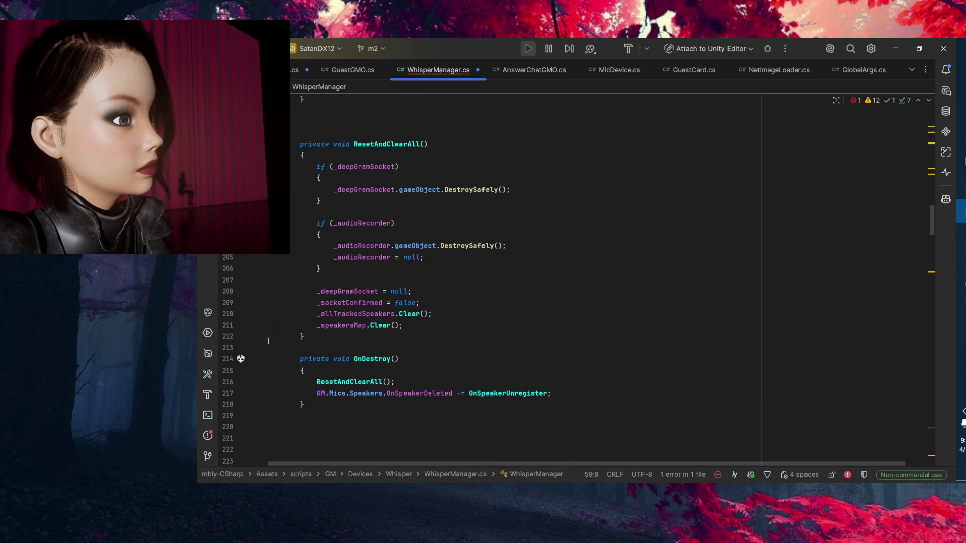
scroll(264, 331, up, 15)
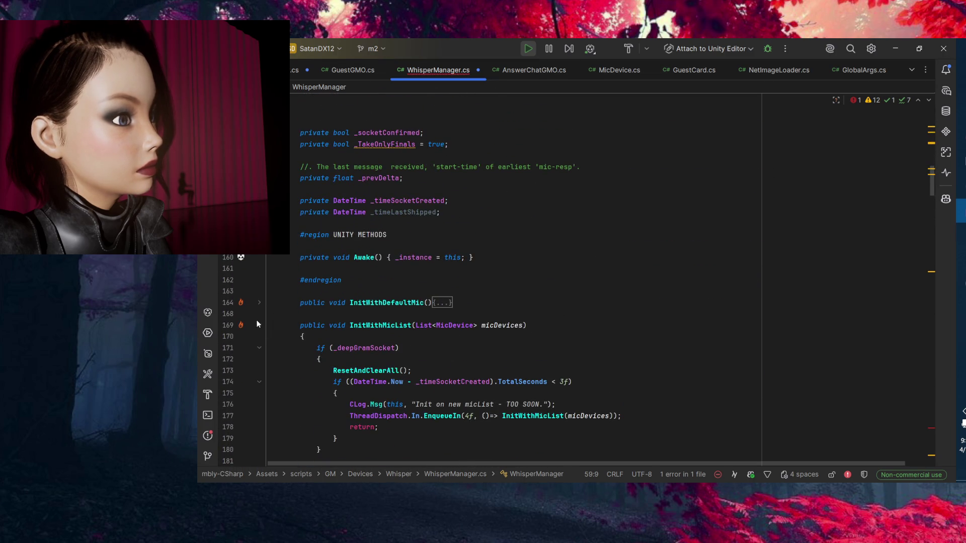
Collapse the InitWithMicList and ResetAndClearAll method bodies.
click(259, 325)
scroll(260, 305, down, 2)
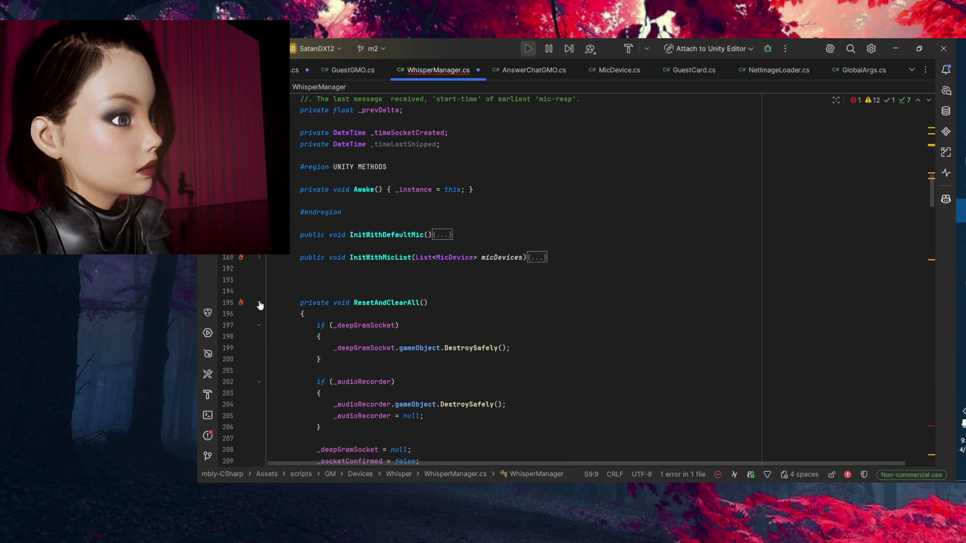
click(259, 303)
scroll(264, 306, up, 6)
scroll(257, 343, up, 20)
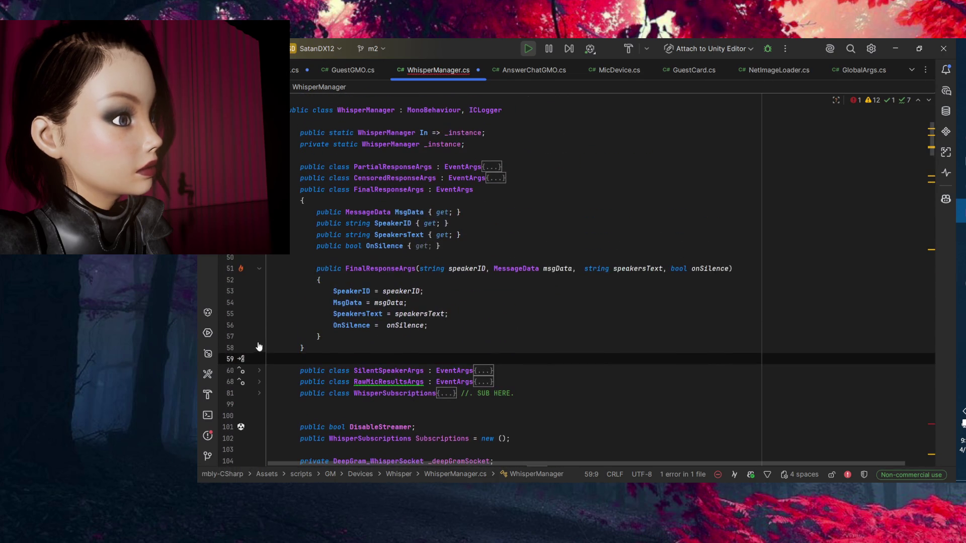
Check whisperParent, speakerID and speakerObj usages in WhisperStreamer.cs's SpeakerStream constructor, then return to Unity.
click(282, 70)
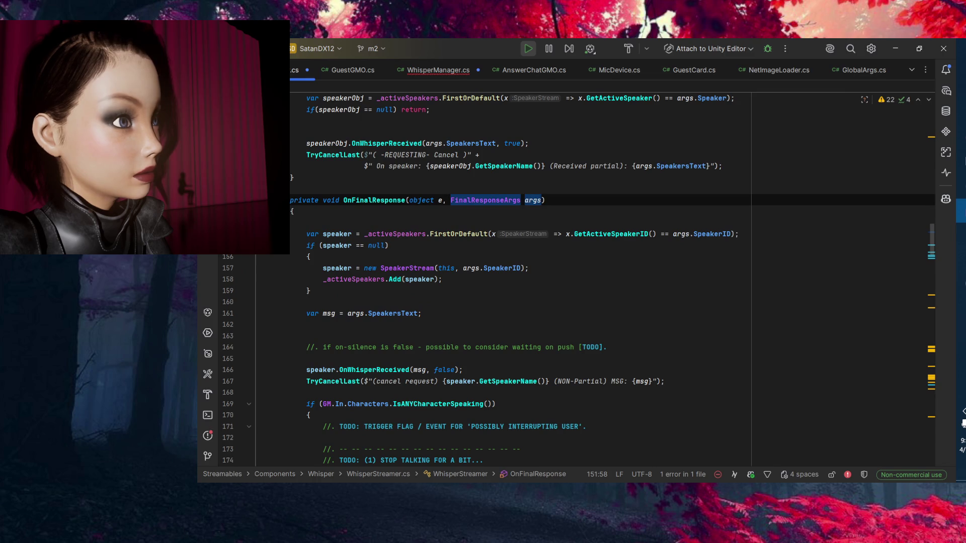
scroll(271, 302, down, 20)
scroll(266, 300, down, 4)
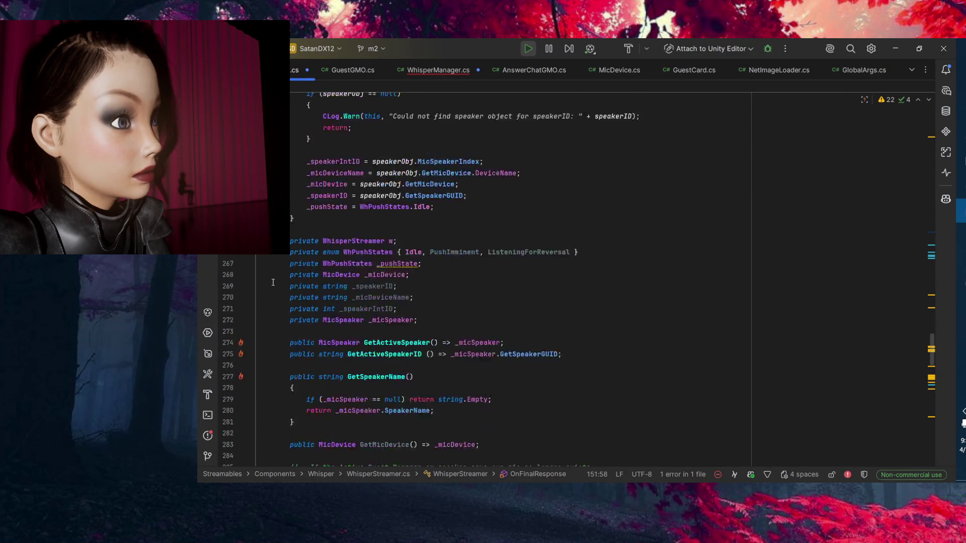
scroll(441, 238, up, 4)
scroll(441, 238, down, 5)
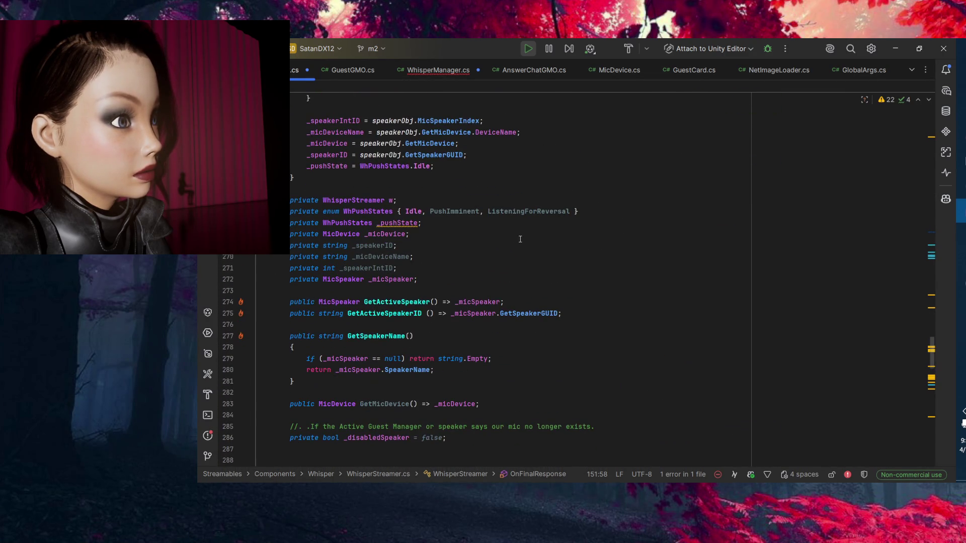
scroll(518, 239, up, 3)
scroll(633, 257, up, 2)
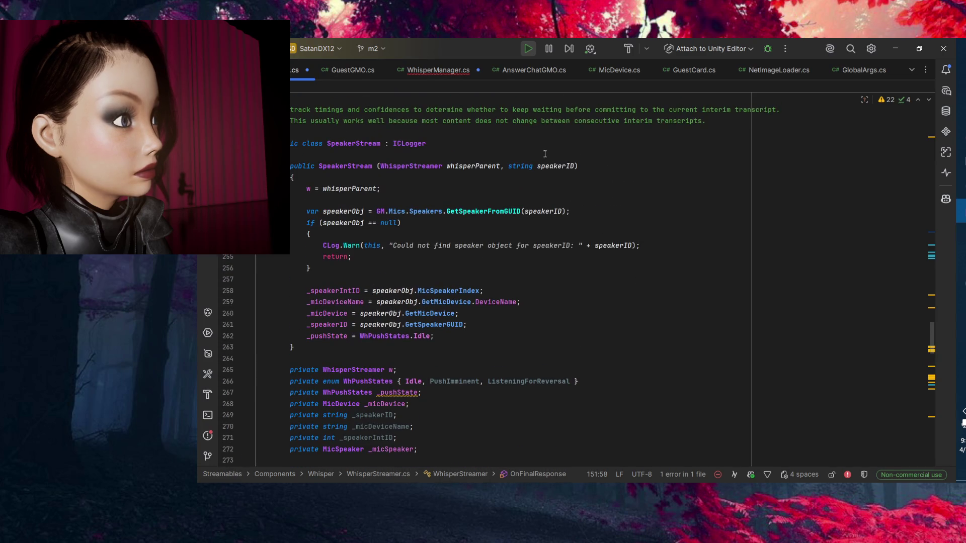
drag(483, 155, 486, 163)
click(484, 166)
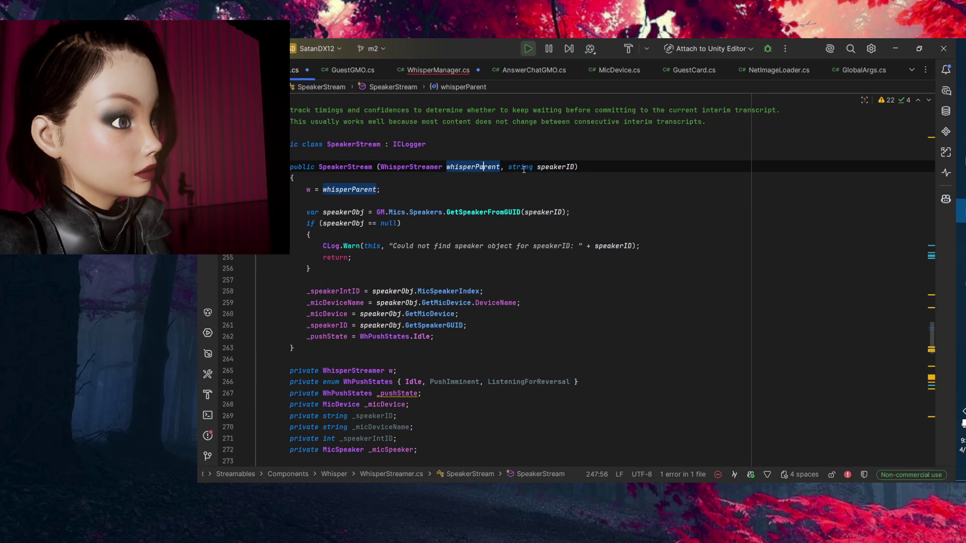
click(546, 166)
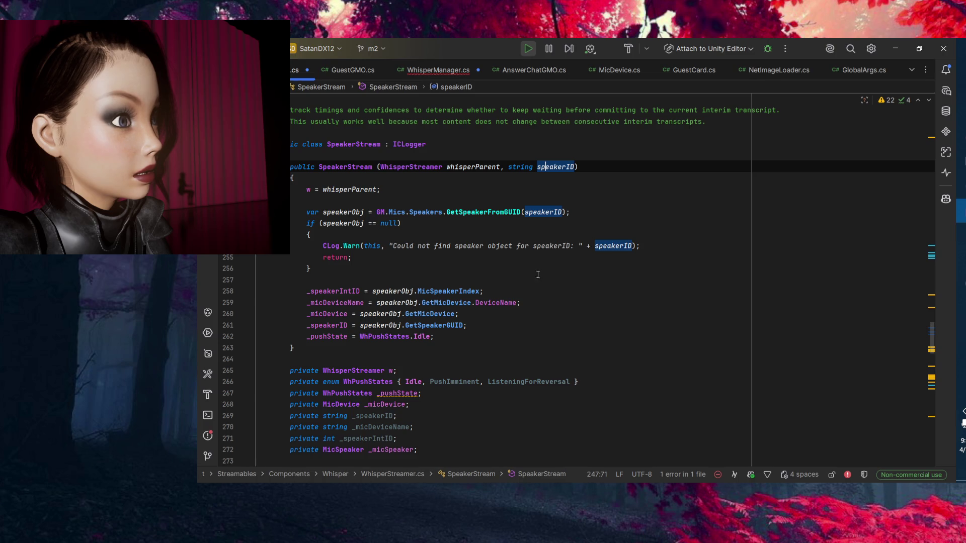
click(335, 212)
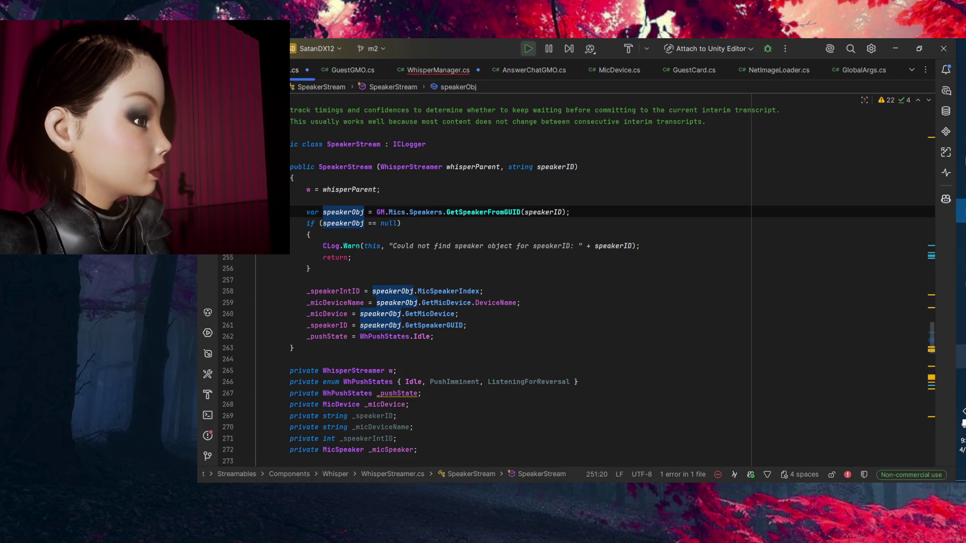
key(alt+Tab)
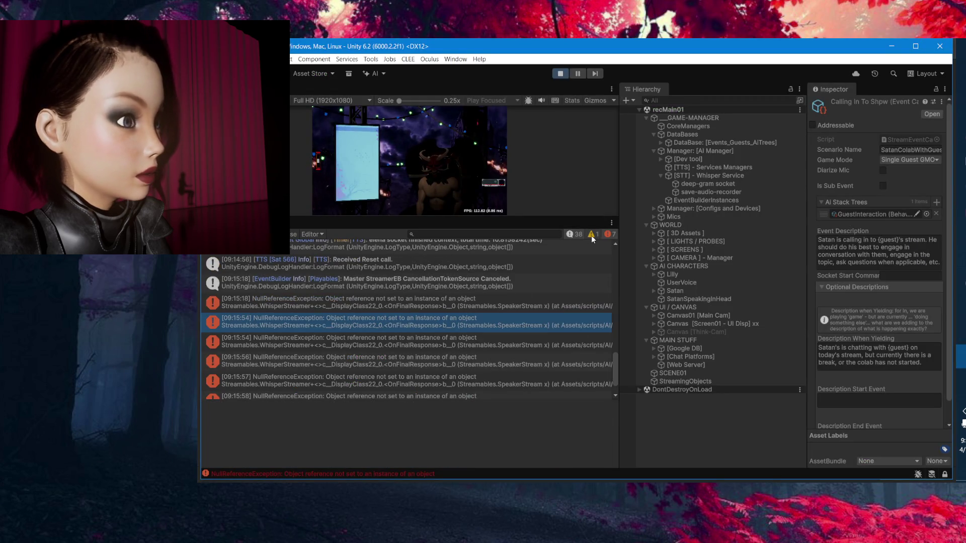
Show warnings in the Unity Console and view the Received Reset call message's stack trace.
click(591, 236)
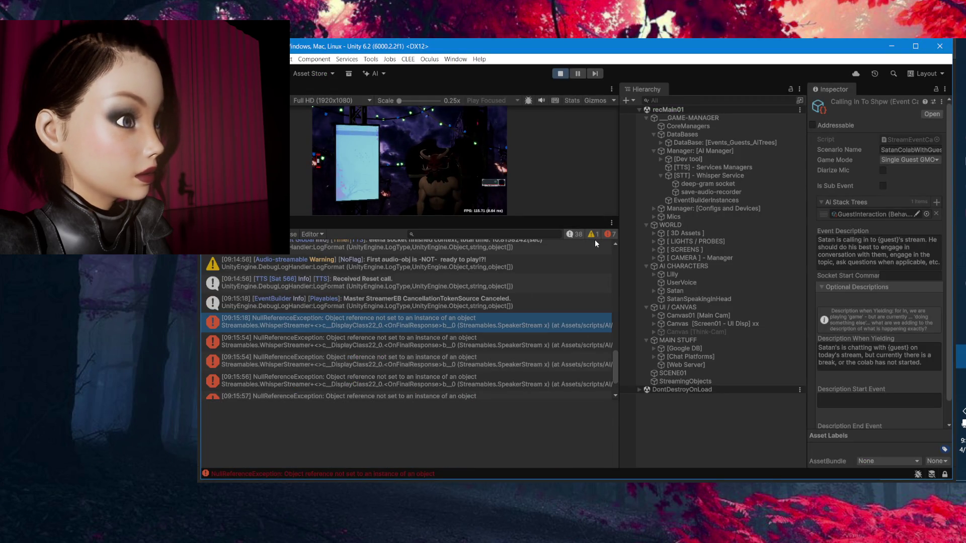
click(544, 280)
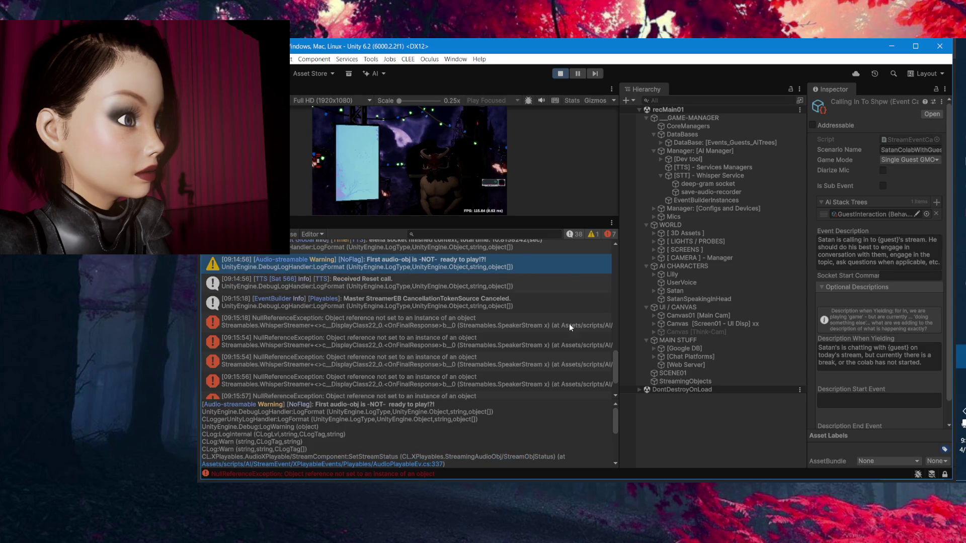
scroll(569, 327, up, 3)
scroll(570, 338, down, 3)
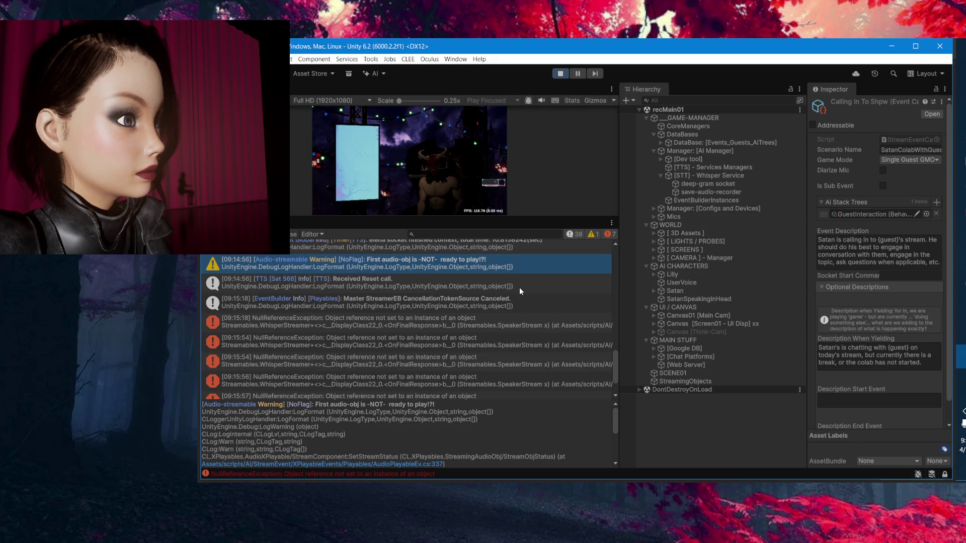
Read the first NullReferenceException's stack trace and open WhisperStreamer.cs line 153 from it.
click(559, 325)
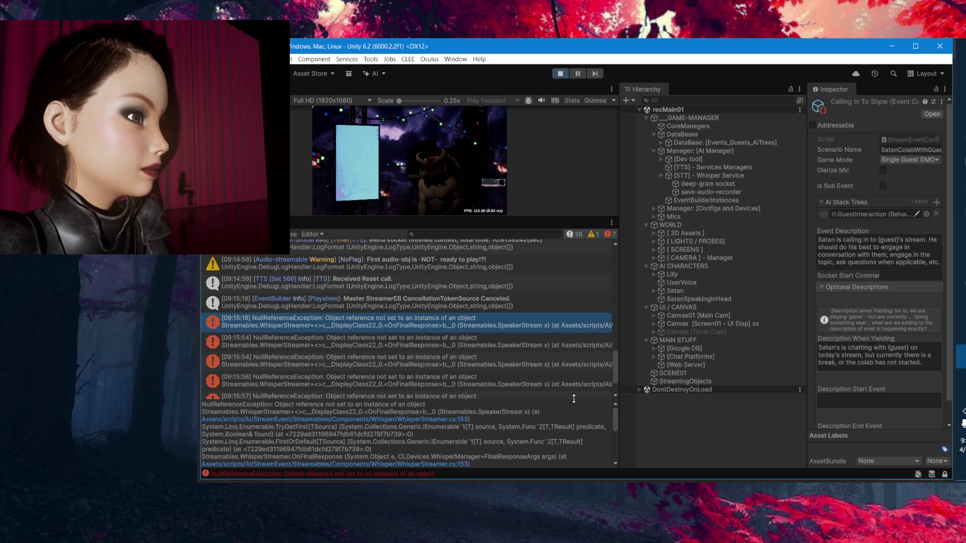
scroll(584, 433, down, 2)
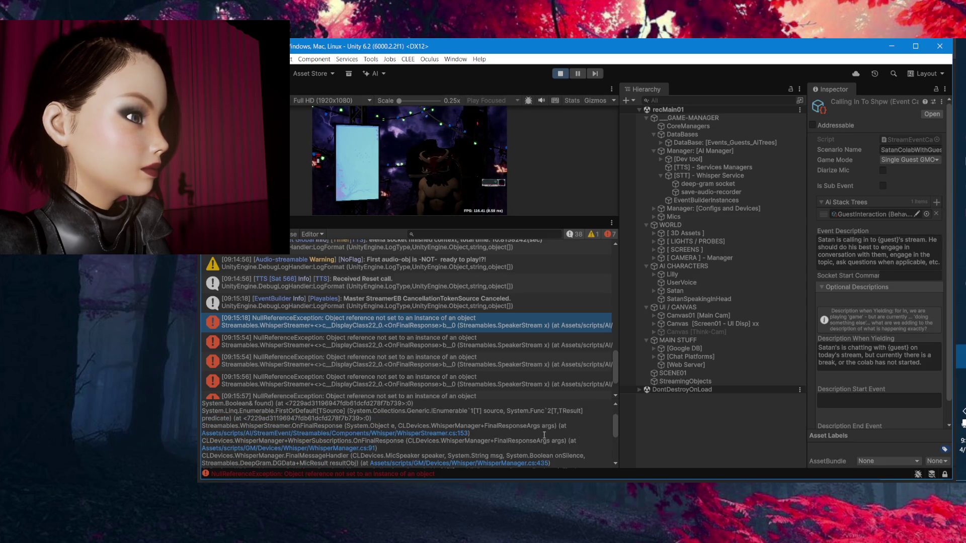
scroll(521, 431, up, 2)
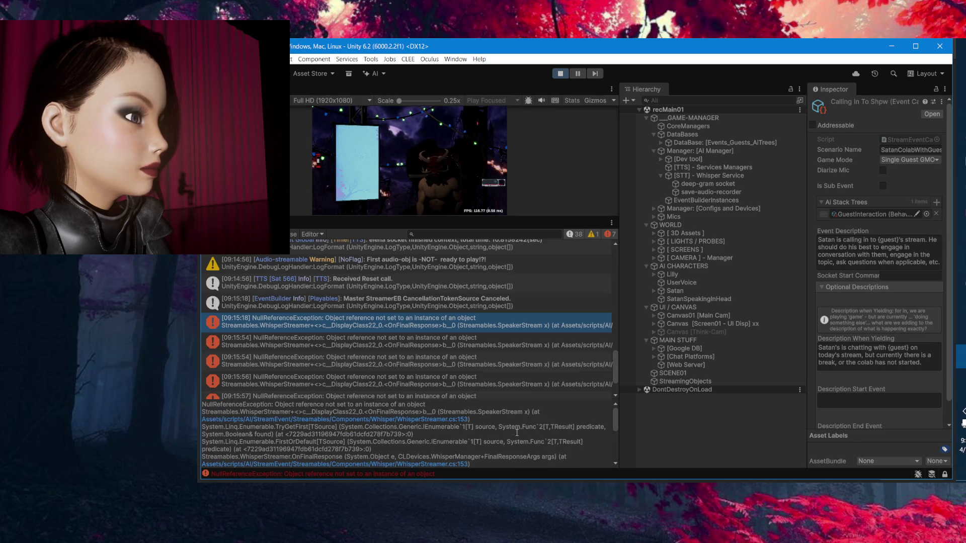
click(516, 432)
click(515, 427)
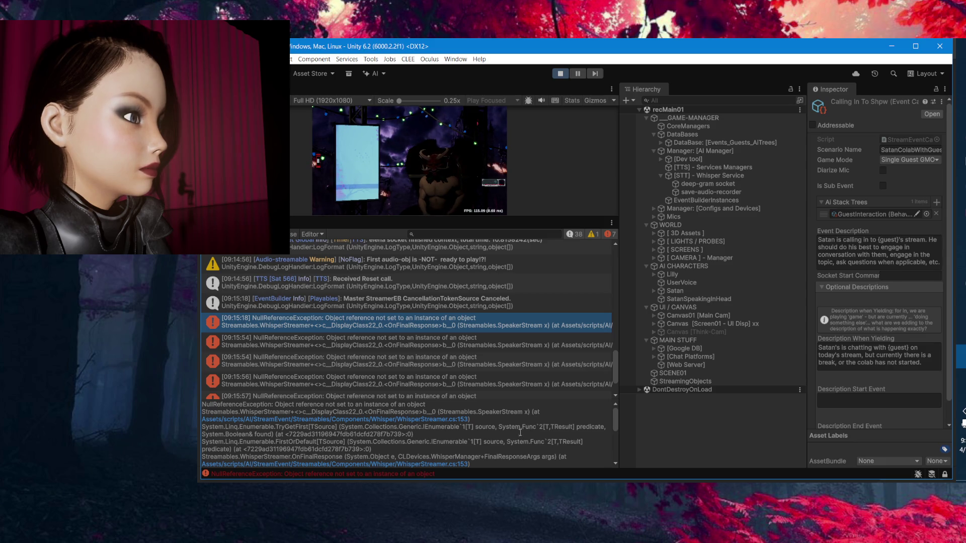
triple_click(601, 435)
scroll(602, 435, down, 2)
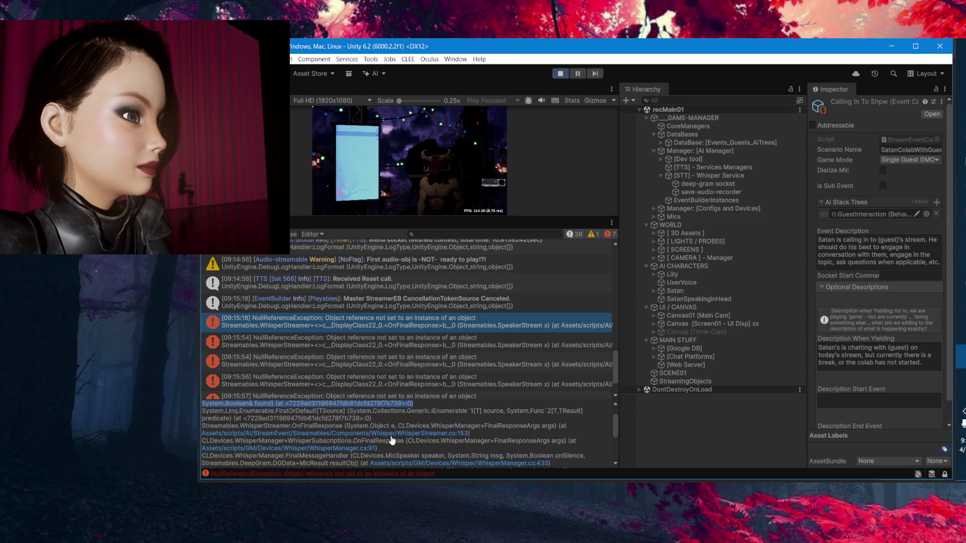
scroll(579, 433, down, 1)
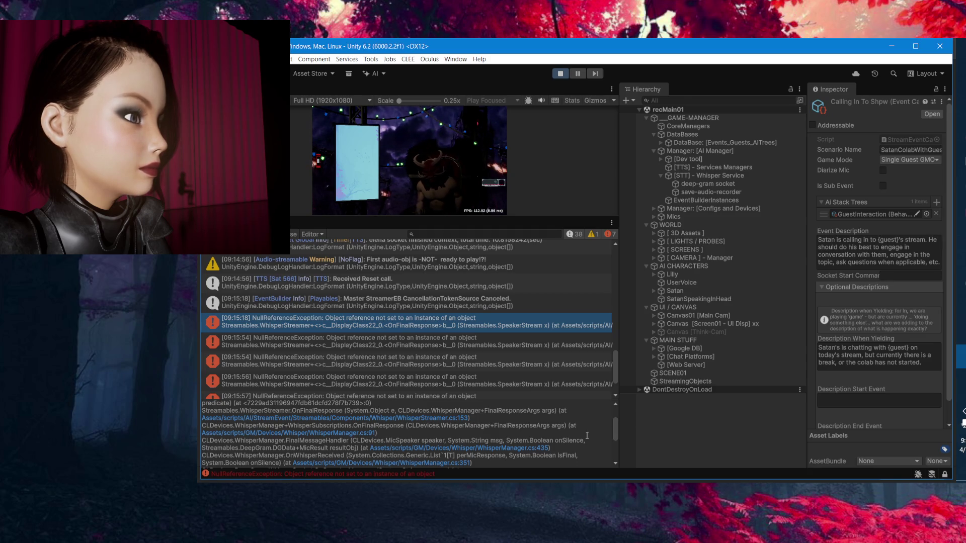
click(444, 419)
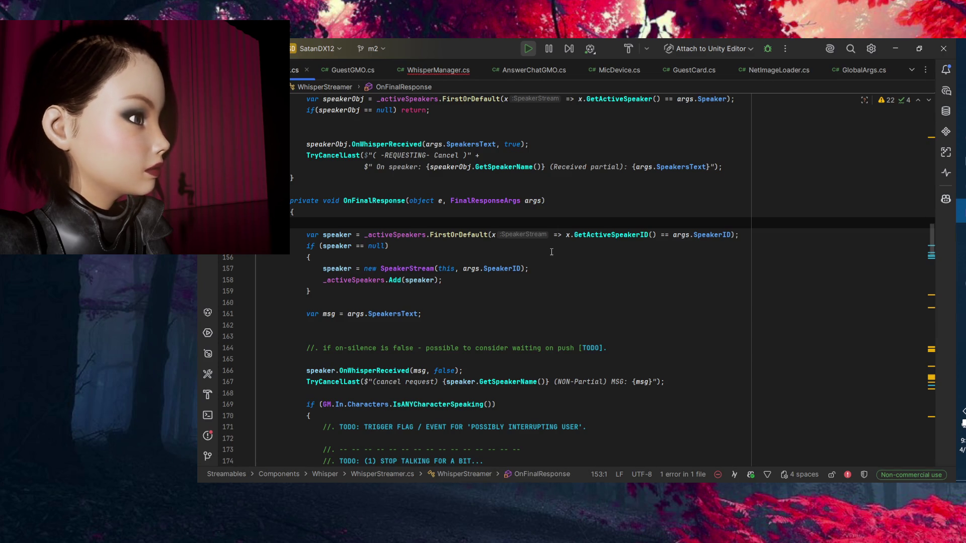
Trace args, speaker, SpeakerStream, SpeakerID and _activeSpeakers usages in OnFinalResponse, then bring up Transcript Viewer.
click(526, 202)
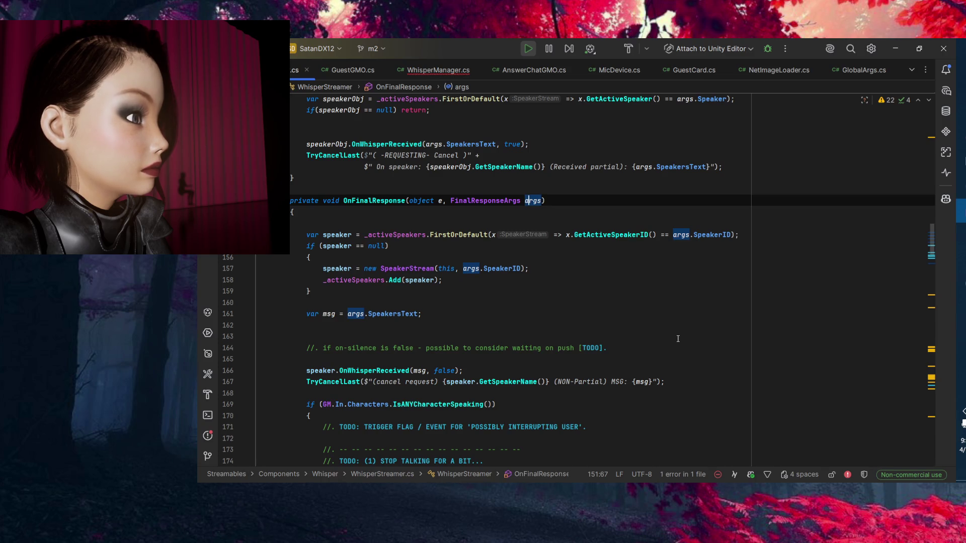
click(332, 235)
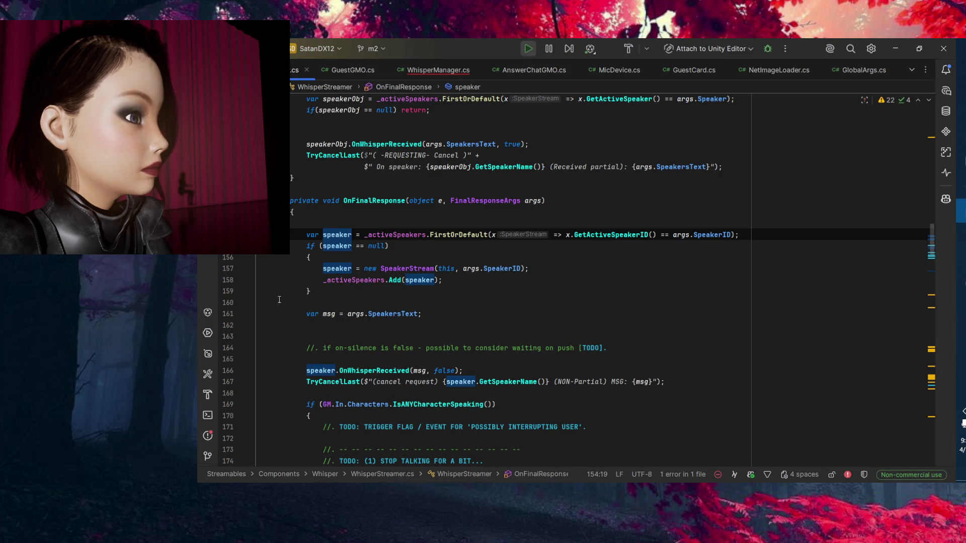
scroll(293, 271, down, 2)
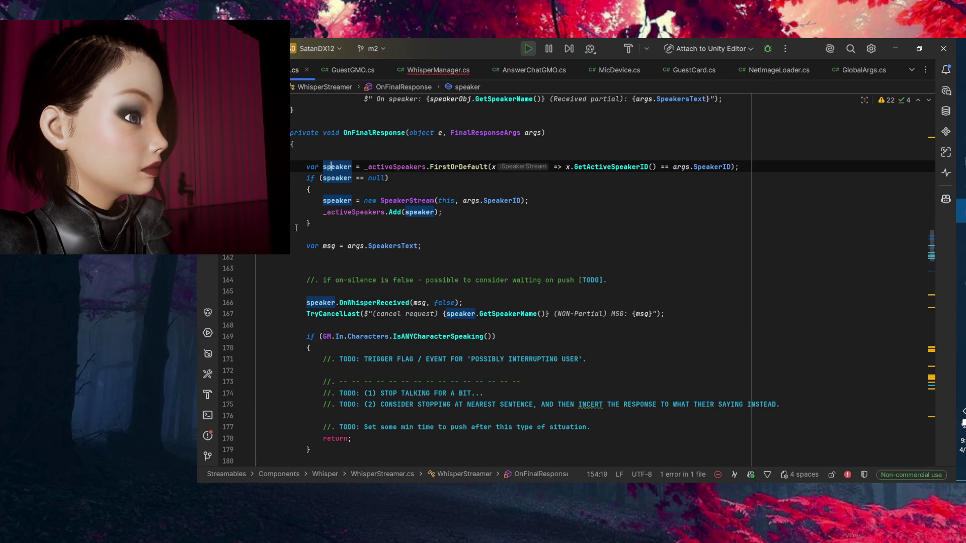
click(401, 200)
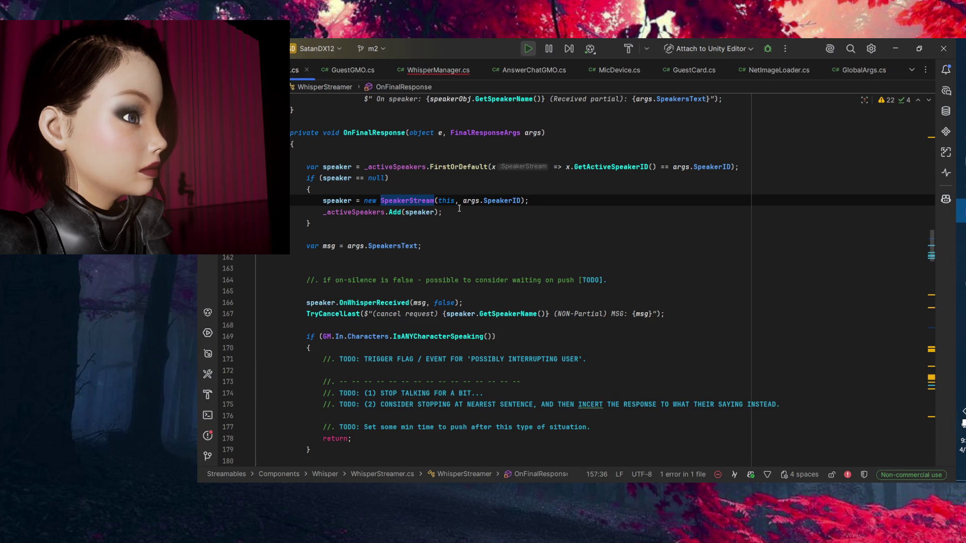
click(452, 202)
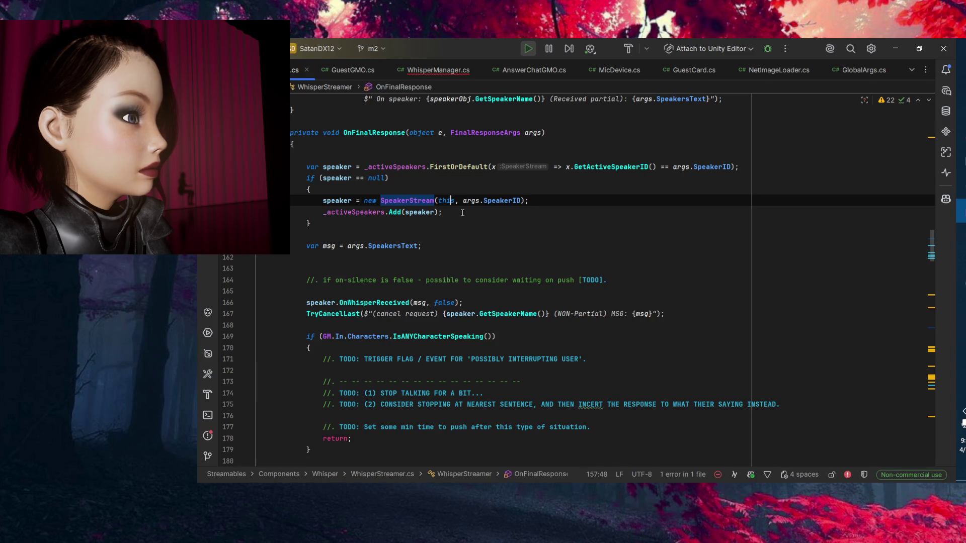
click(509, 201)
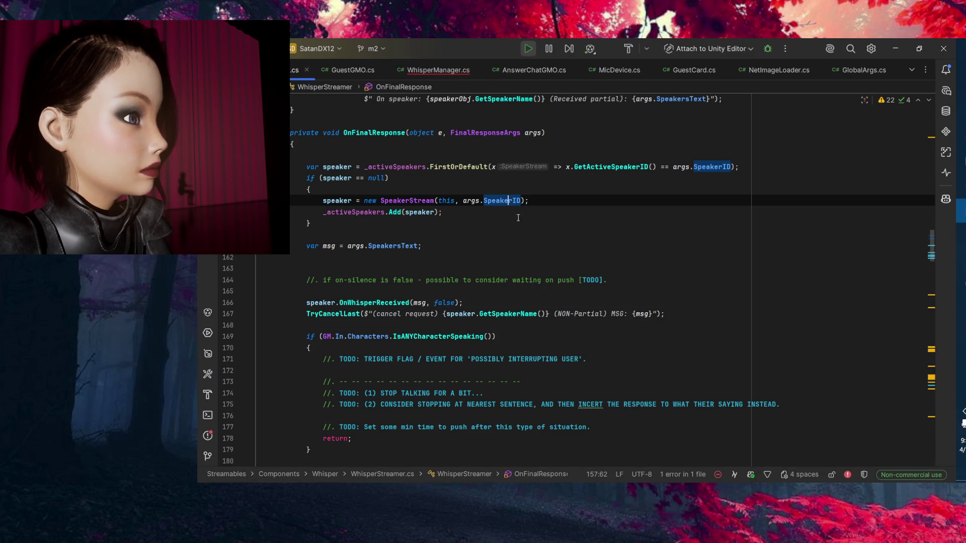
click(359, 212)
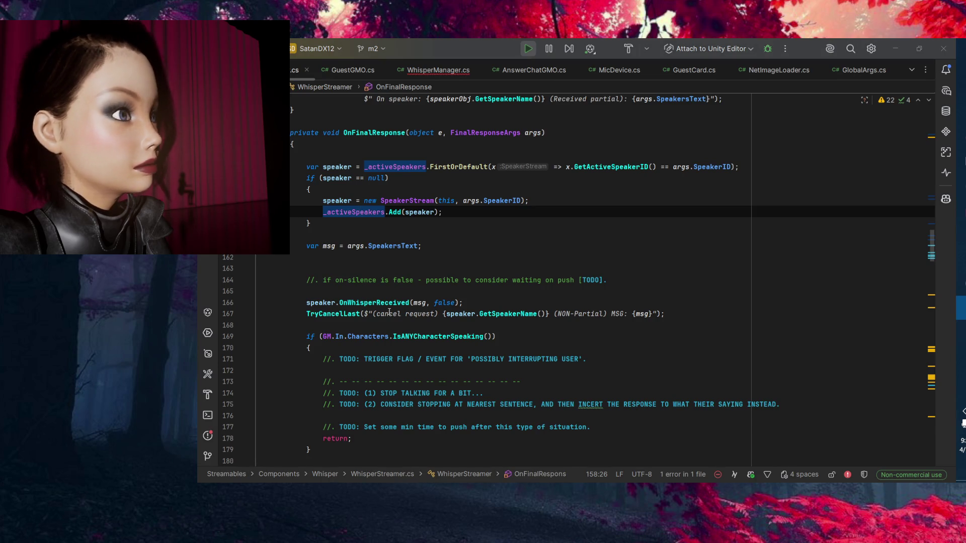
click(961, 137)
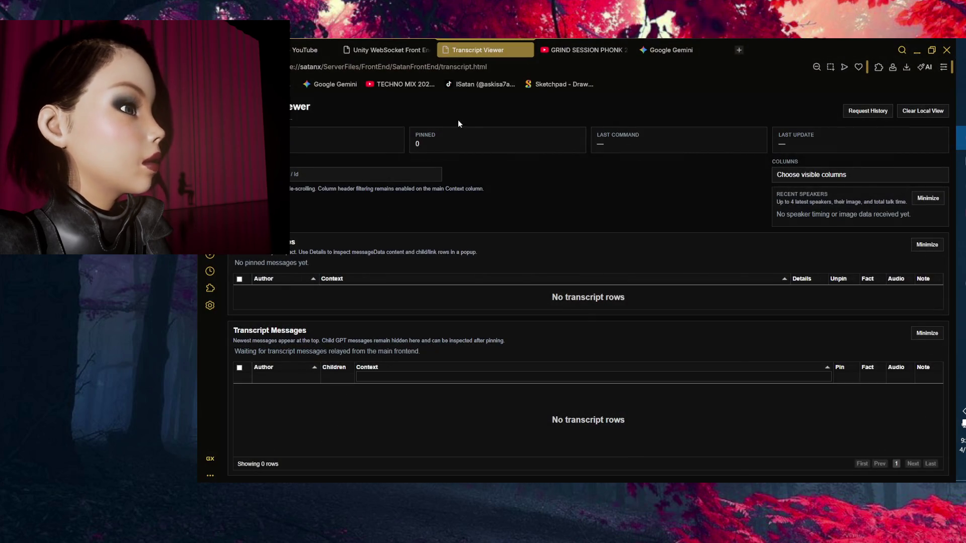
Flip from the GRIND SESSION PHONK video to Linkin Park's In Between, then return to Rider.
click(352, 51)
click(580, 50)
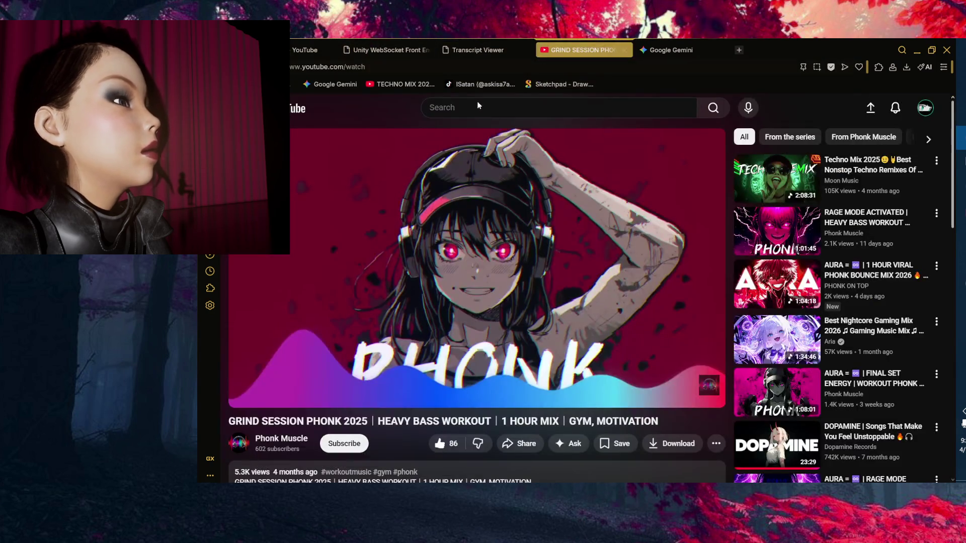
click(312, 50)
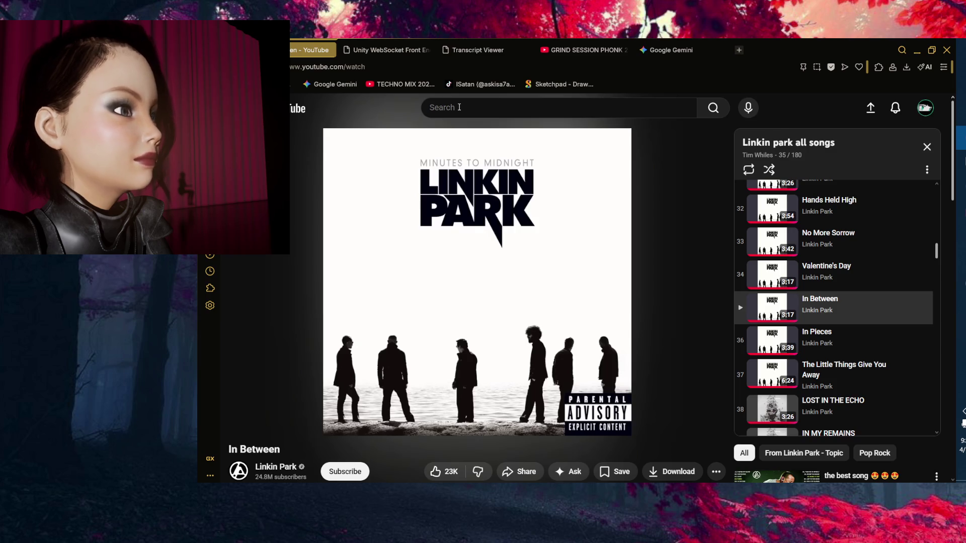
key(alt+Tab)
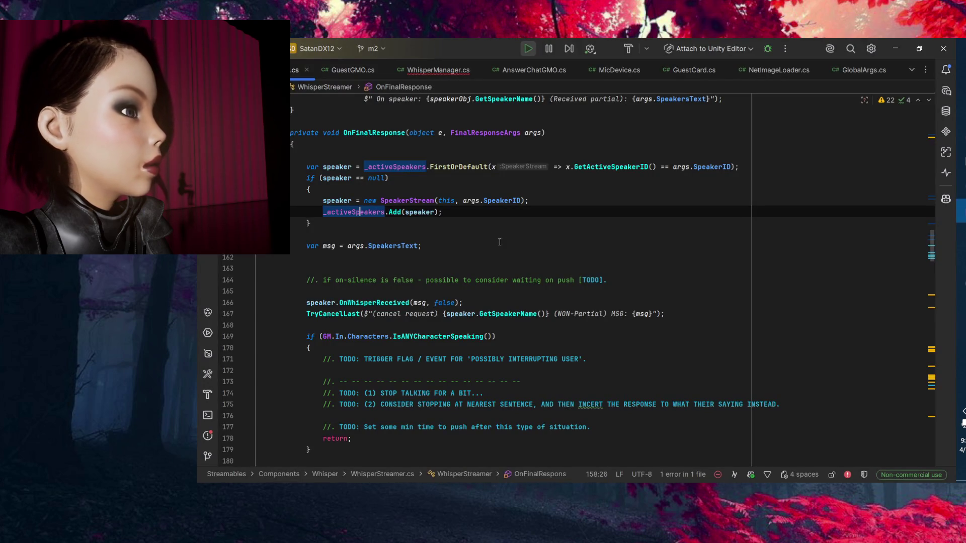
Clear the _activeSpeakers highlights and bring up WhisperManager.cs at the FinalResponseArgs class.
click(448, 257)
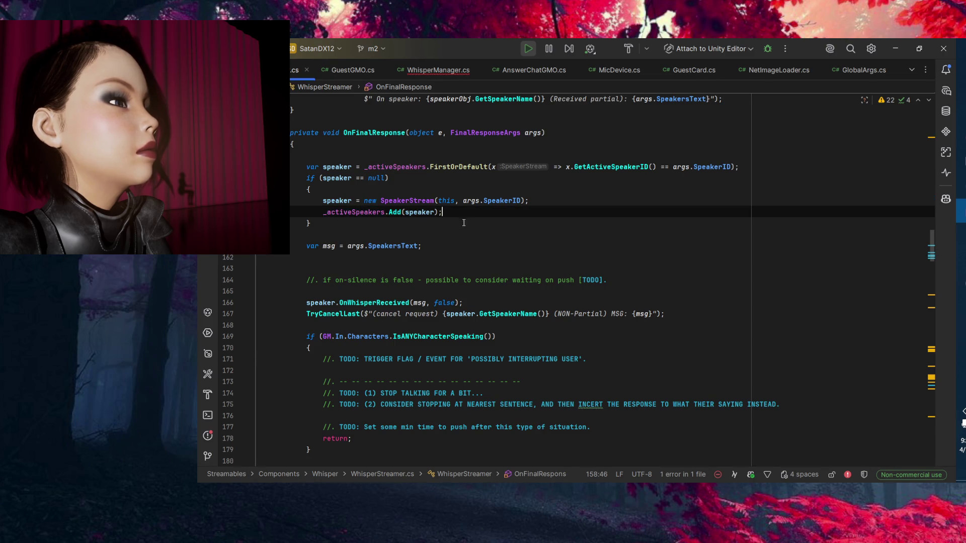
click(480, 239)
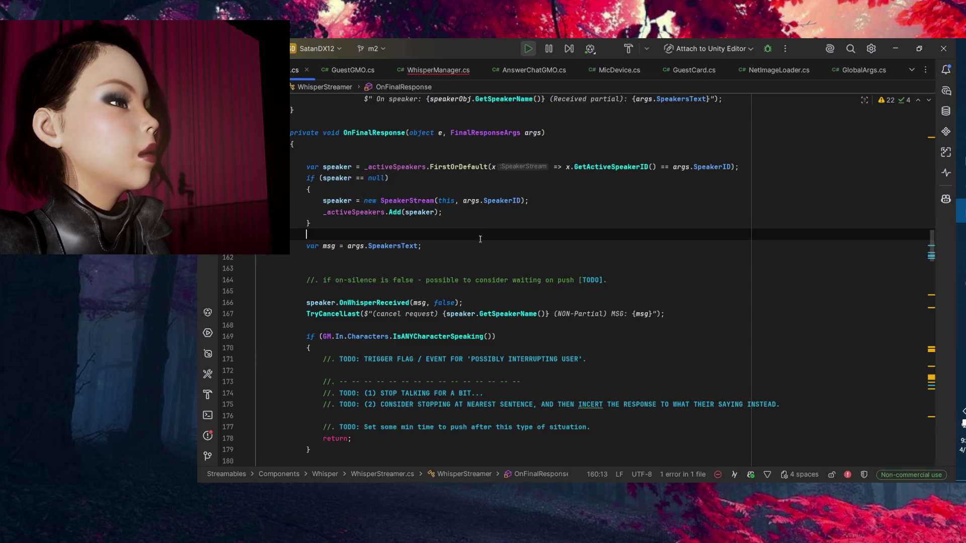
click(438, 70)
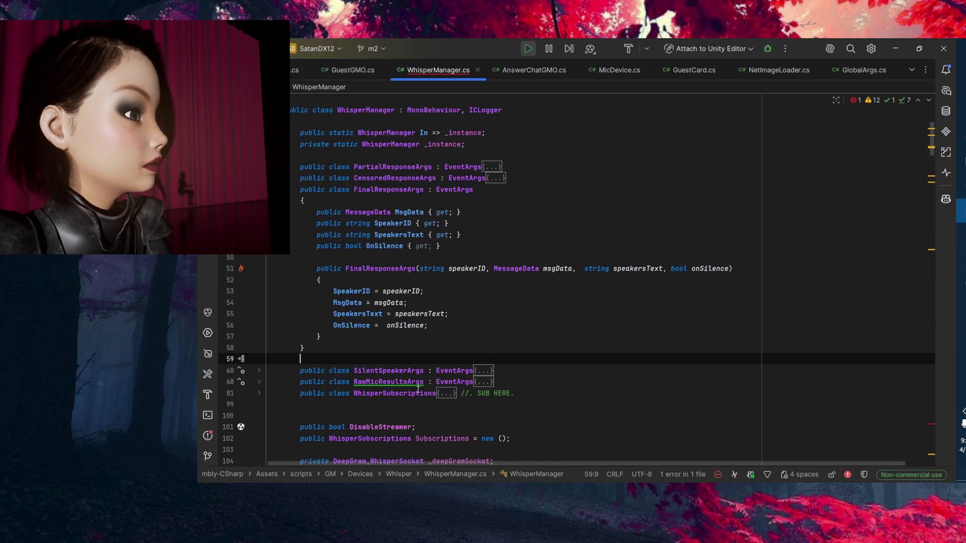
Jump from the Problems list to the MicSpeaker error on line 436 and remove the stray space after OnFinalResponse(.
click(858, 100)
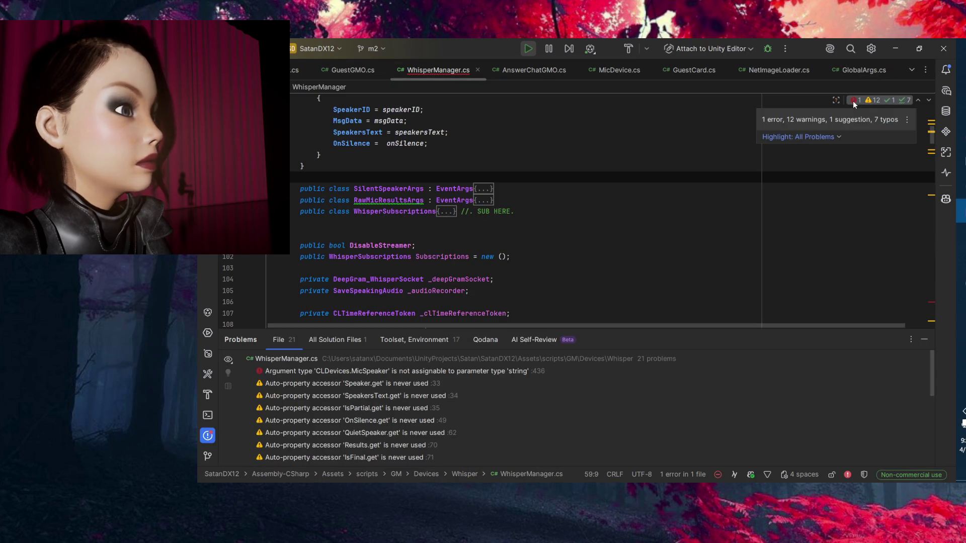
click(416, 375)
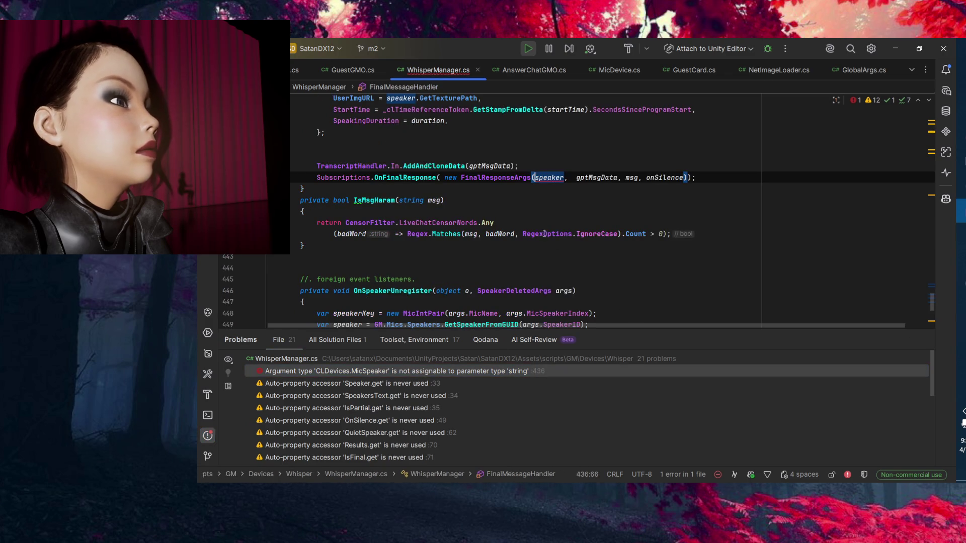
scroll(511, 196, up, 3)
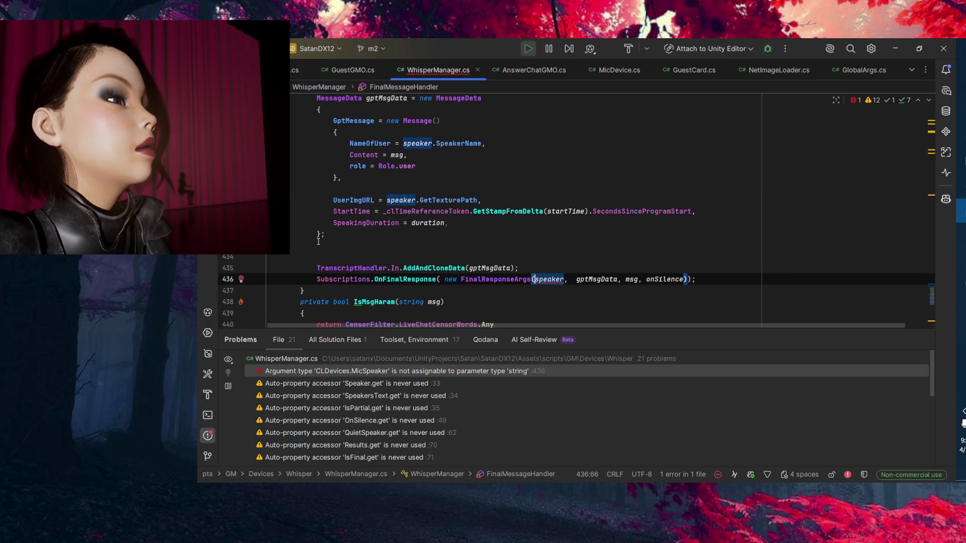
click(446, 279)
key(BackSpace)
Inspect gptMsgData, AddAndCloneData and the speaker parameter usages in FinalMessageHandler.
click(598, 279)
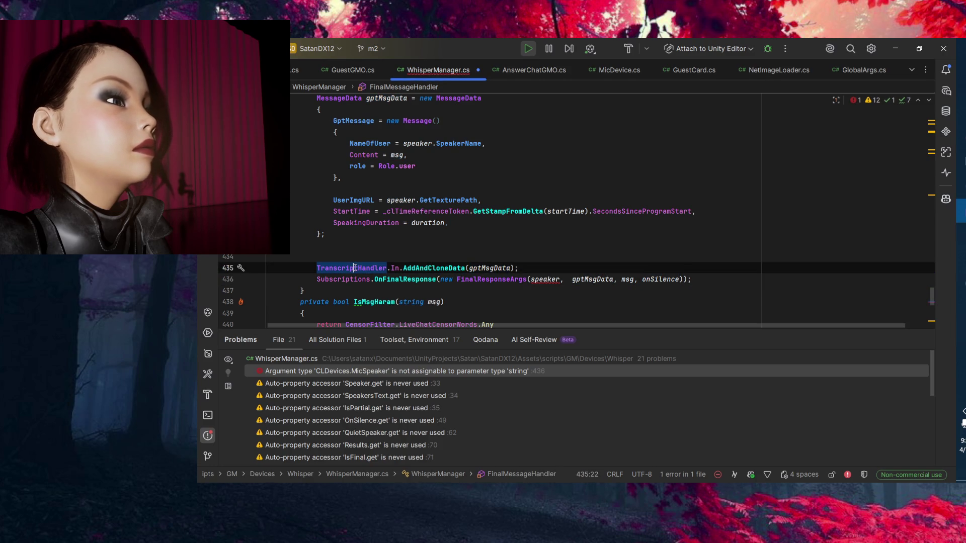
click(402, 269)
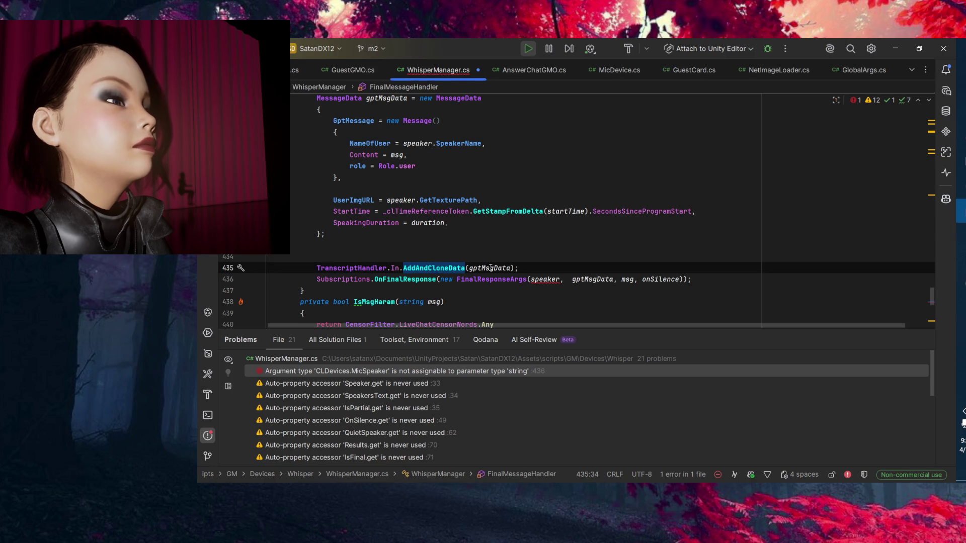
drag(493, 269, 498, 268)
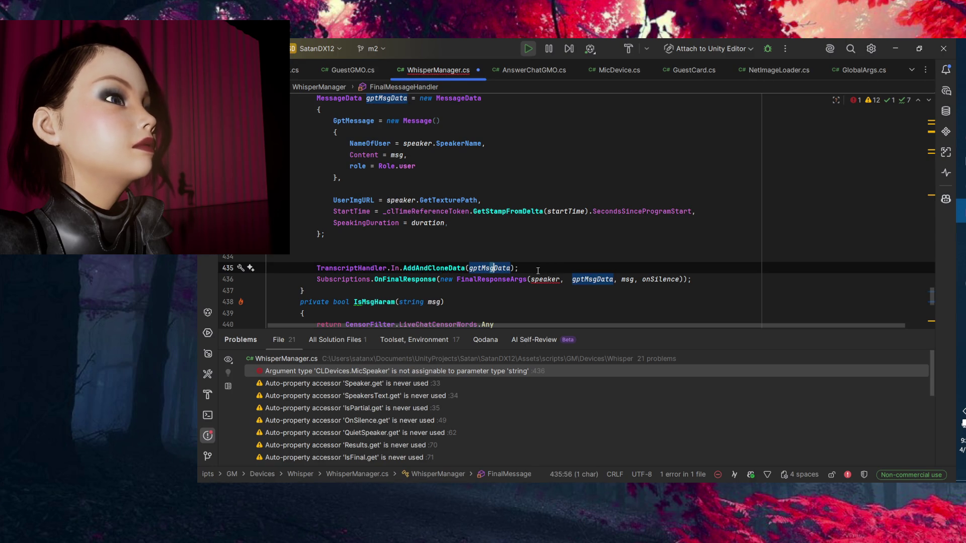
click(538, 270)
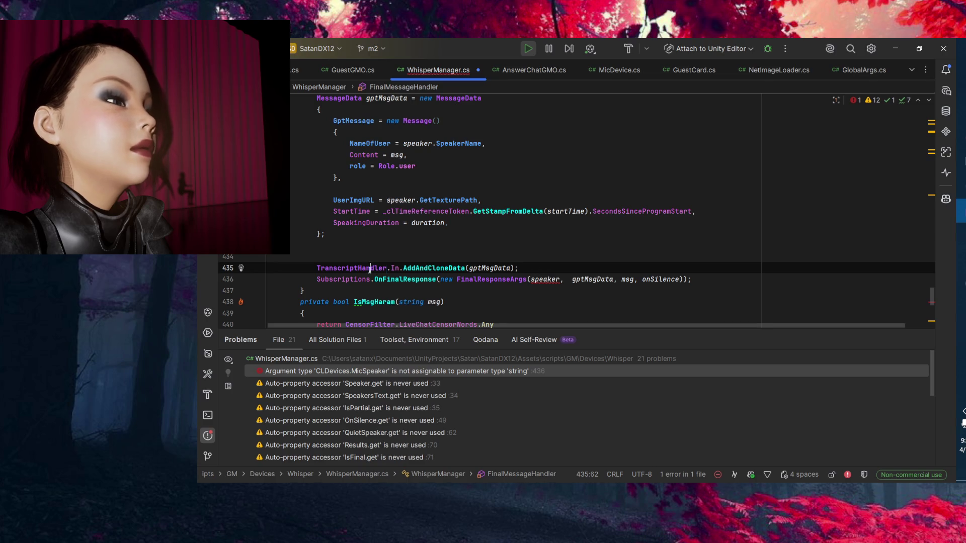
drag(421, 268, 425, 268)
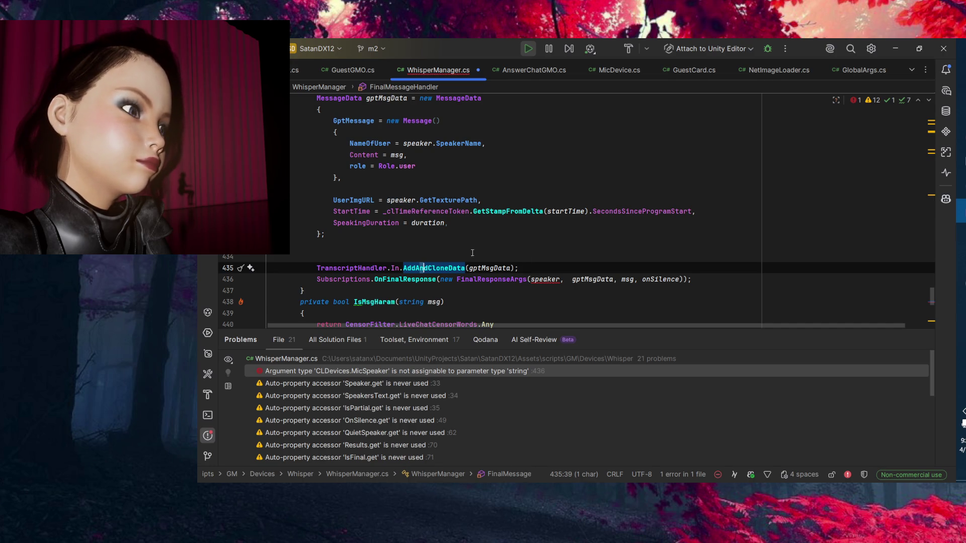
click(489, 267)
scroll(279, 280, up, 1)
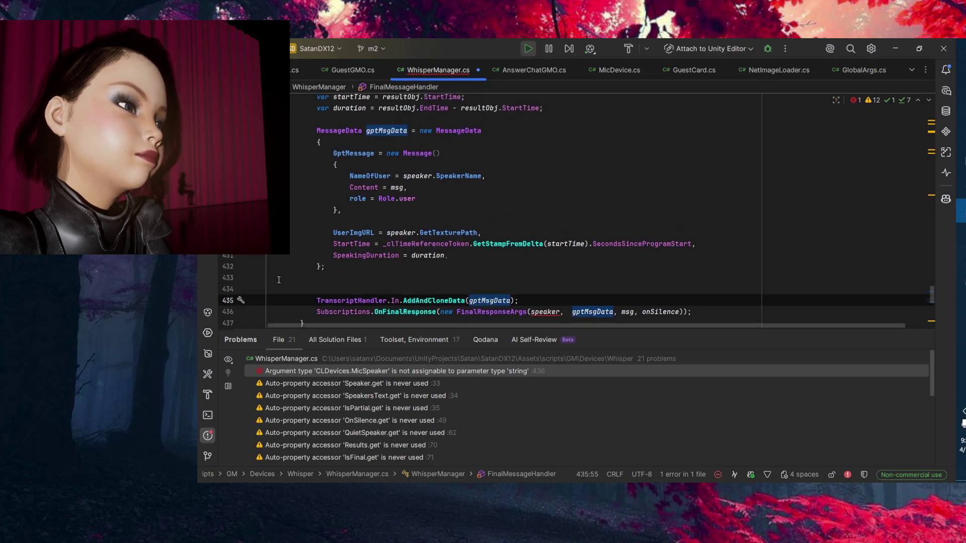
scroll(279, 280, up, 1)
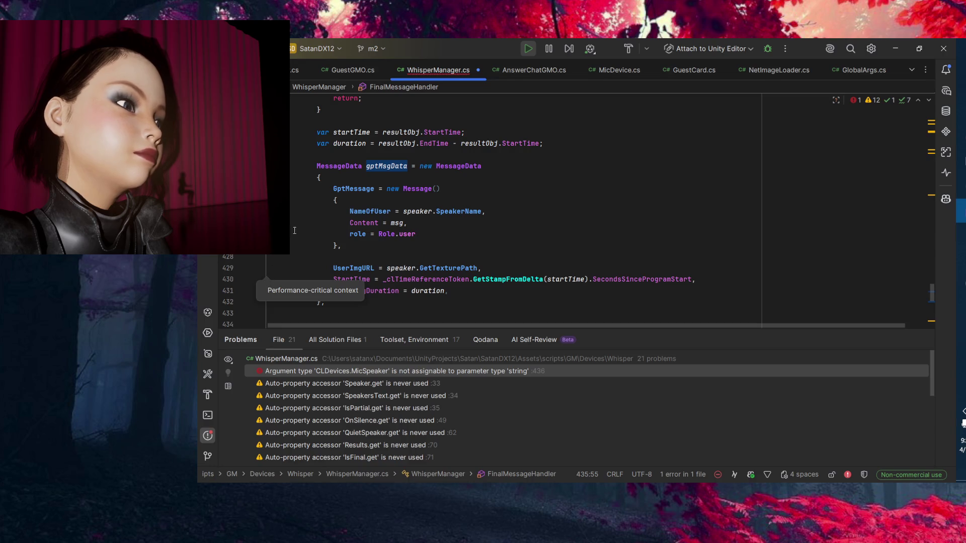
scroll(294, 230, up, 5)
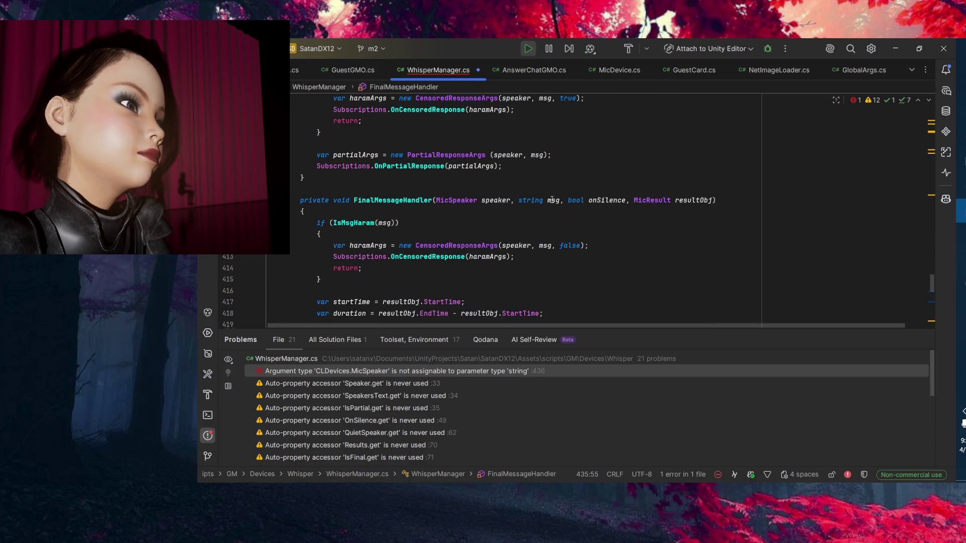
click(505, 203)
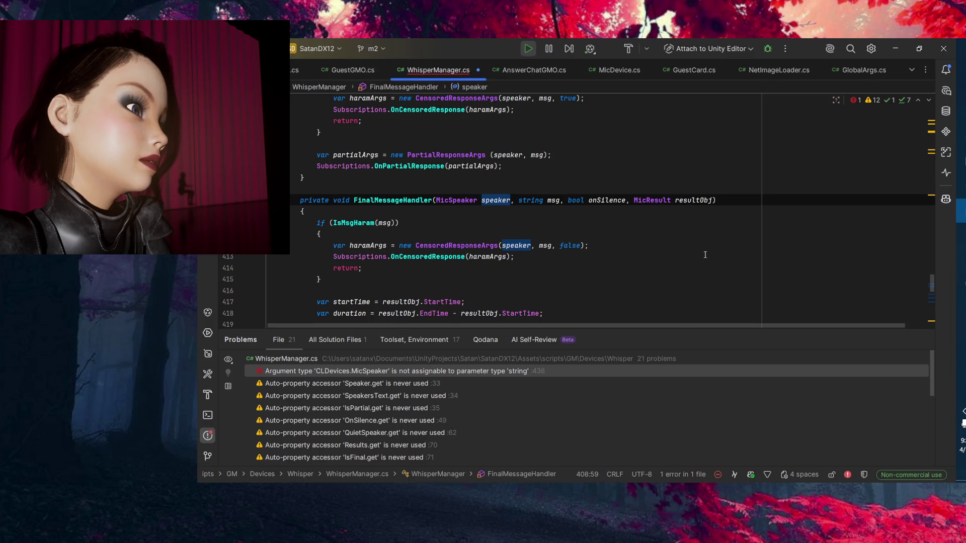
scroll(705, 255, down, 2)
scroll(706, 253, down, 3)
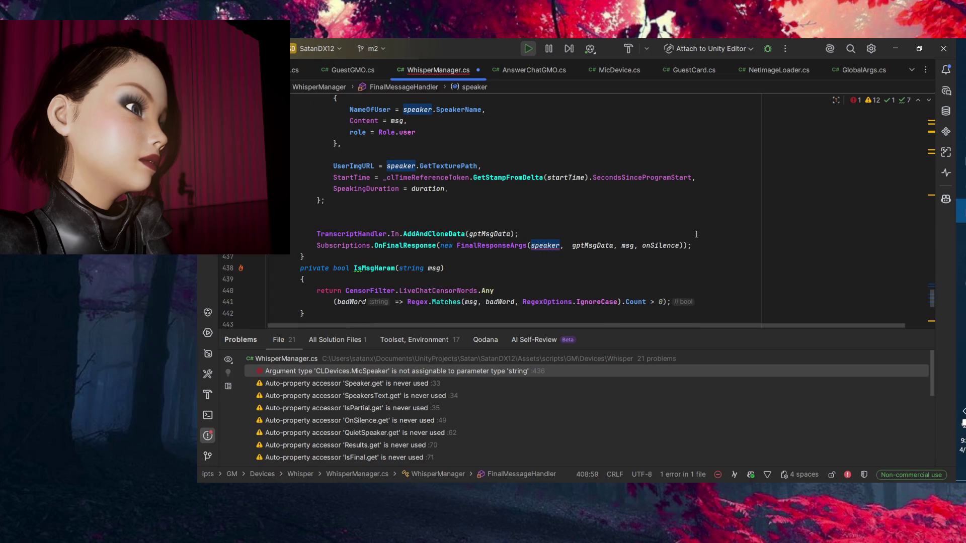
Pass speaker.GetSpeakerGUID to FinalResponseArgs on line 436 and add a blank line above IsMsgHaram.
click(560, 245)
text(.get)
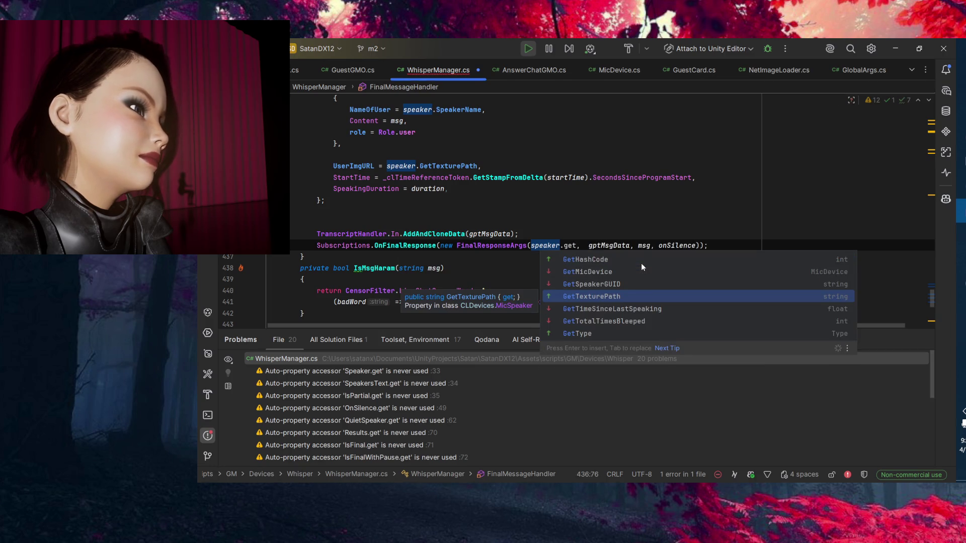
key(Up)
key(Return)
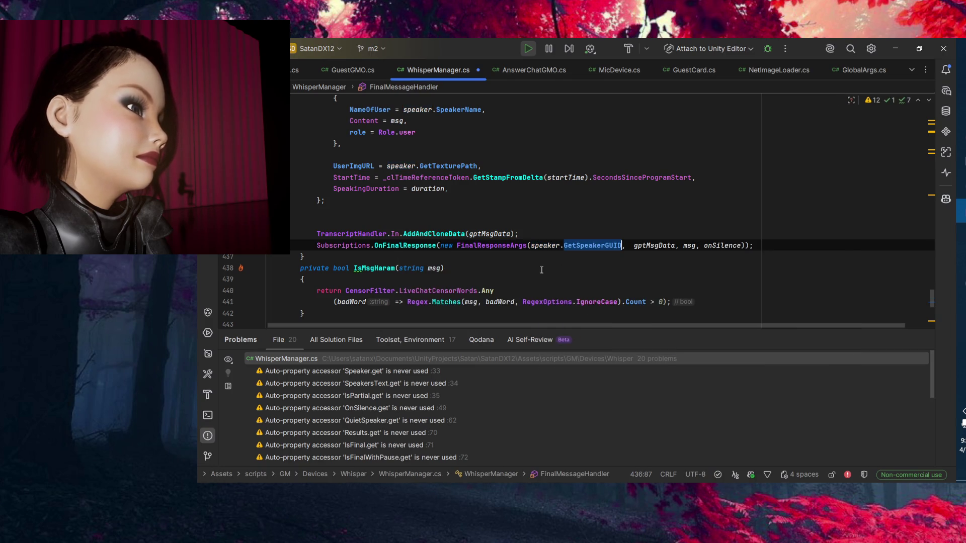
click(542, 271)
key(ctrl+alt+Return)
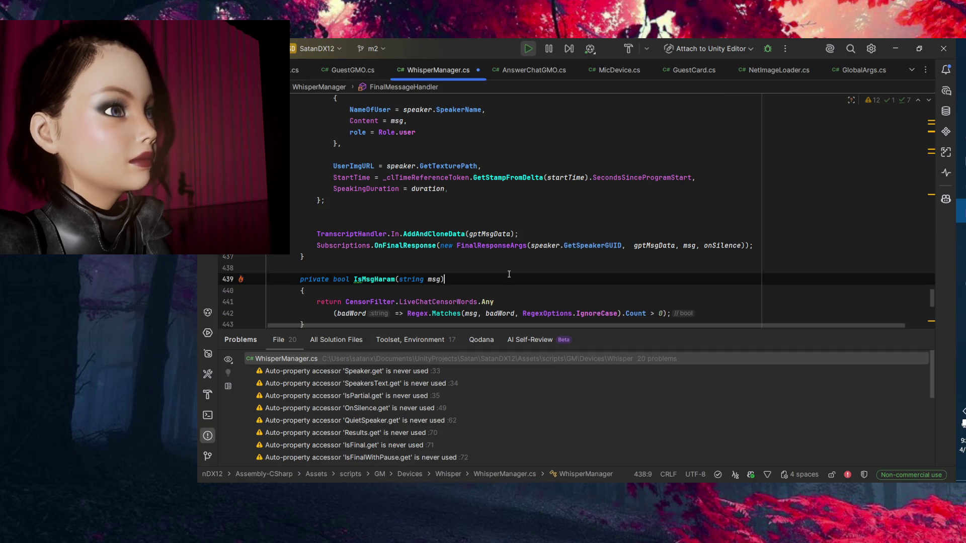
Follow GetSpeakerGUID into MicSpeaker.cs and inspect the _speakerGUID field's initialiser.
click(582, 247)
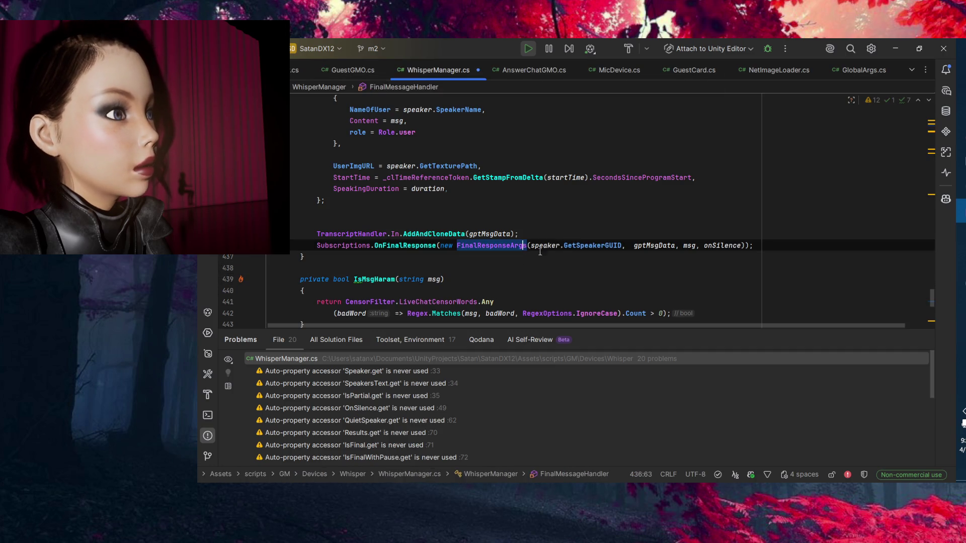
ctrl+click(583, 247)
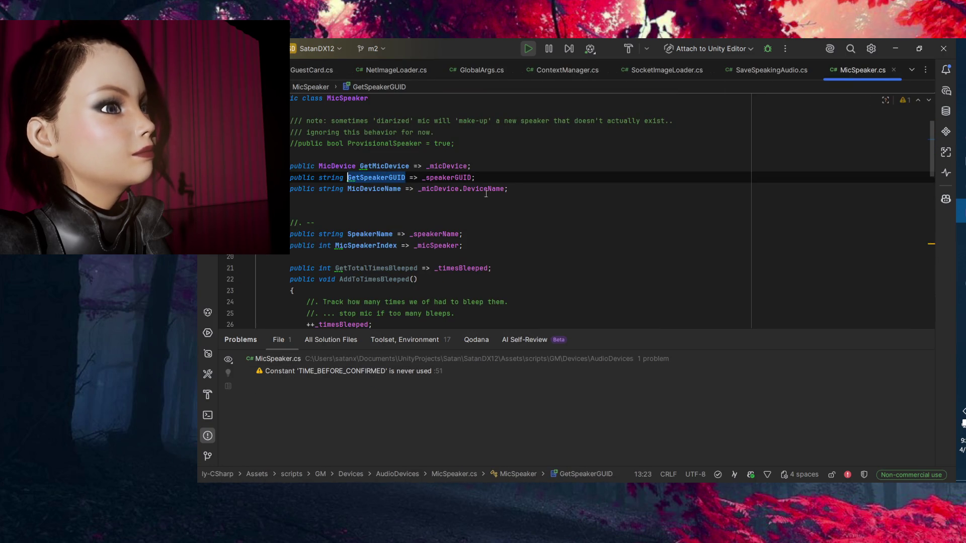
click(451, 178)
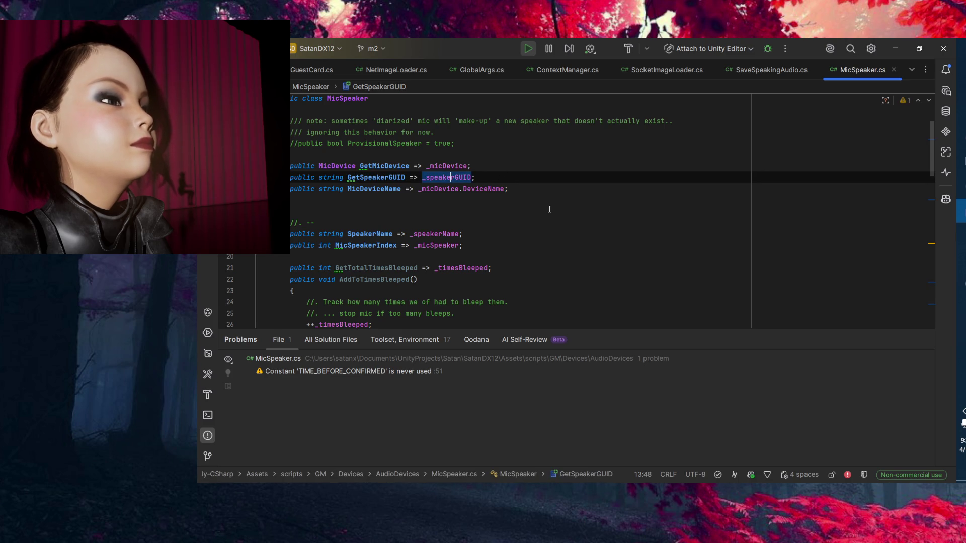
key(F12)
click(389, 177)
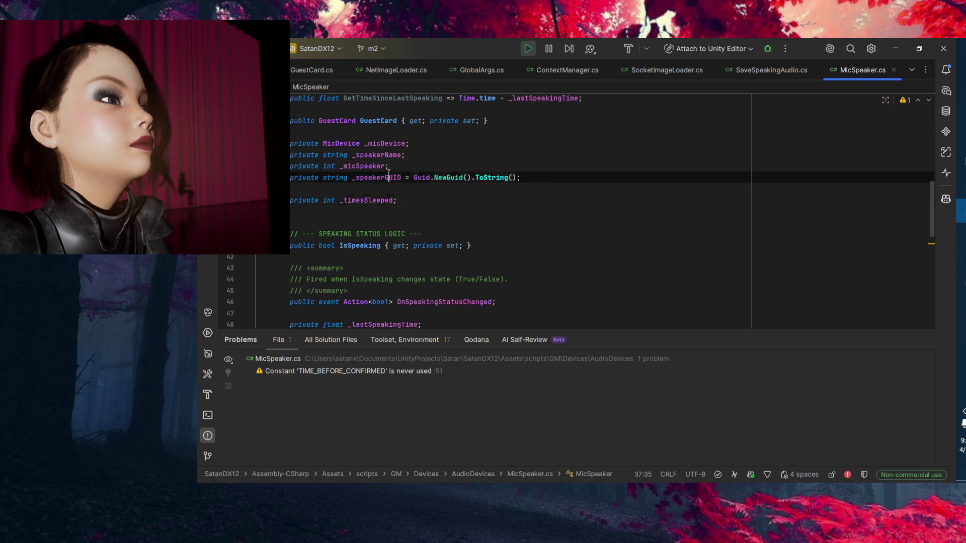
click(315, 178)
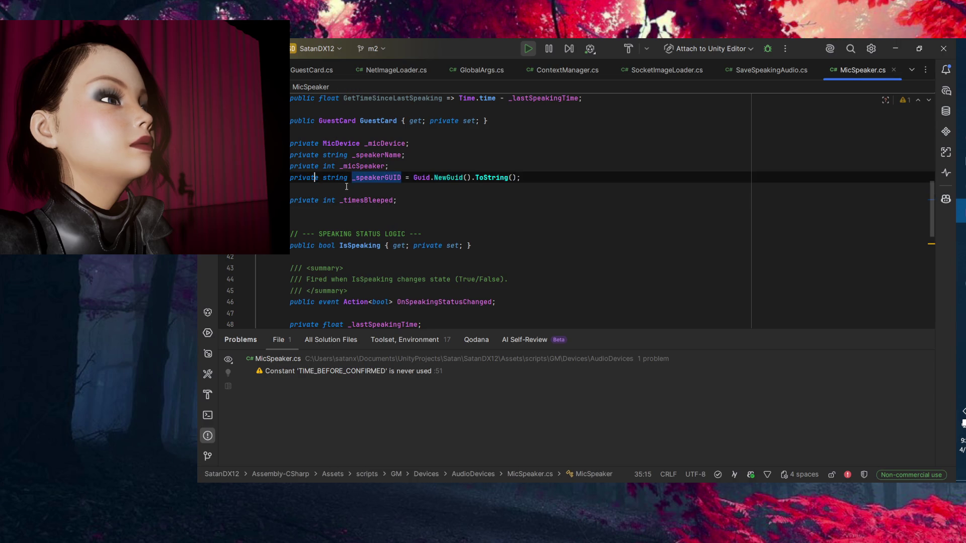
click(456, 203)
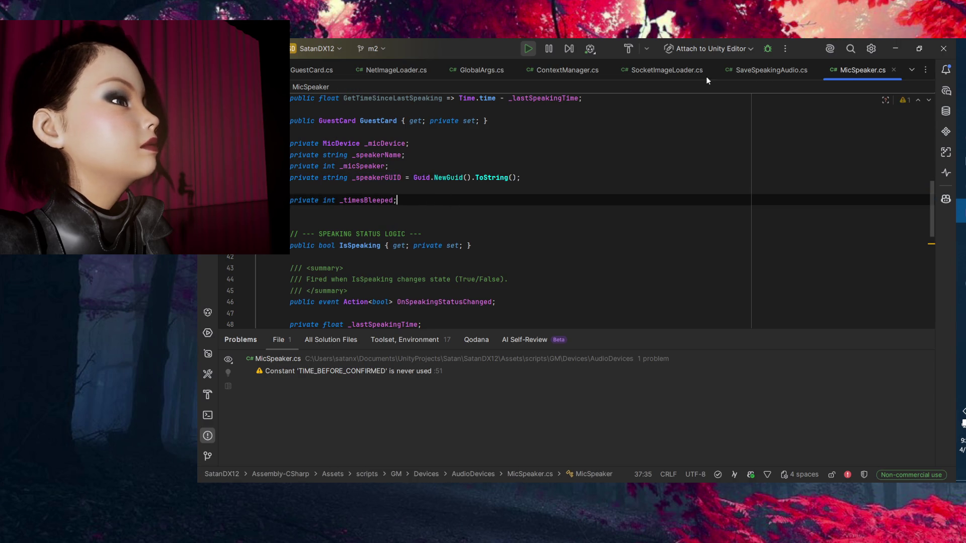
click(895, 49)
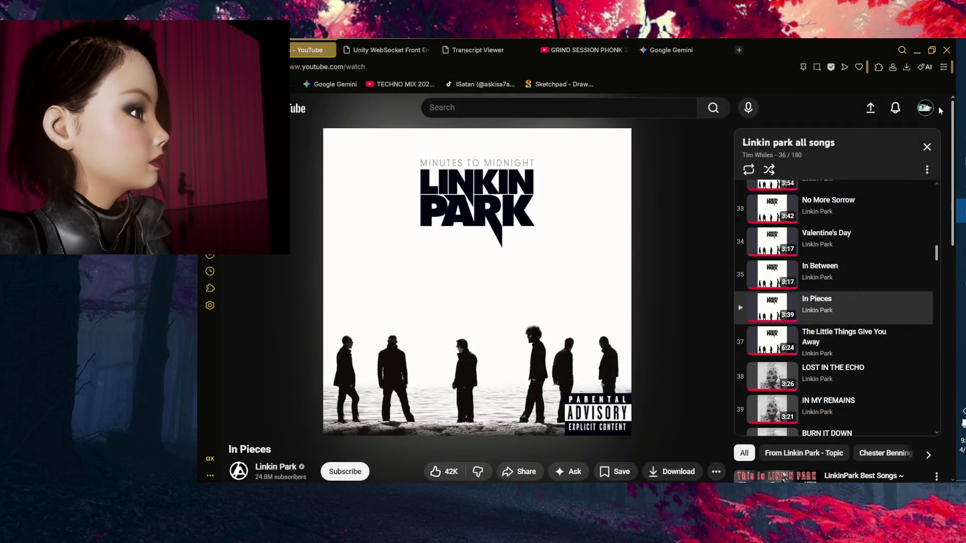
In a new ChatGPT chat, draft a message reporting a null reference on the (WhisperStreamer) line.
click(917, 50)
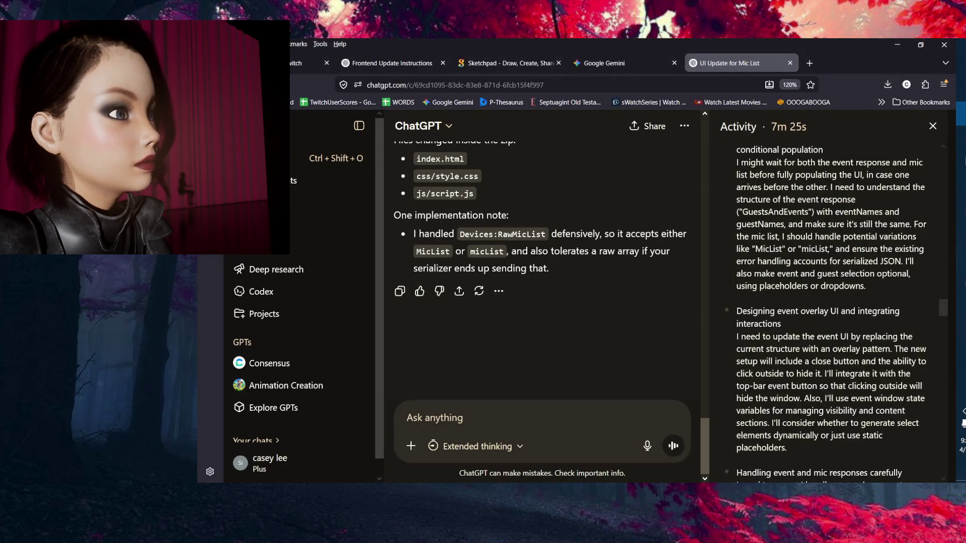
click(257, 160)
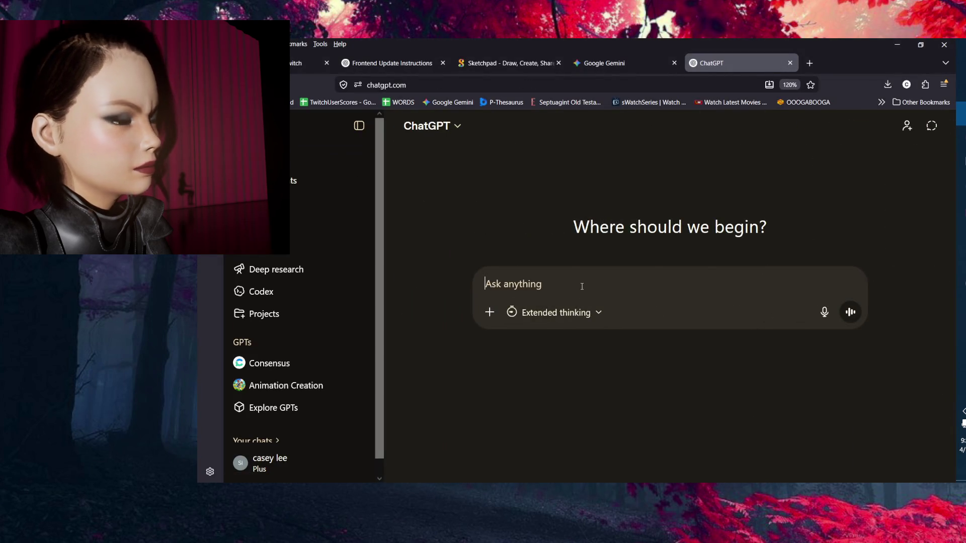
text(Looking)
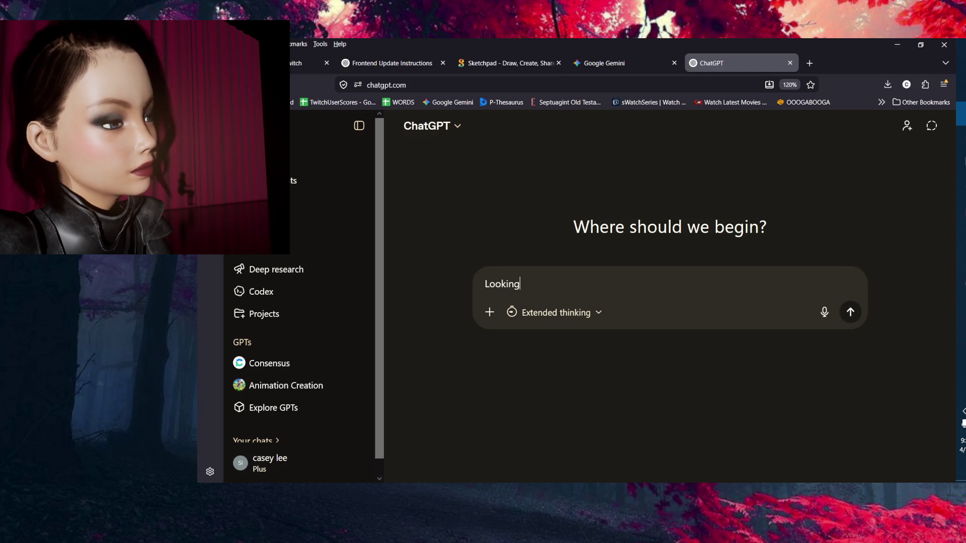
text( for )
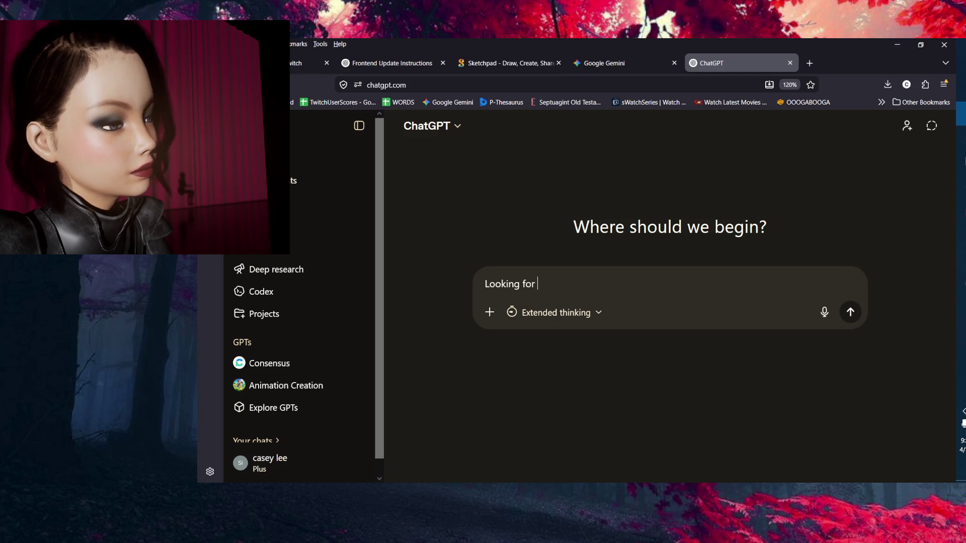
text(uues - cu)
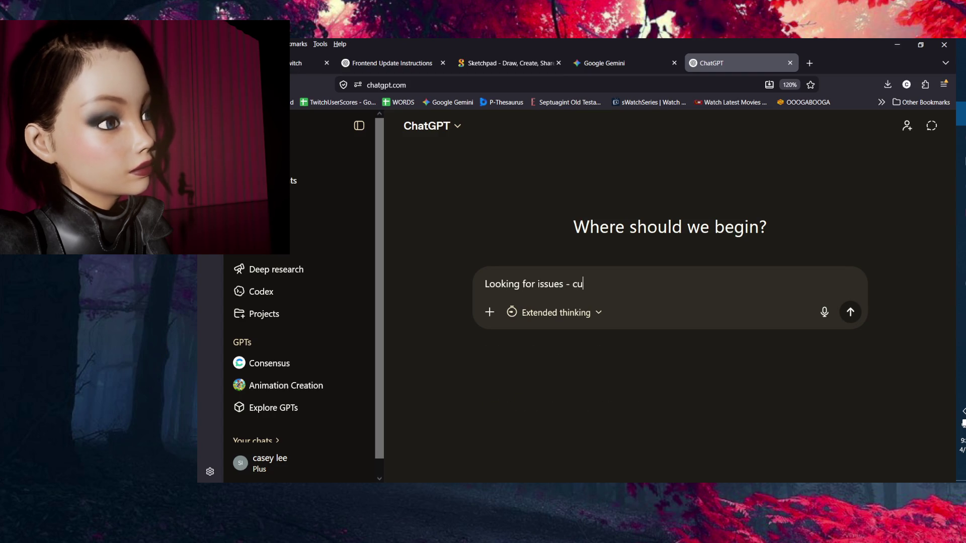
text(tly)
key(BackSpace)
key(BackSpace)
key(BackSpace)
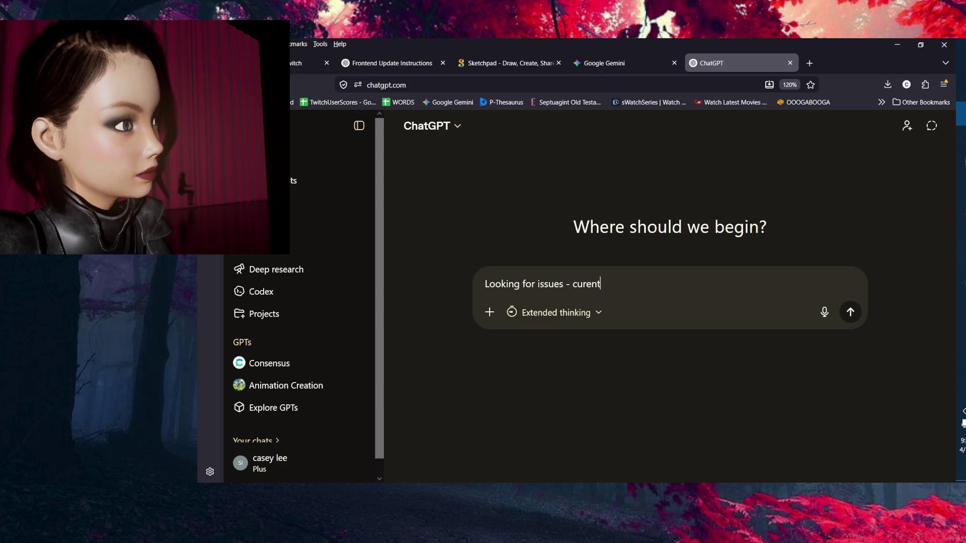
text(ly g)
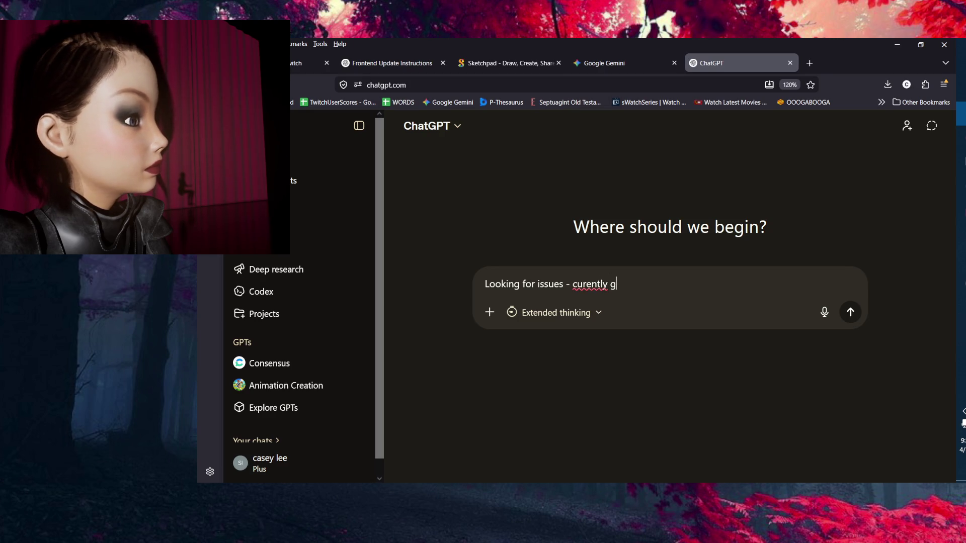
text(fvettiunbg)
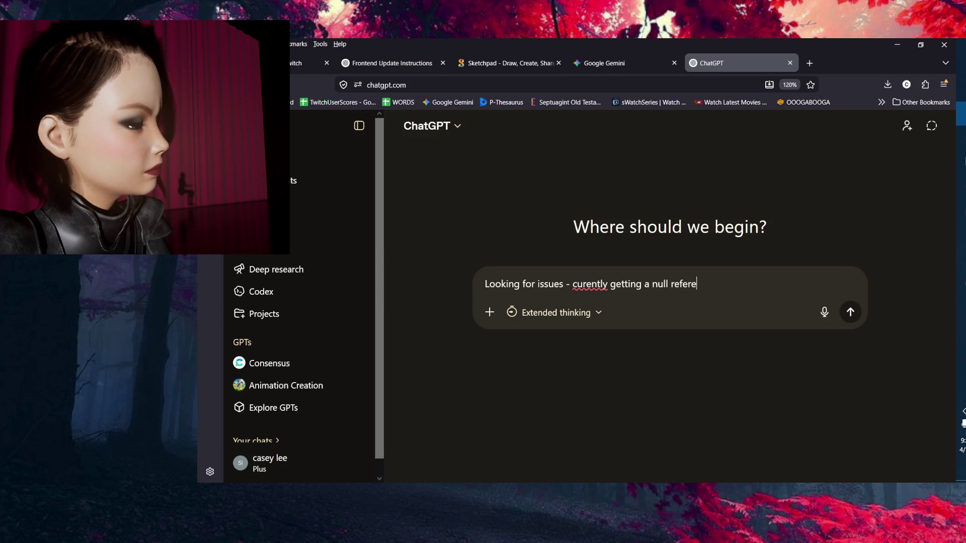
text(the line:)
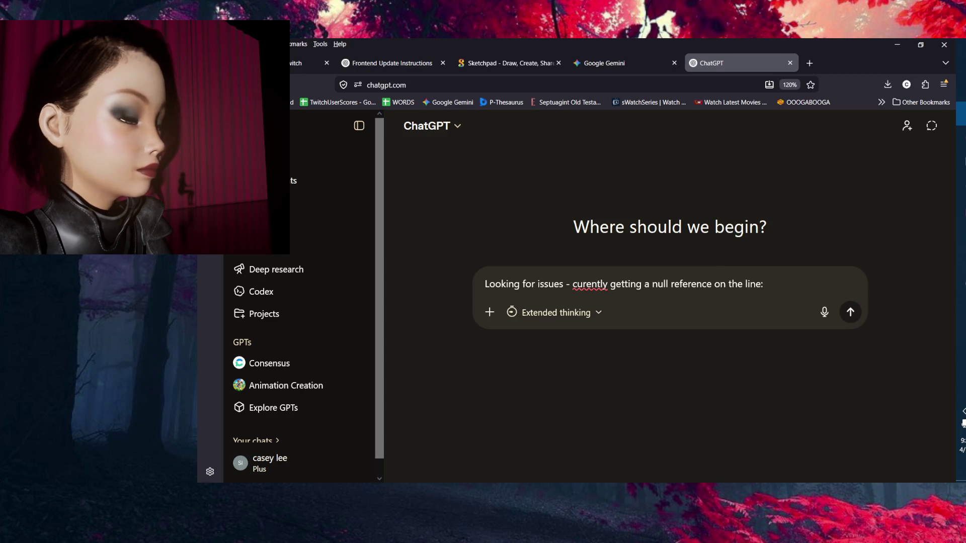
text(() Who)
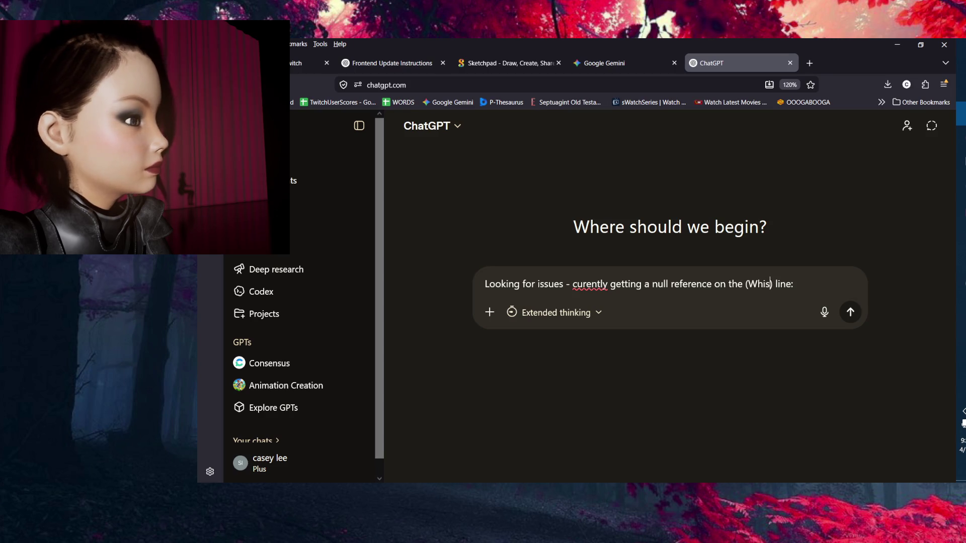
key(BackSpace)
key(BackSpace)
key(BackSpace)
text((WhisperSt)
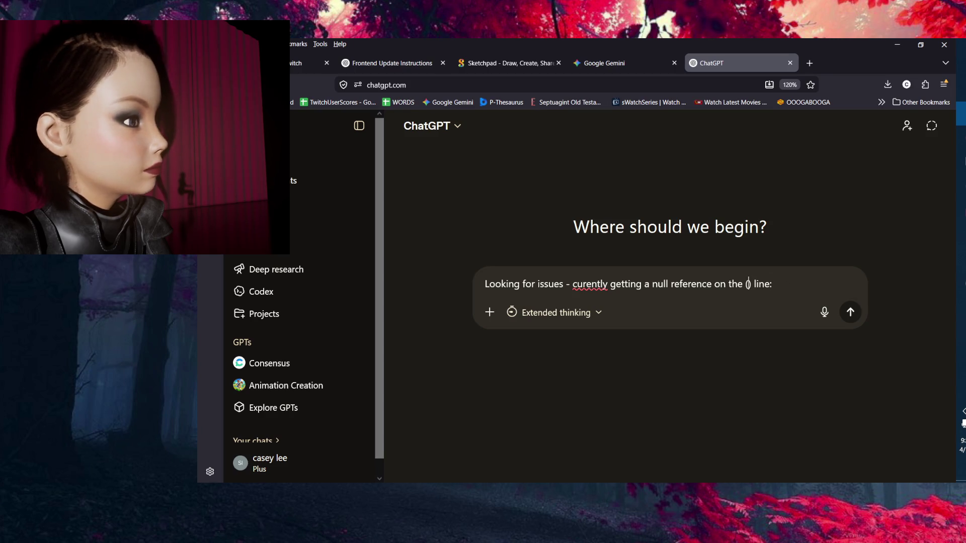
text(reamer)
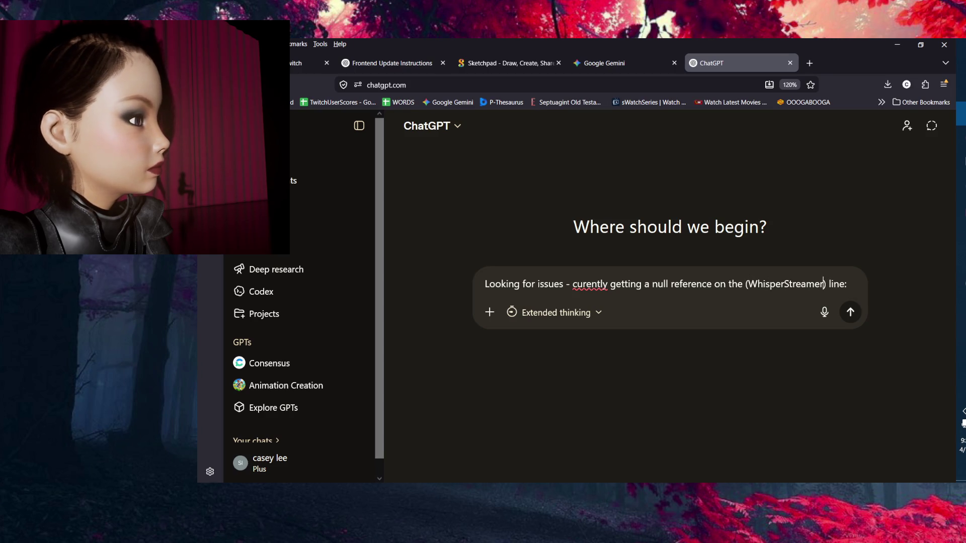
click(833, 283)
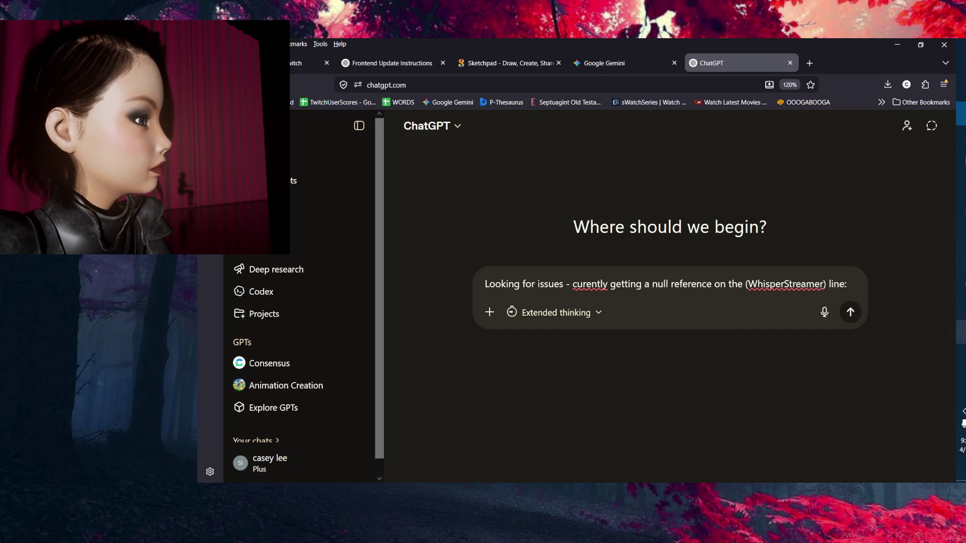
key(alt+Tab)
Search the project assets for 'whispers' and show WhisperStreamer.cs in File Explorer.
key(ctrl+5)
click(486, 232)
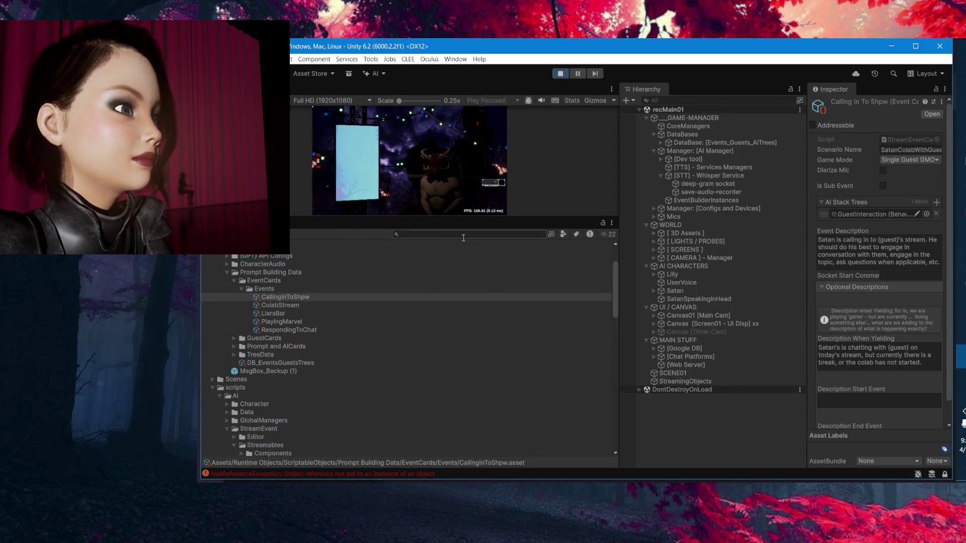
text(whispers)
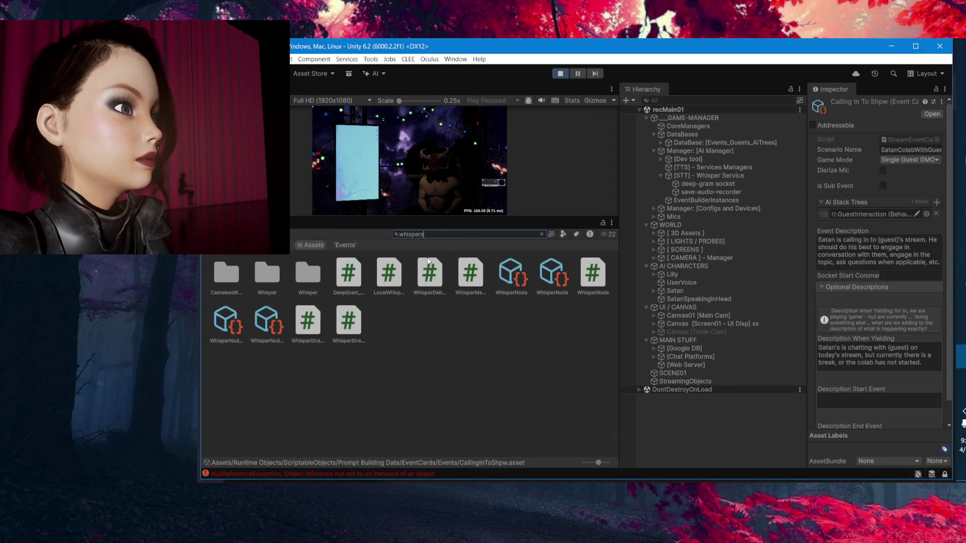
click(301, 274)
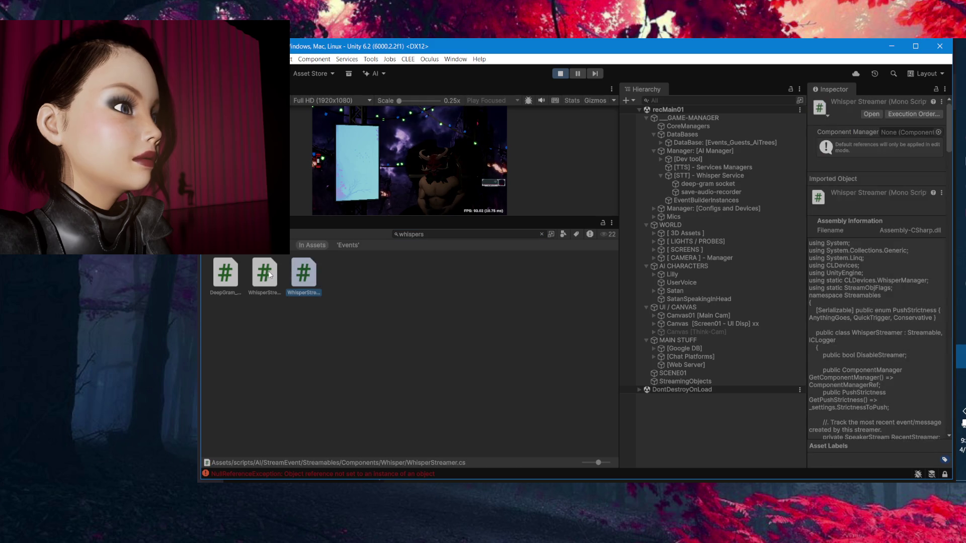
click(265, 274)
right_click(310, 271)
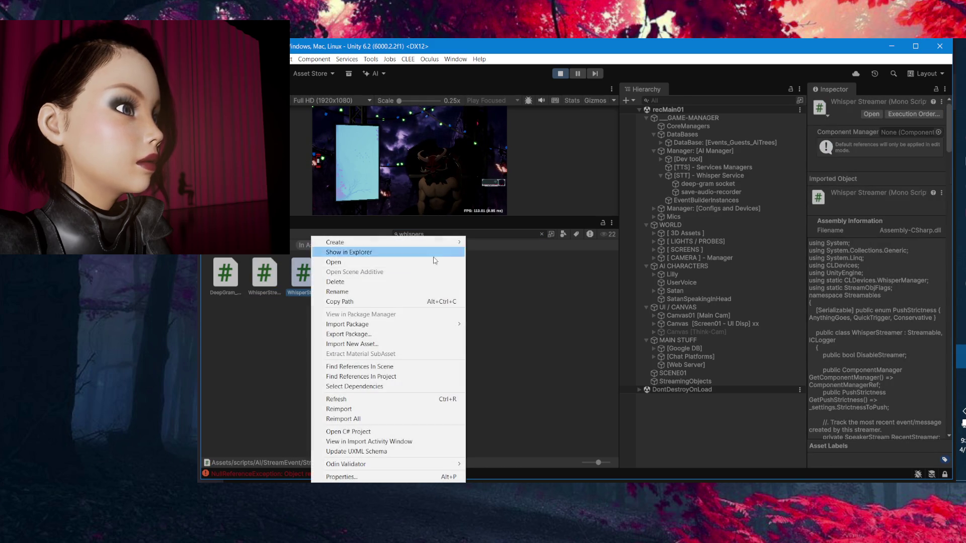
click(431, 254)
Attach WhisperStreamer.cs and WhisperManager.cs from Explorer to the ChatGPT message draft.
key(alt+Tab)
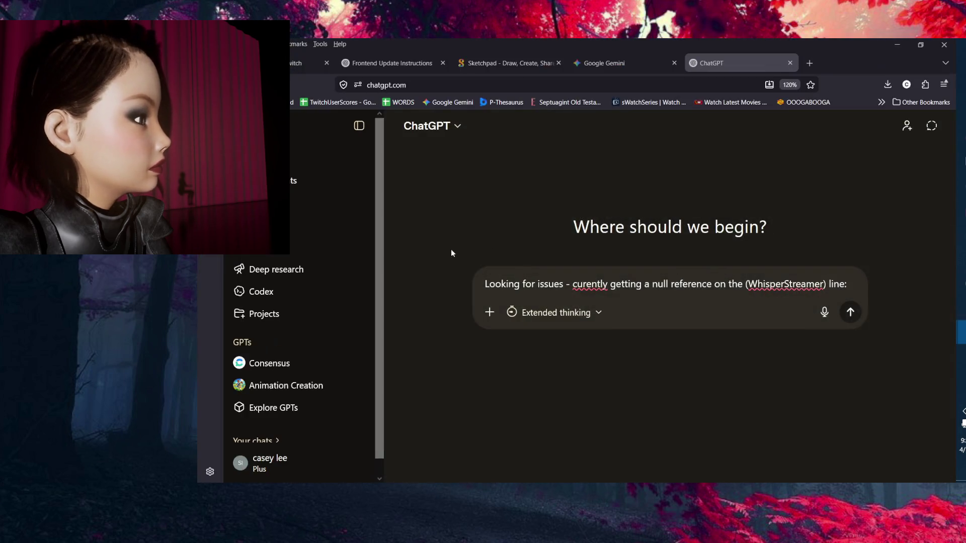
drag(302, 312, 630, 354)
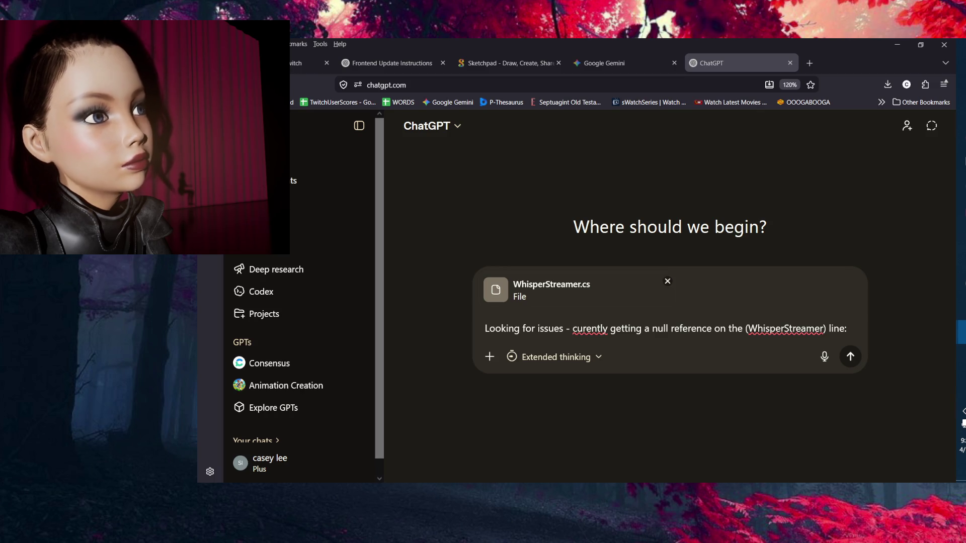
mouse_move(965, 354)
mouse_down()
mouse_move(618, 355)
mouse_move(714, 357)
mouse_up()
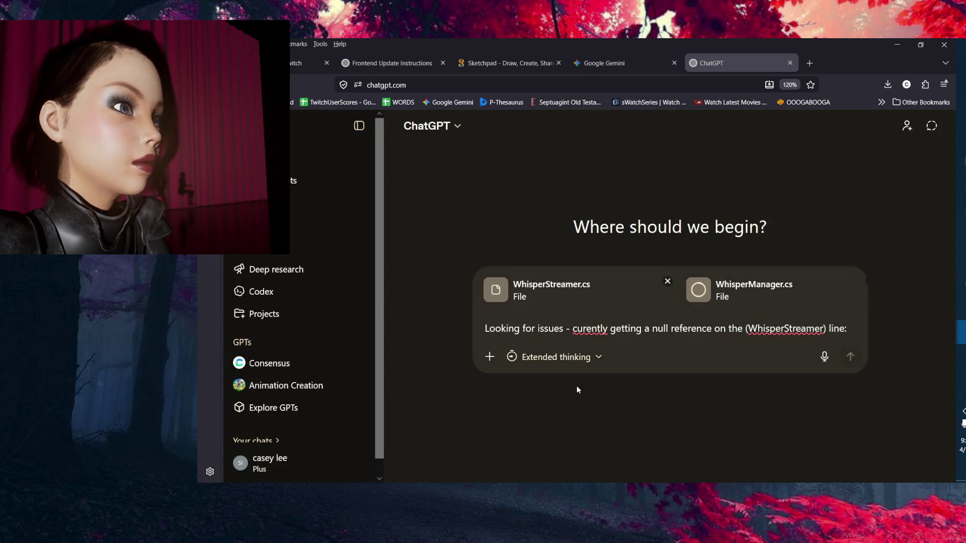
Correct 'curently' to 'currently' with the spelling suggestion, then return to Rider.
right_click(591, 330)
click(689, 48)
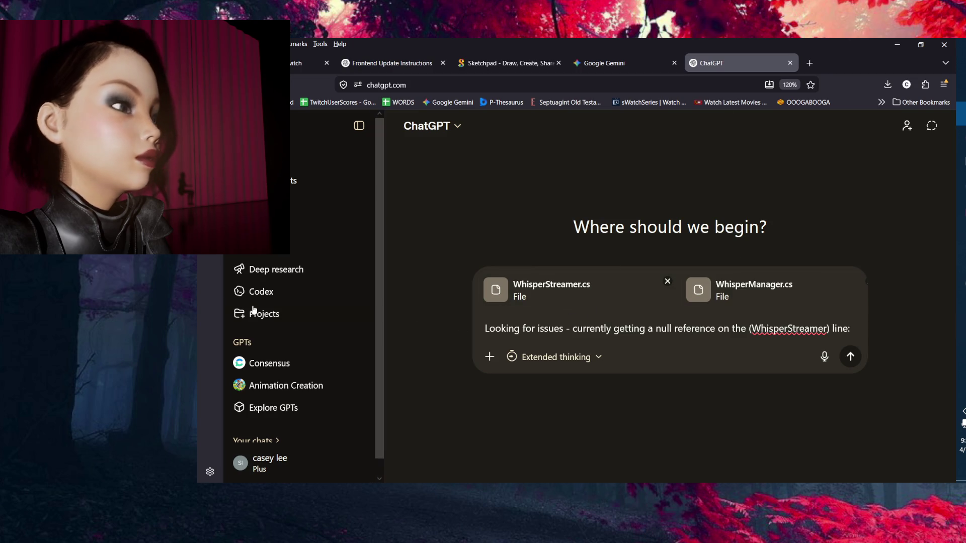
click(961, 208)
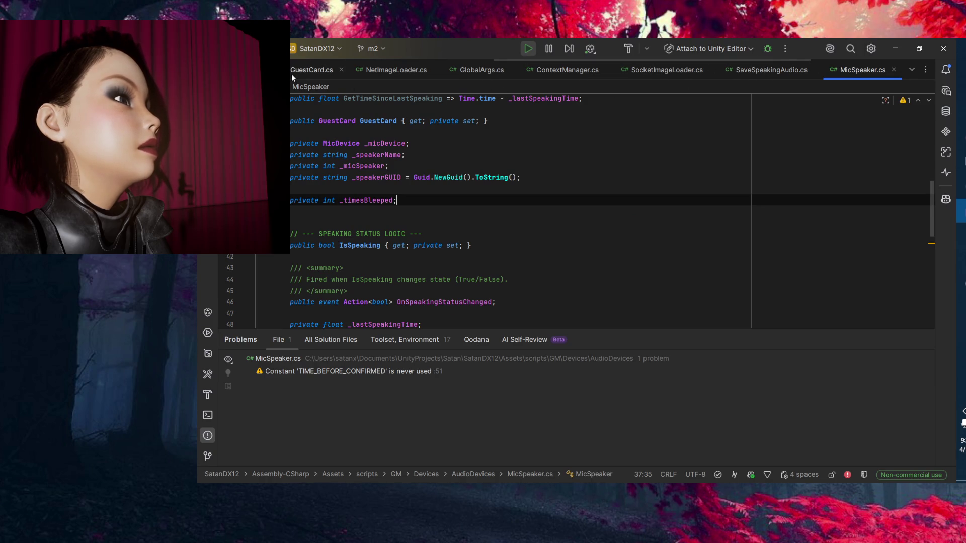
Look through the open script tabs and close NetImageLoader.cs and ContextManager.cs.
click(266, 70)
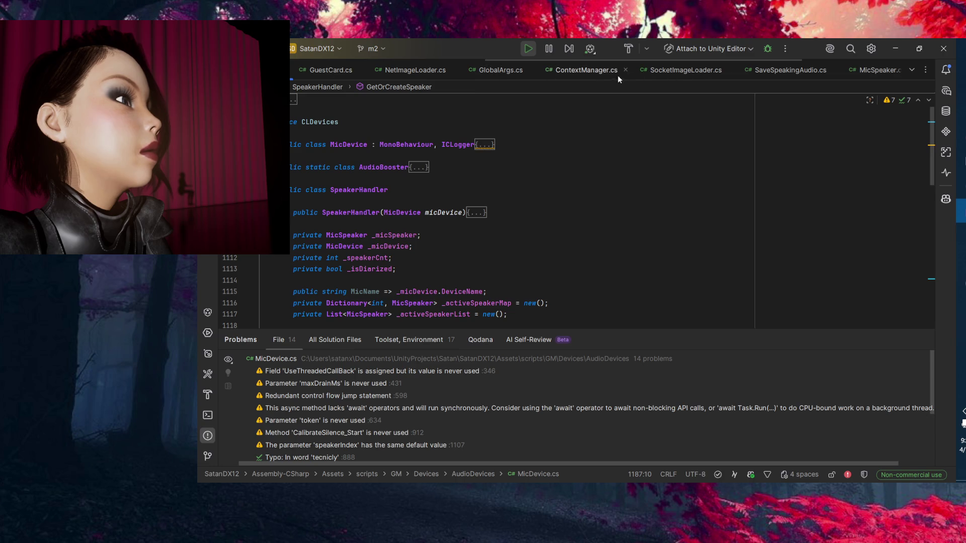
click(815, 72)
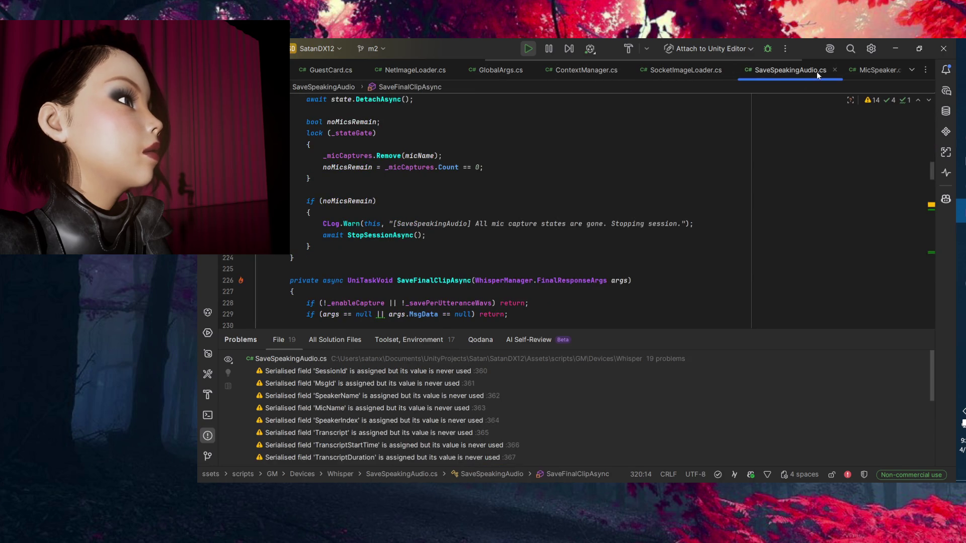
click(882, 71)
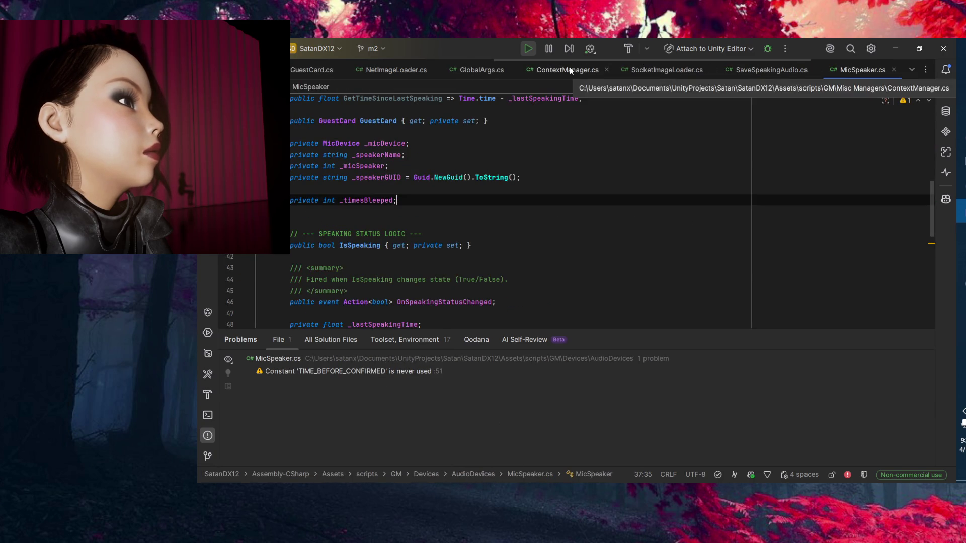
click(373, 70)
click(433, 70)
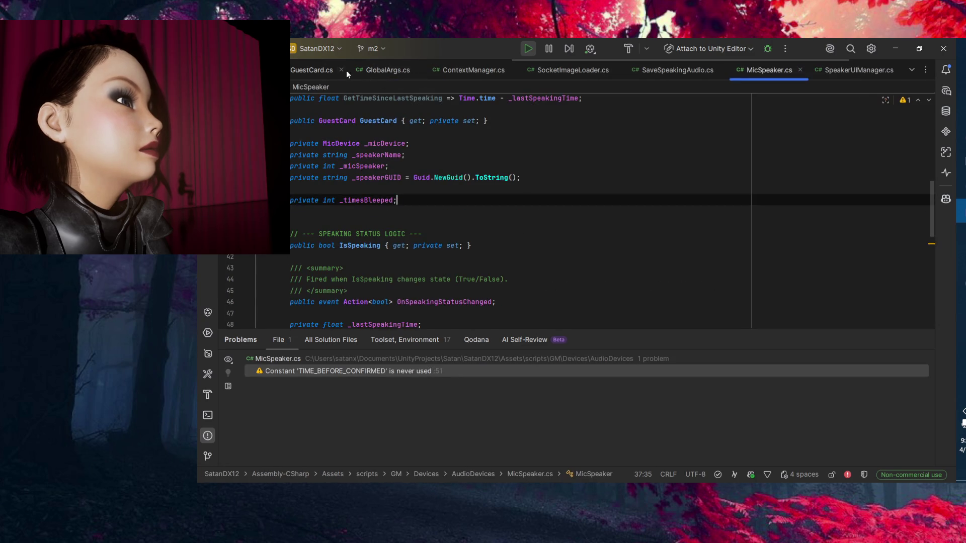
click(491, 73)
click(512, 70)
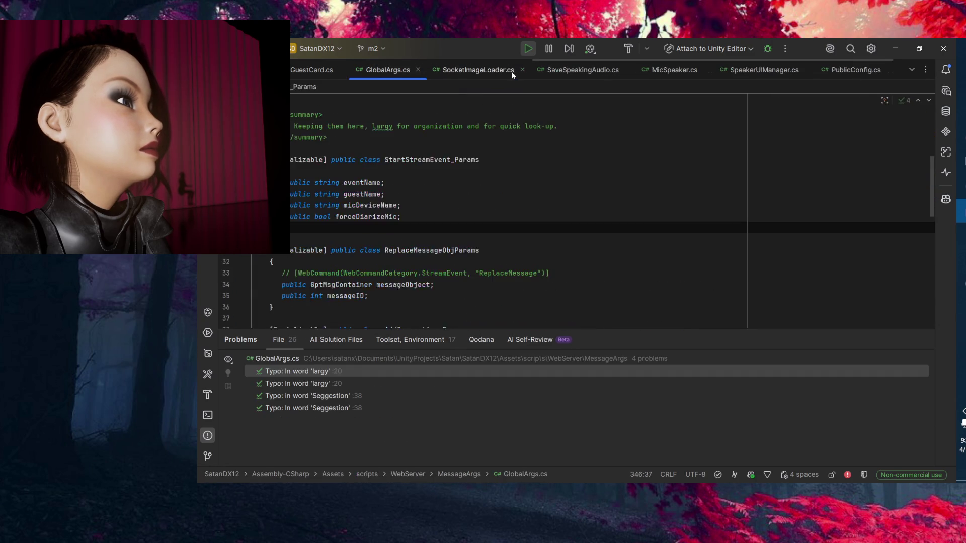
click(499, 72)
click(583, 71)
click(680, 71)
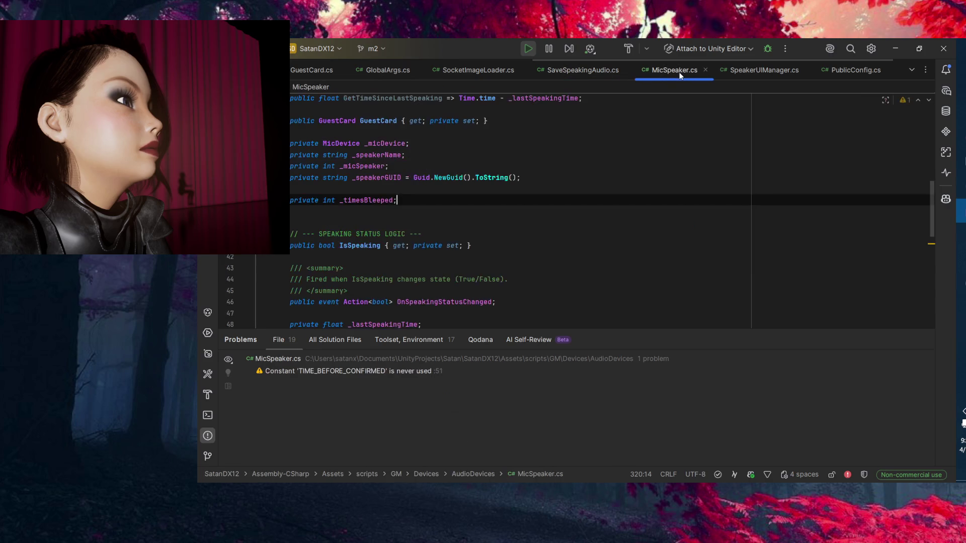
click(582, 71)
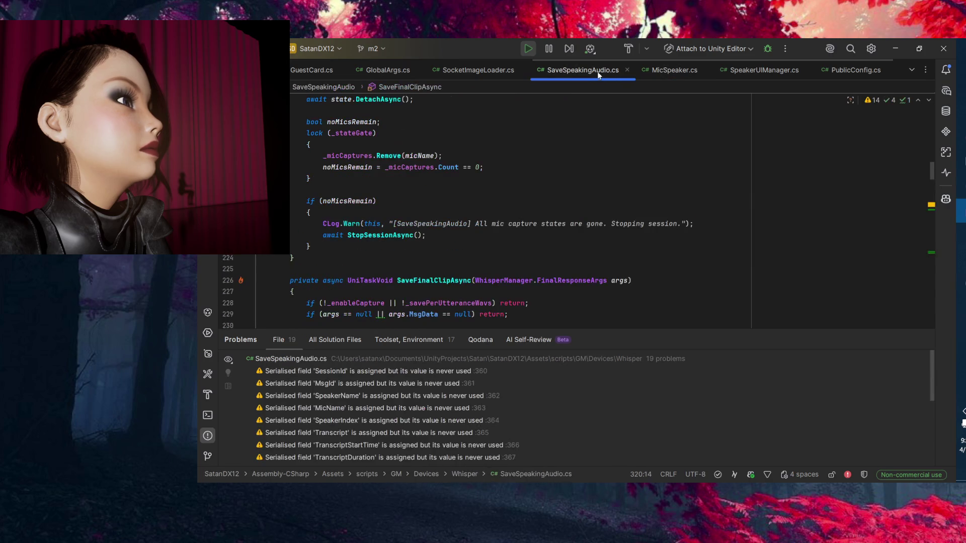
click(663, 71)
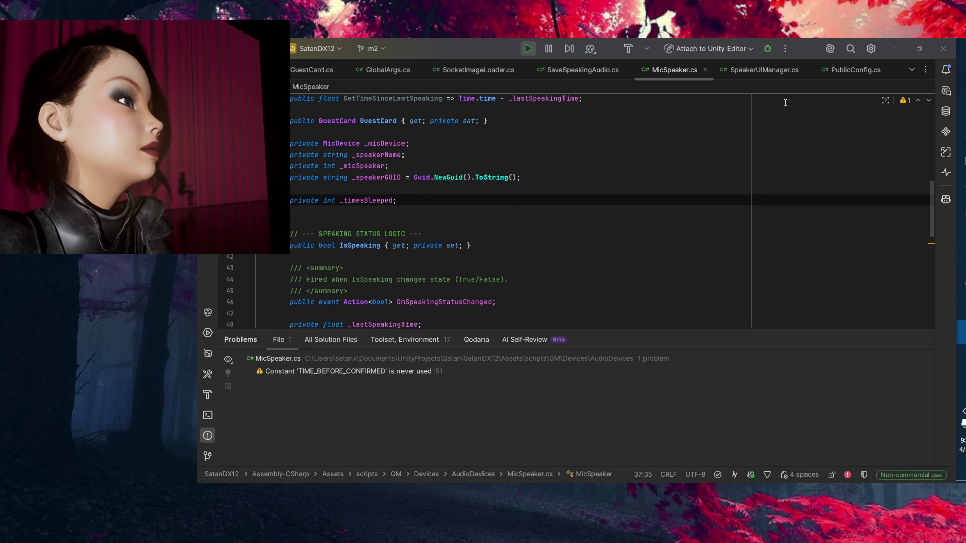
Close the SpeakerUIManager.cs, PublicConfig.cs and MessageData.cs tabs.
click(772, 70)
click(815, 72)
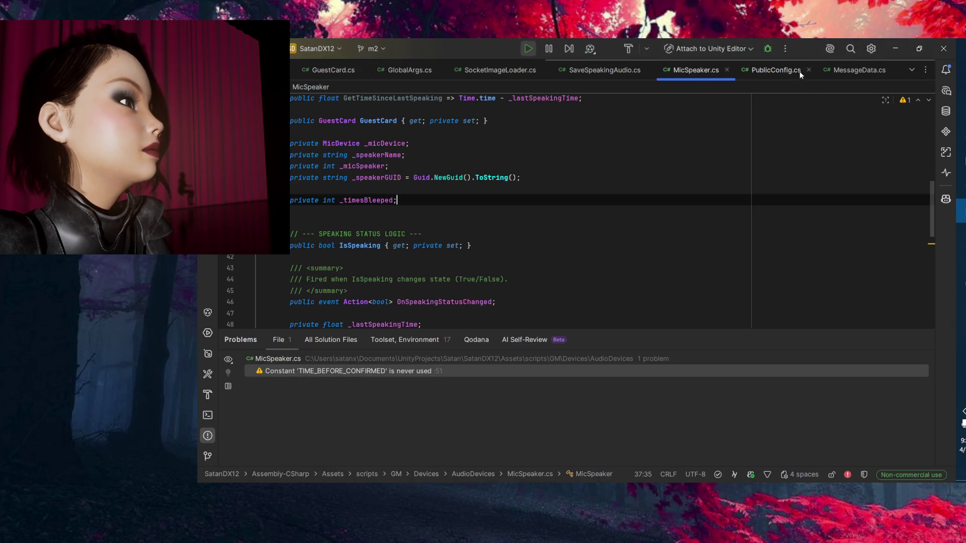
click(809, 72)
click(808, 71)
click(856, 70)
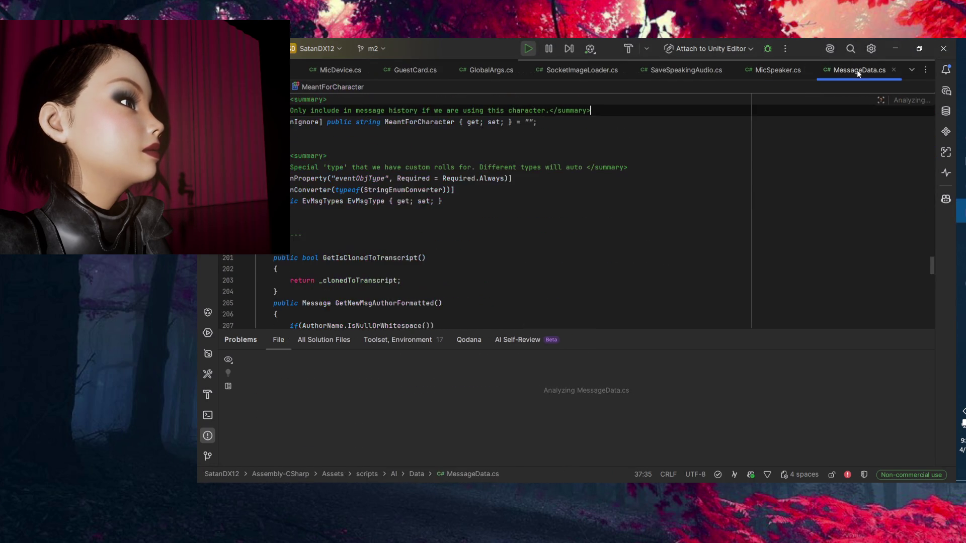
click(894, 72)
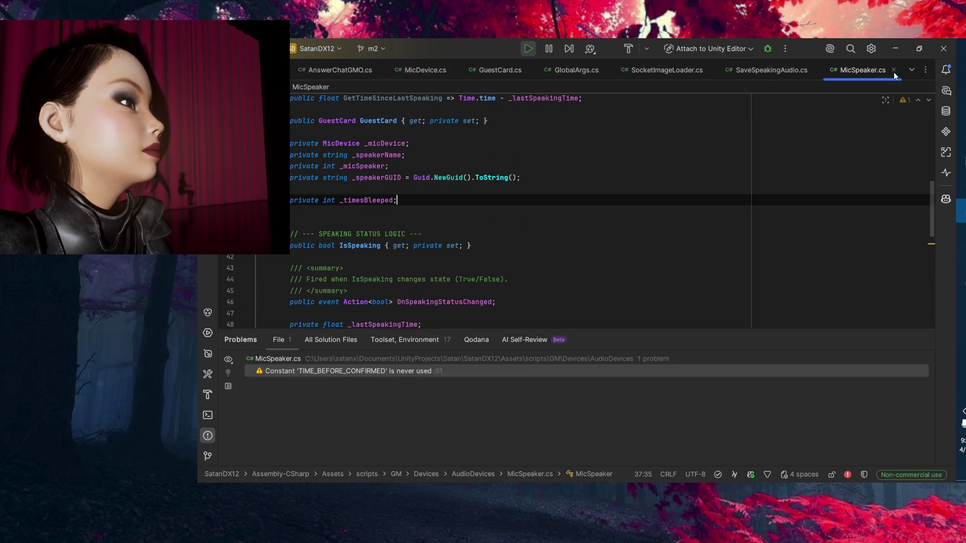
Close AnswerChatGMO, GuestGMO, MicSpeaker, SaveSpeakingAudio and SocketImageLoader tabs, leaving GlobalArgs.cs showing.
click(347, 70)
click(380, 70)
click(291, 71)
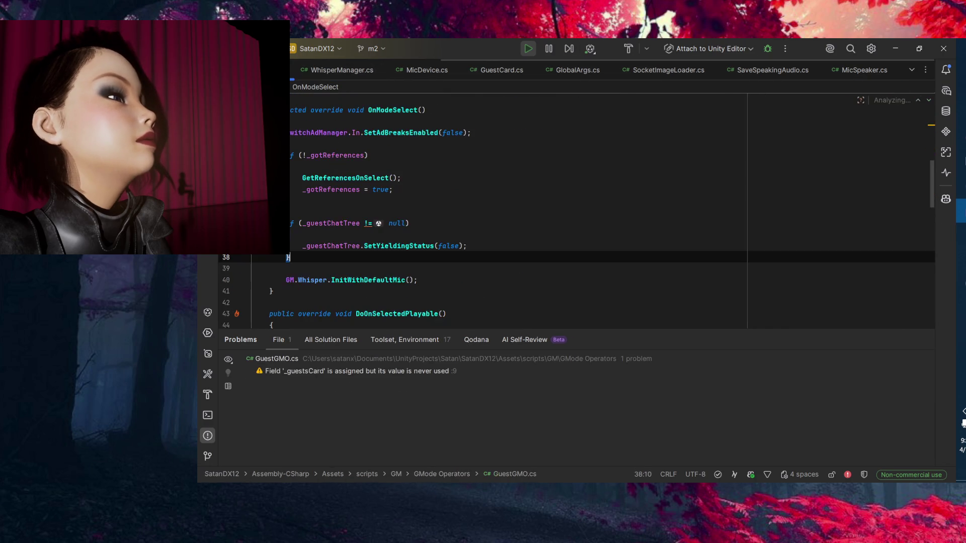
click(291, 71)
click(885, 71)
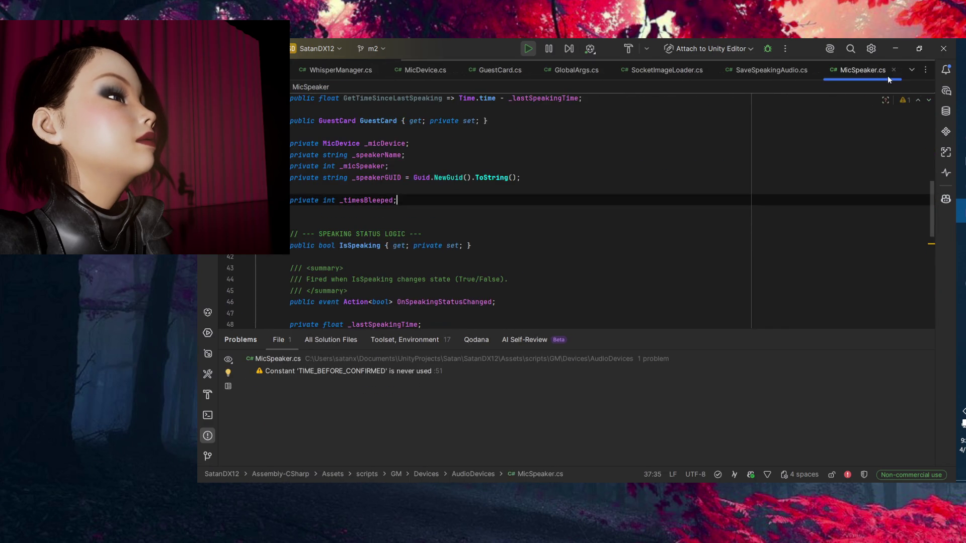
click(894, 71)
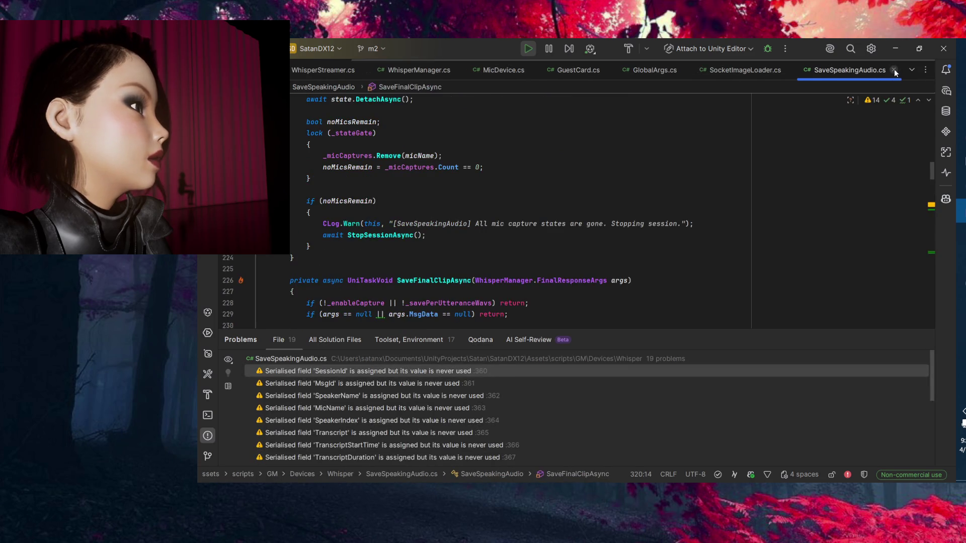
click(894, 71)
click(893, 70)
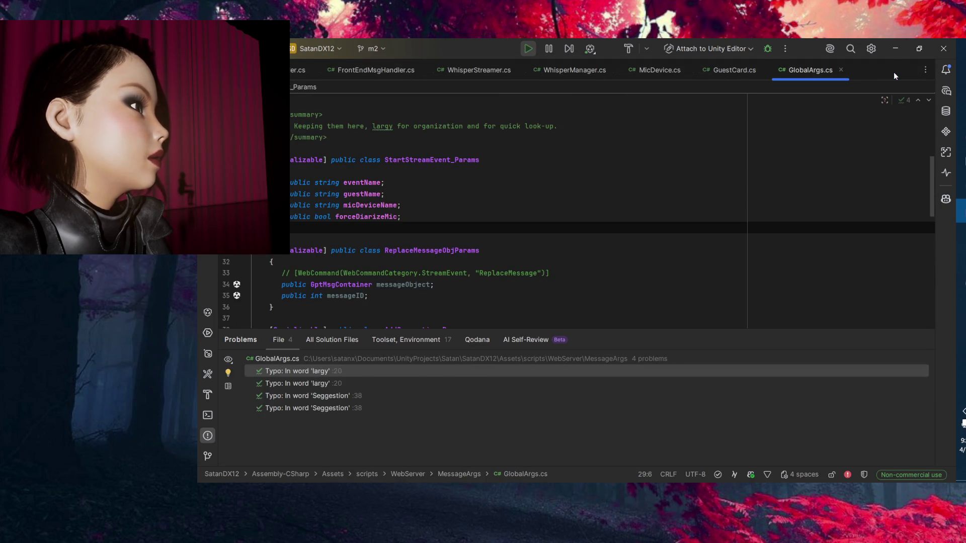
Copy the speaker lookup line 154 from WhisperStreamer.cs's OnFinalResponse and switch back to ChatGPT.
click(570, 72)
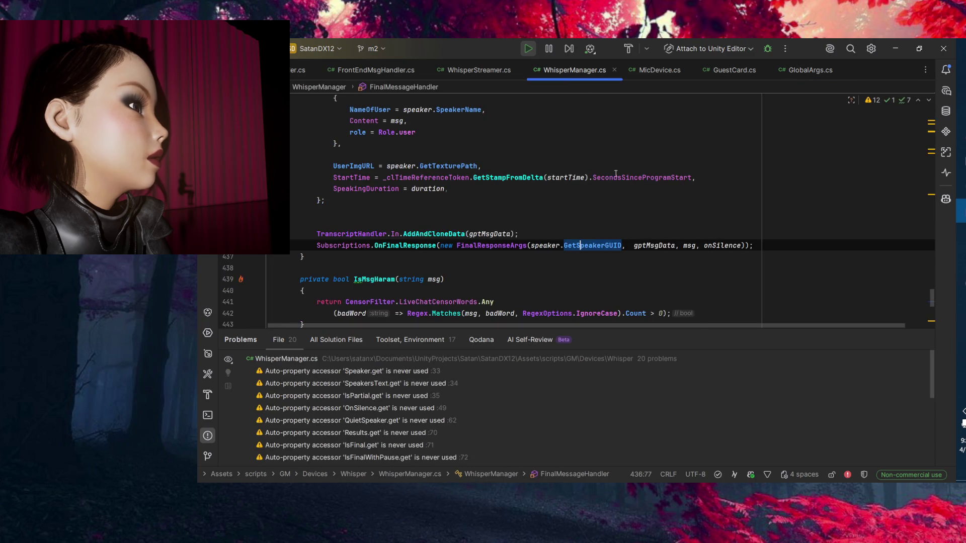
key(Down)
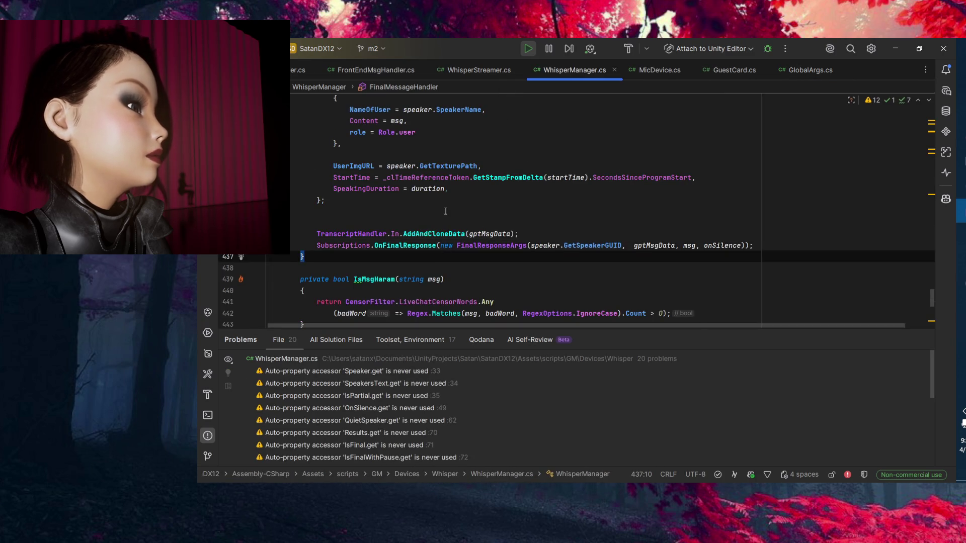
click(467, 75)
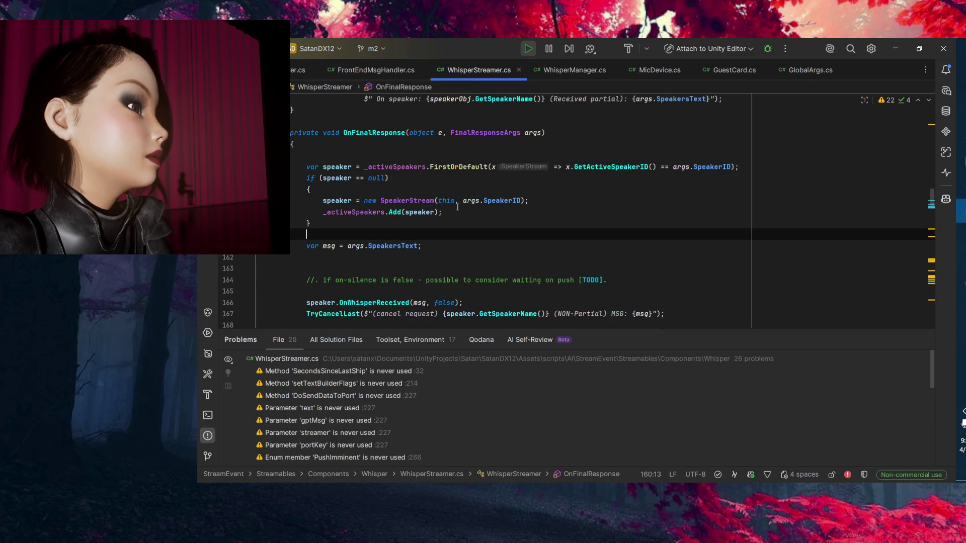
drag(740, 167, 261, 166)
key(ctrl+c)
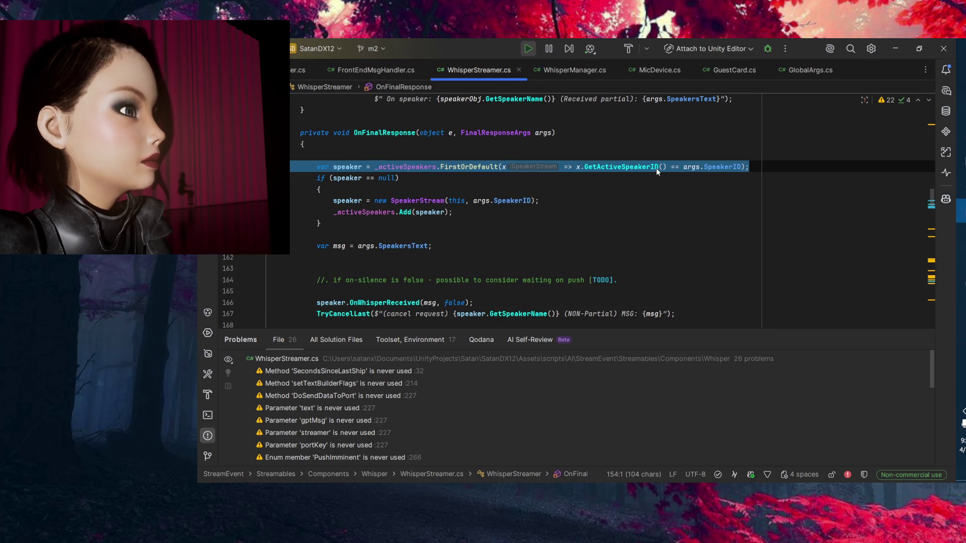
key(alt+Tab)
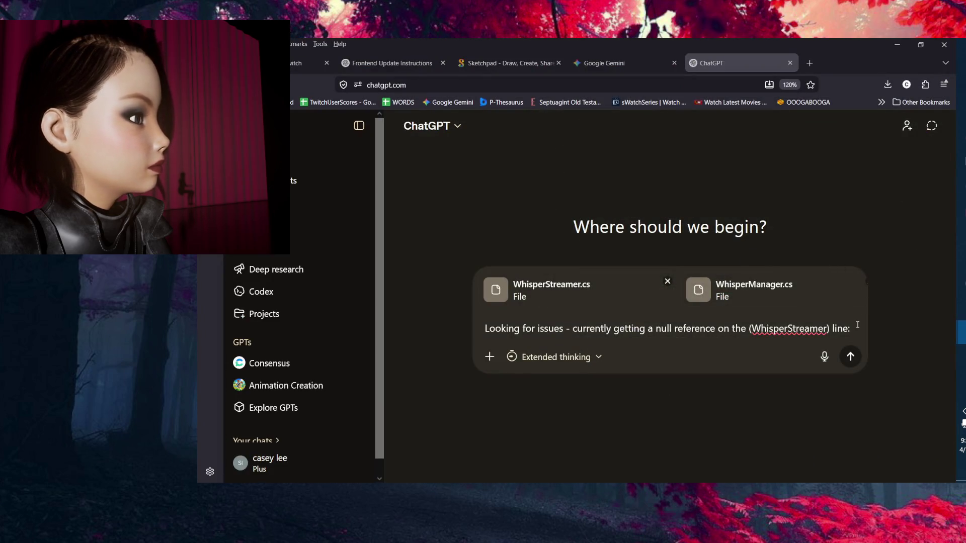
Add a colon, then the pasted 'var speaker = _activeSpeakers.FirstOrDefault(...)' line below, unindented.
text(:)
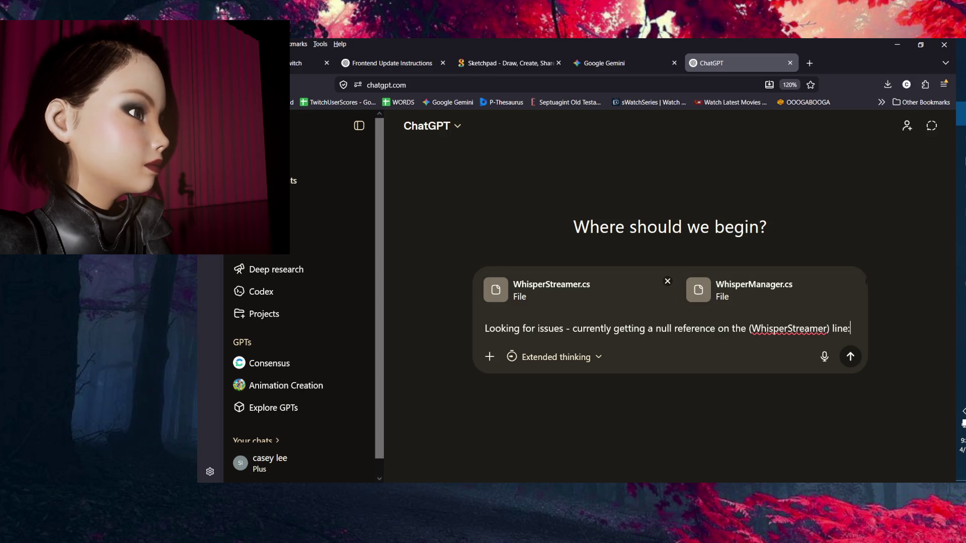
key(shift+Return)
text(')
key(ctrl+v)
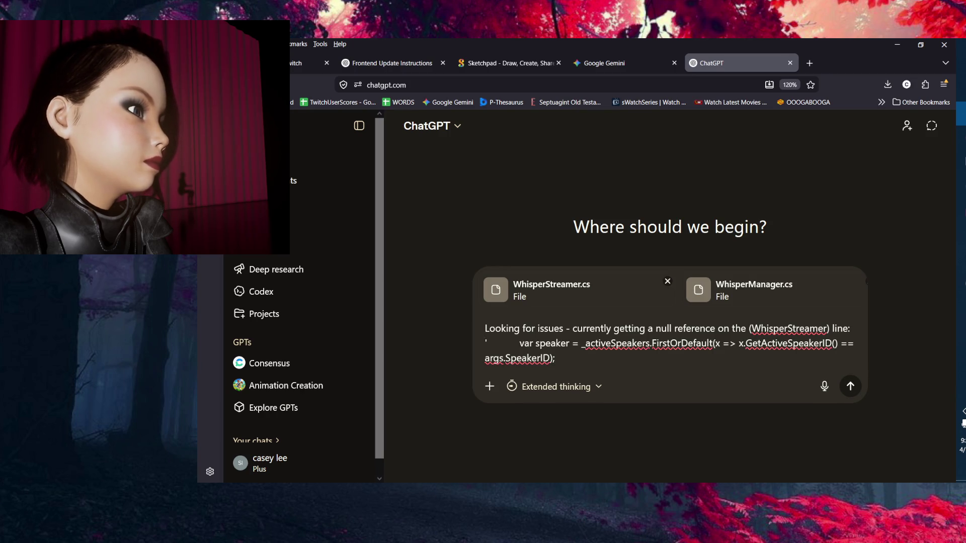
text(')
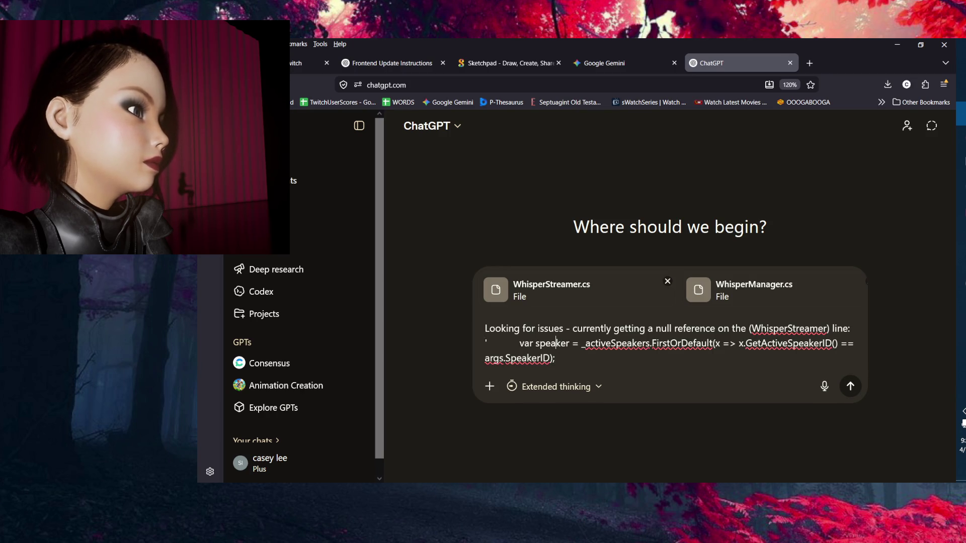
click(519, 343)
key(BackSpace)
key(BackSpace)
key(BackSpace)
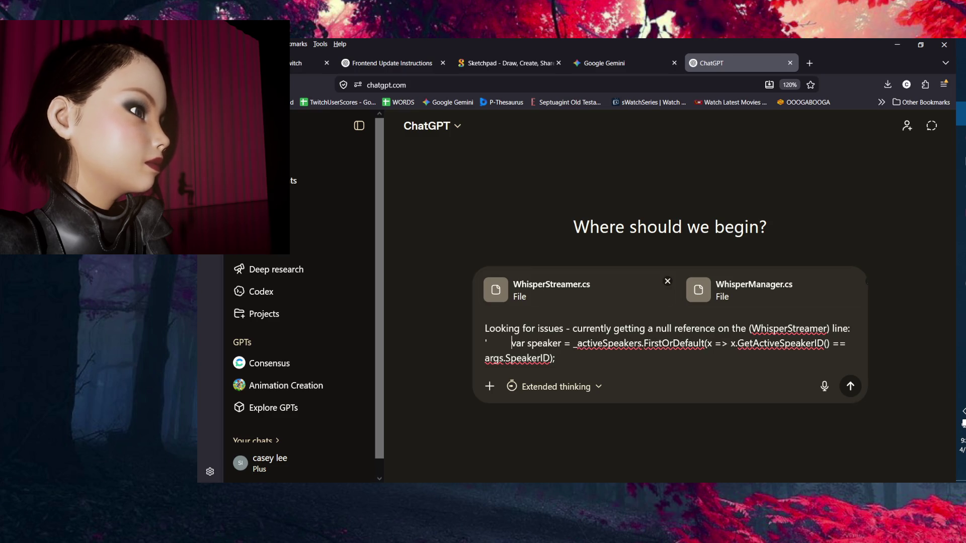
key(BackSpace)
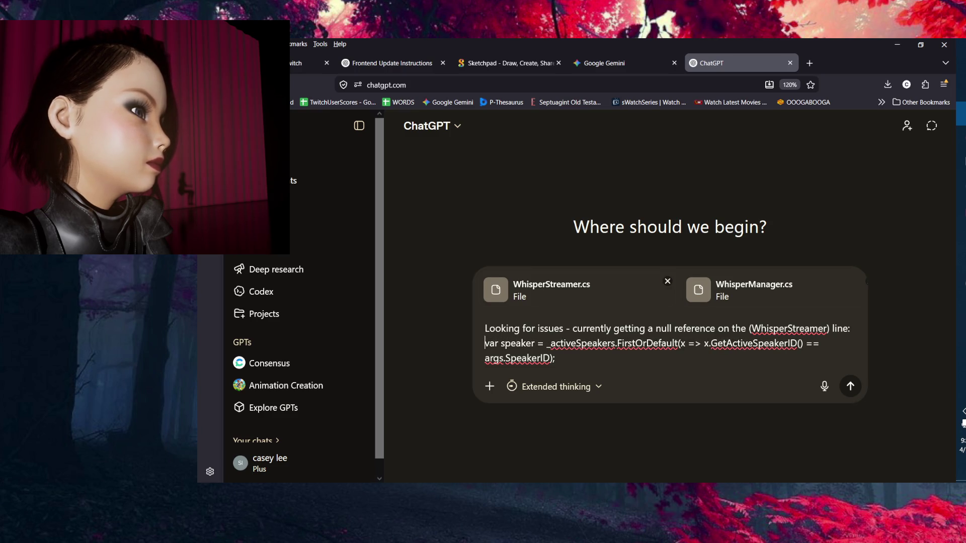
key(shift+Return)
key(shift+Return)
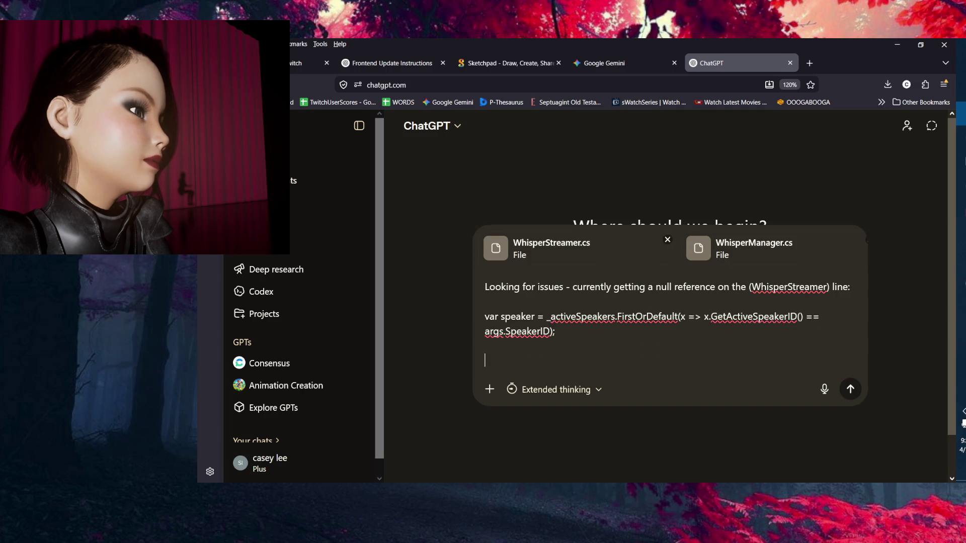
Write that it throws once the second final message comes through, and begin asking about other issues.
text(...Which doesn't make too much)
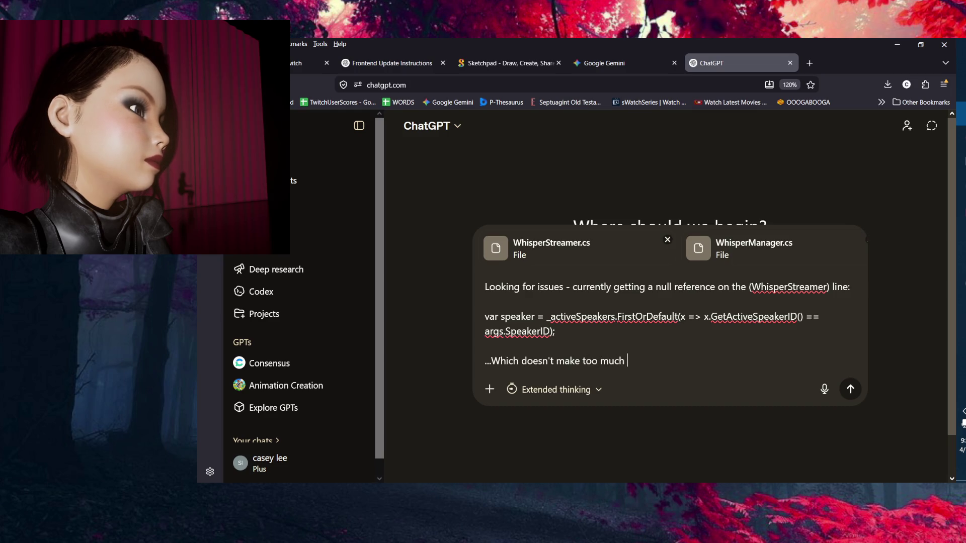
text(senc)
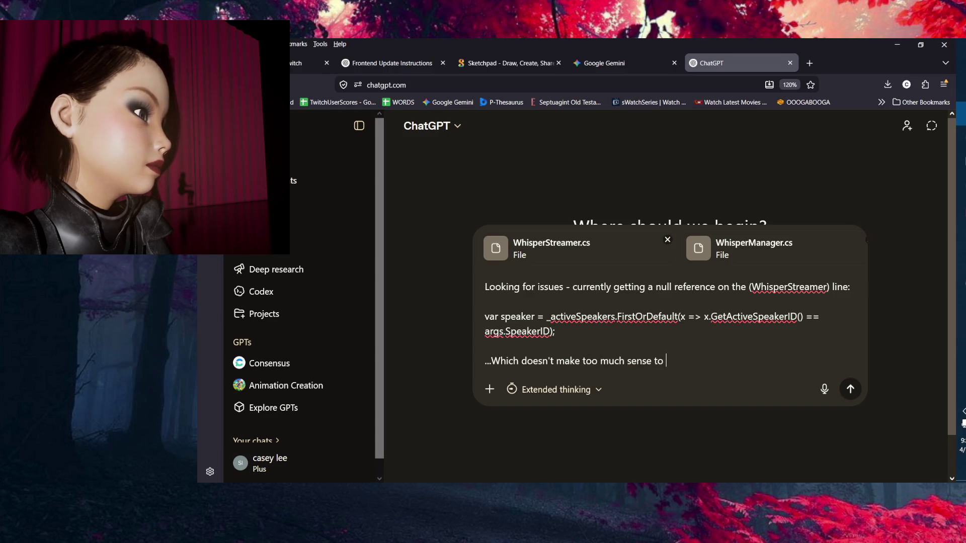
text(me.  Also itsee)
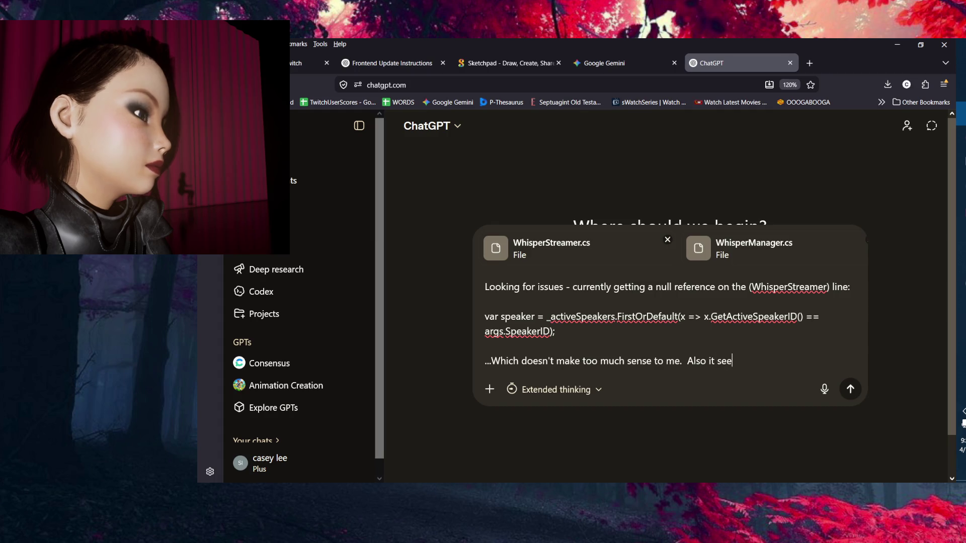
text(on)
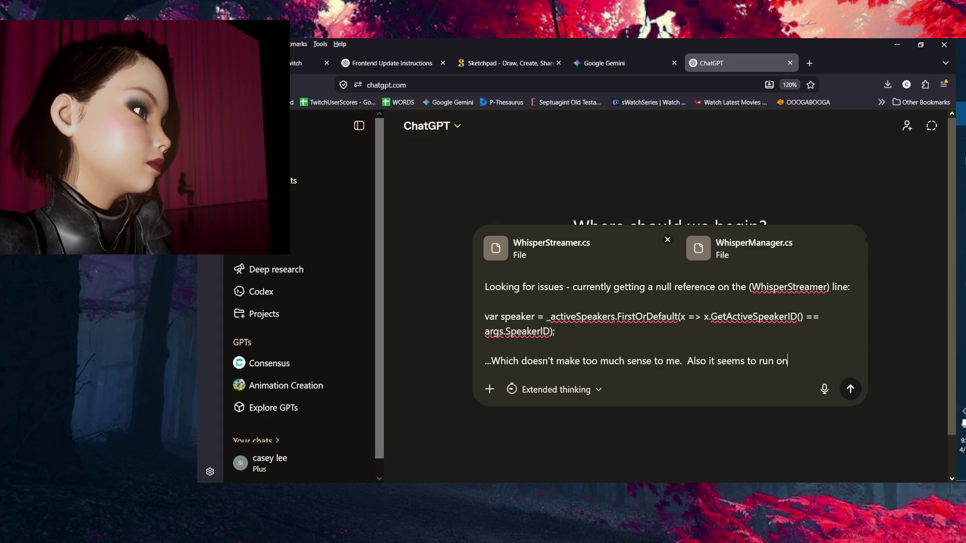
text(ceonce fi)
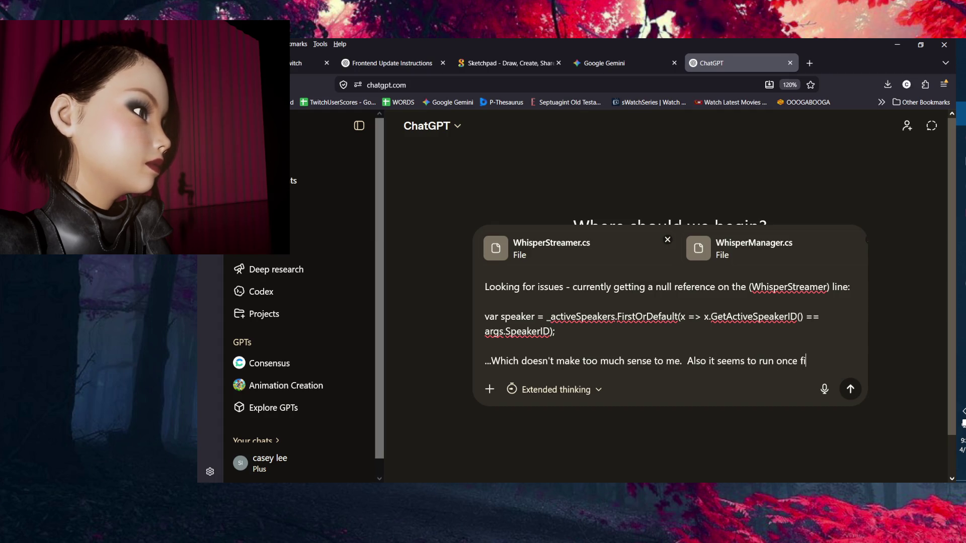
text(ne. and then on the s)
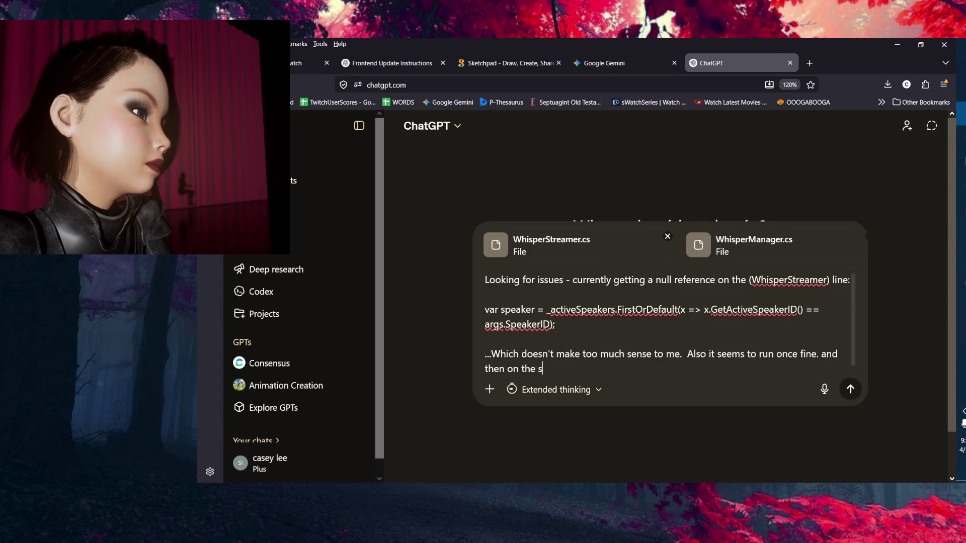
text(econdinal me)
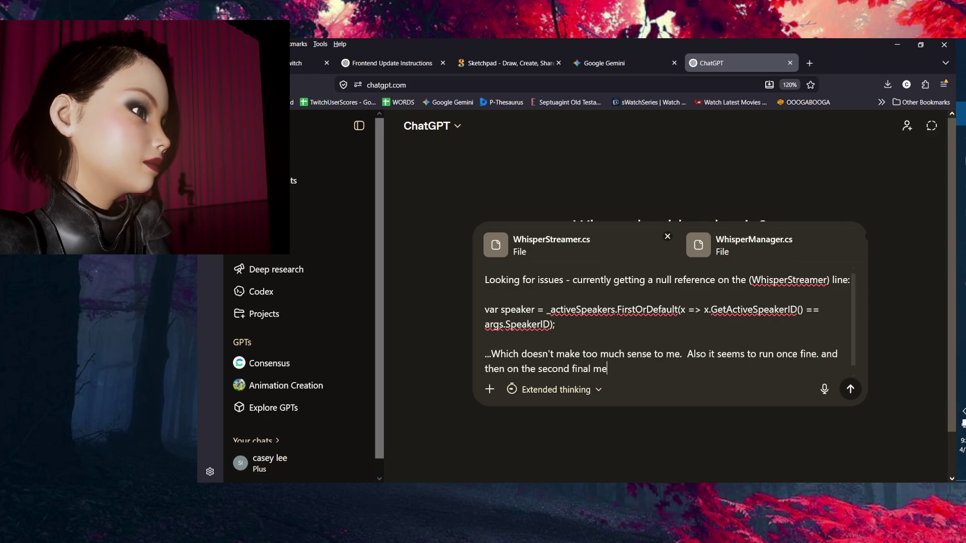
text(ssage thatcomes through)
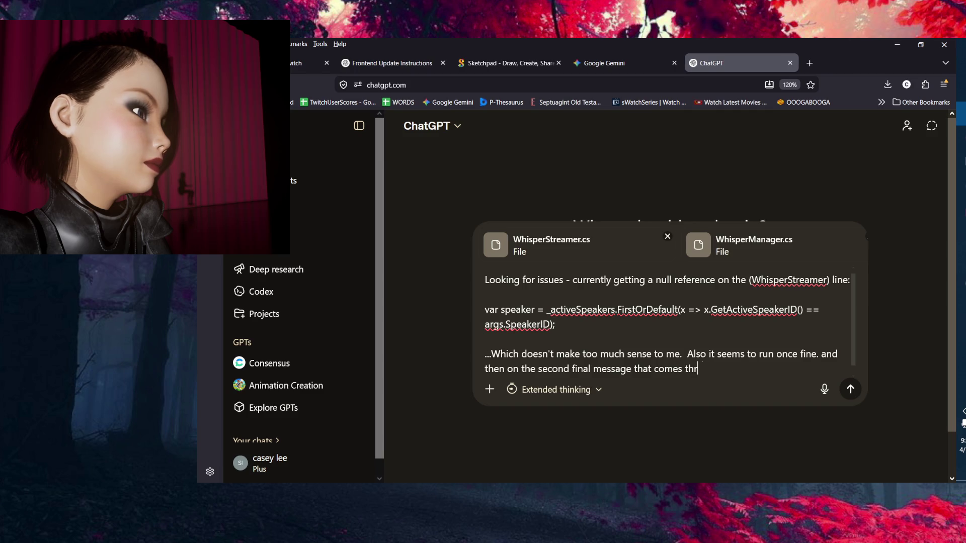
key(BackSpace)
text(it throws there.  Als)
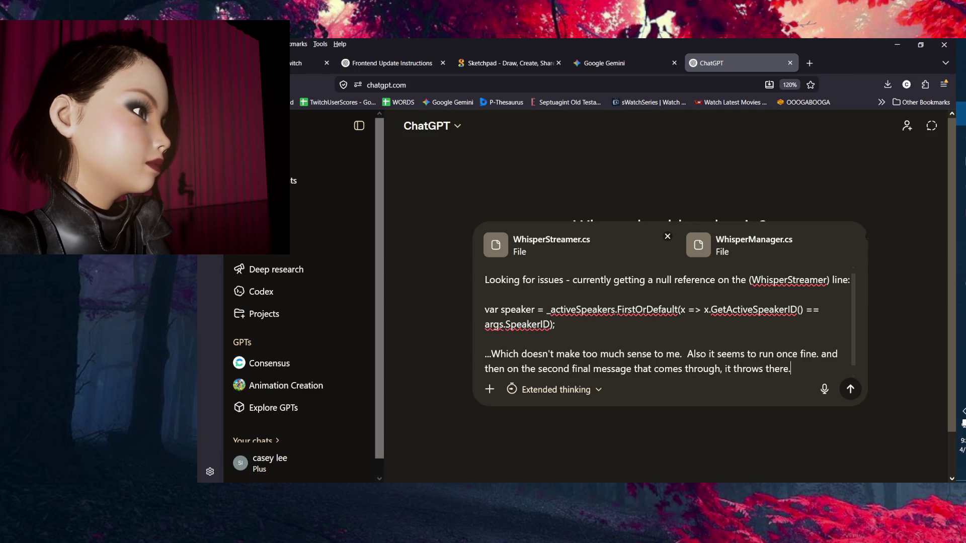
text(o nay o)
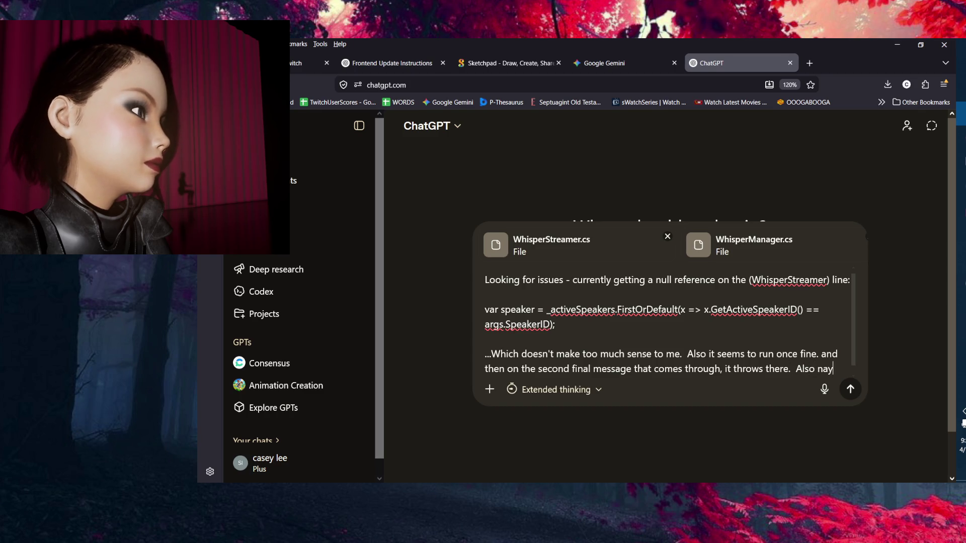
key(BackSpace)
key(BackSpace)
text(any o)
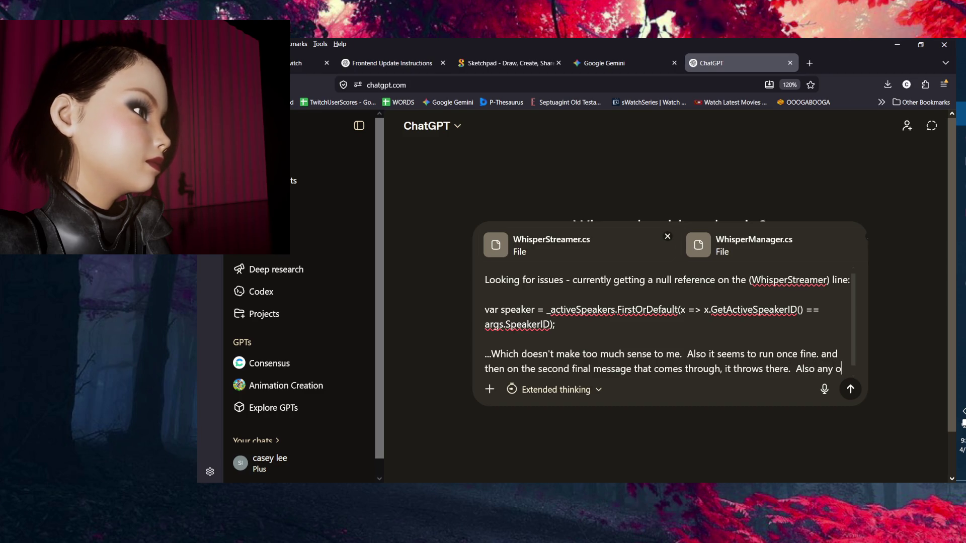
text(ther errors you cna)
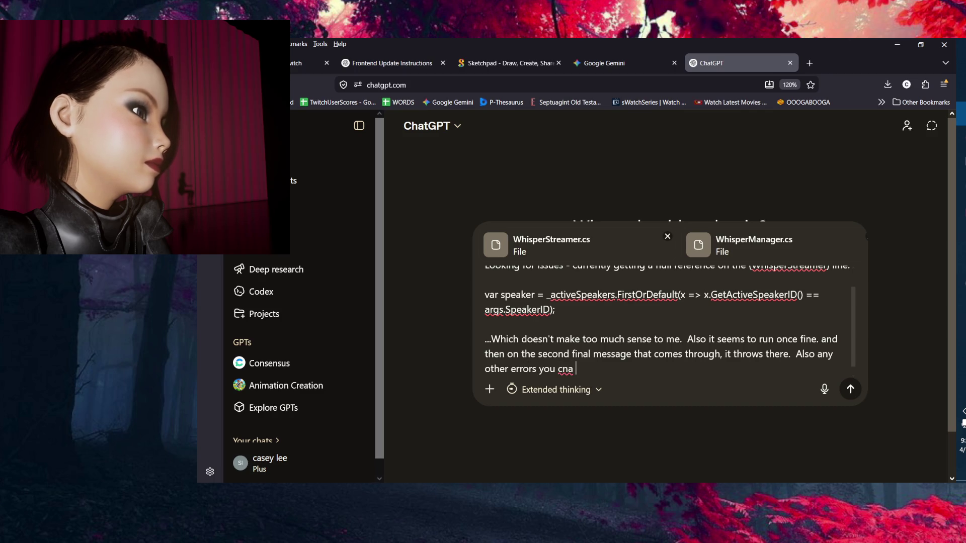
key(BackSpace)
key(BackSpace)
key(BackSpace)
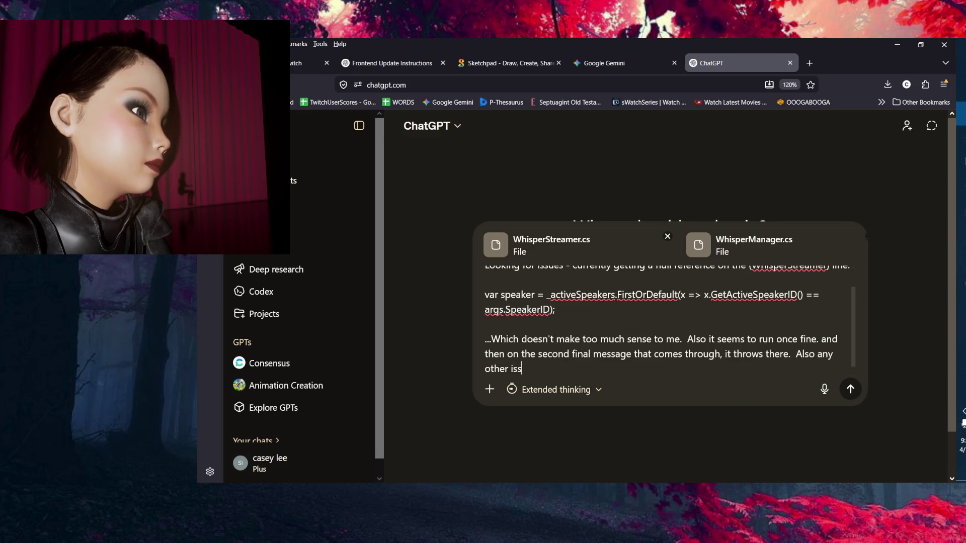
End the request for other issues with '(avoiding optimization at this point).'.
text(ues you see)
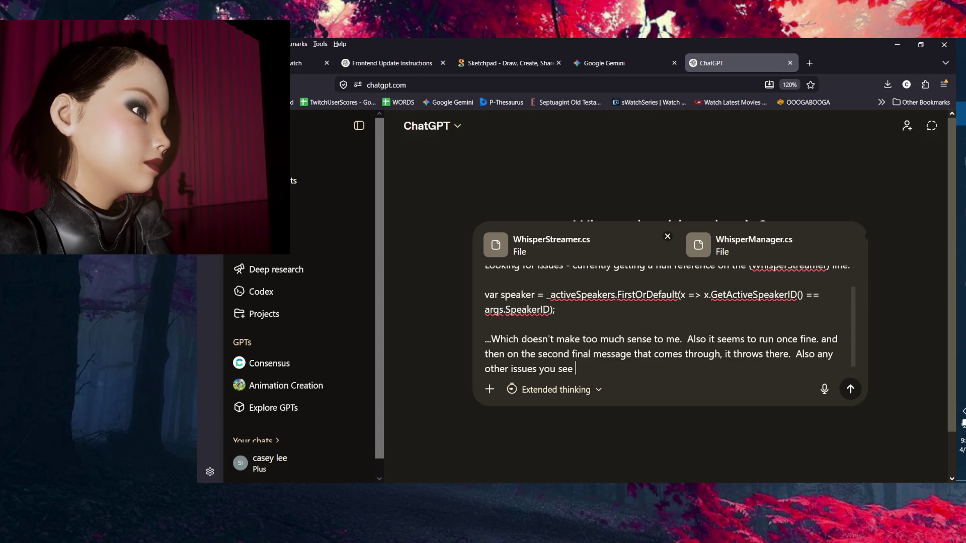
text(ab)
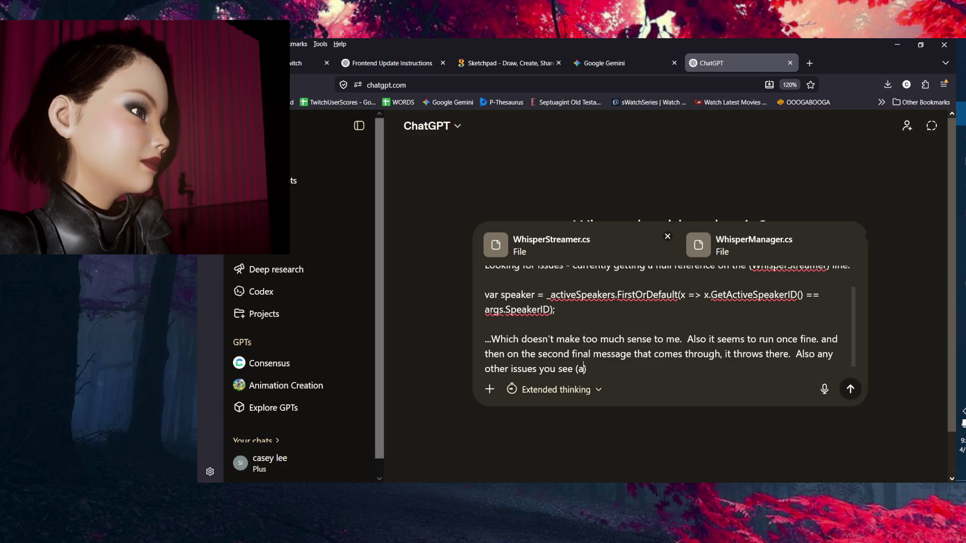
text(oiding)
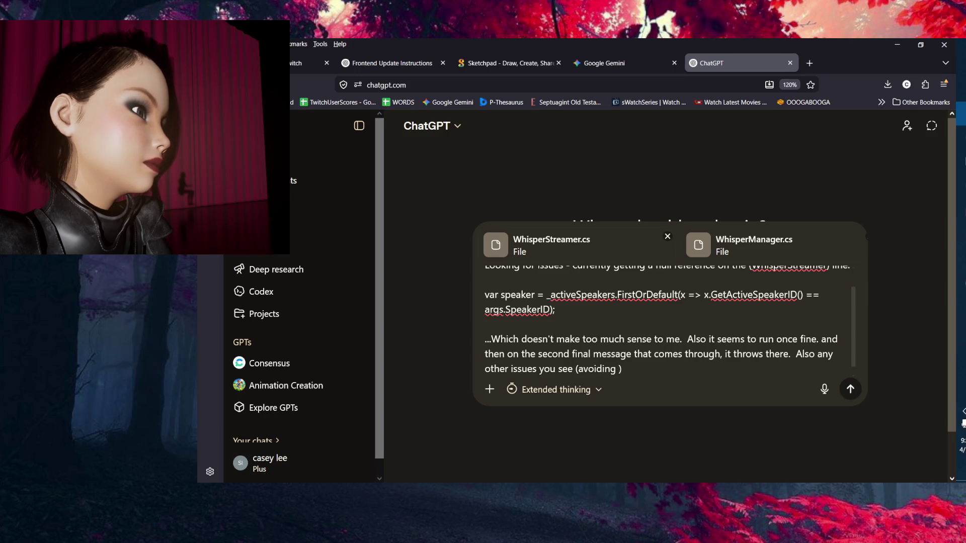
text(any optimizat)
text(ion )
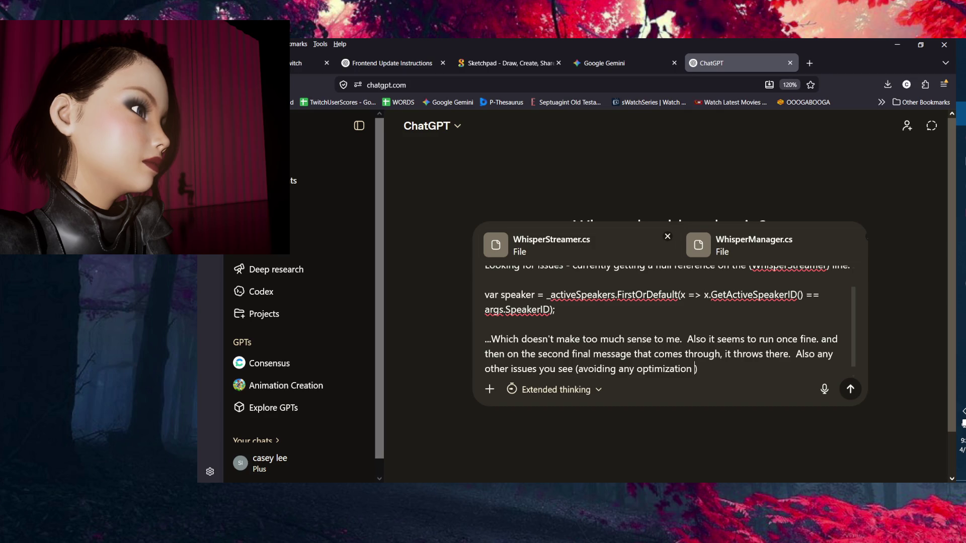
text(;)
key(BackSpace)
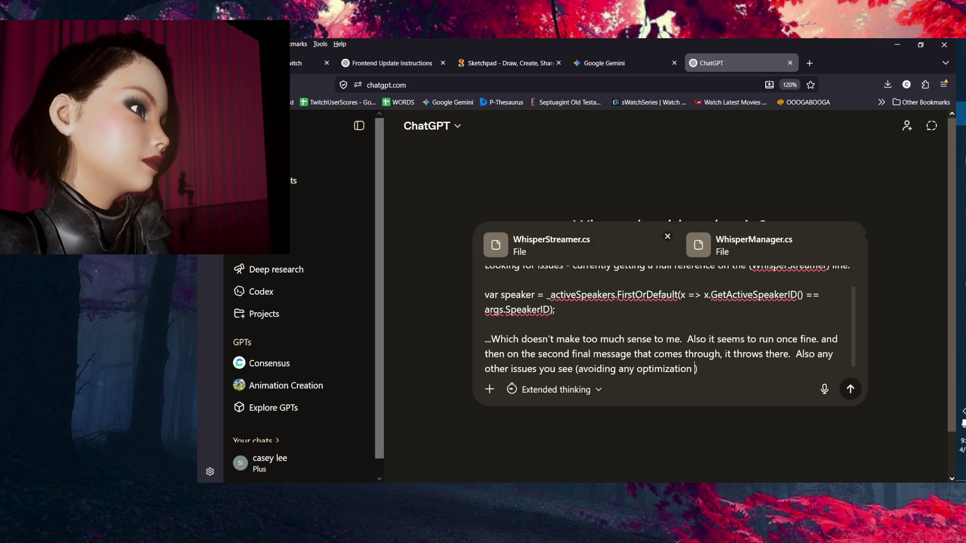
text(or edge )
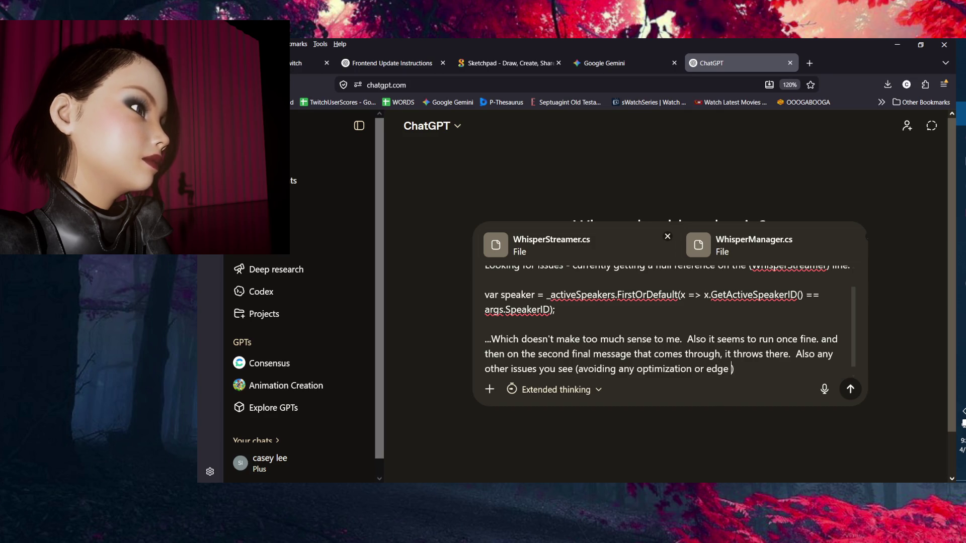
text(ca)
key(BackSpace)
key(BackSpace)
key(BackSpace)
key(BackSpace)
key(BackSpace)
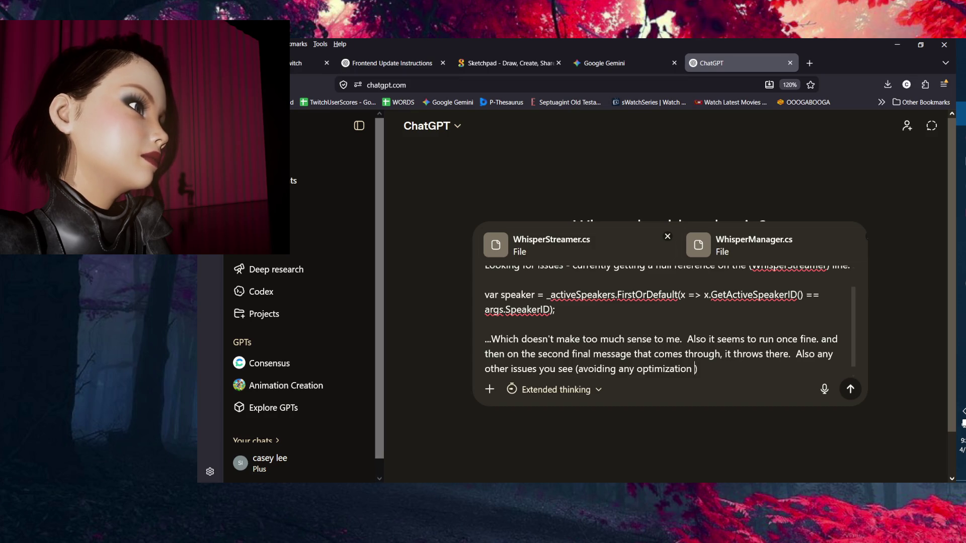
text(at this )
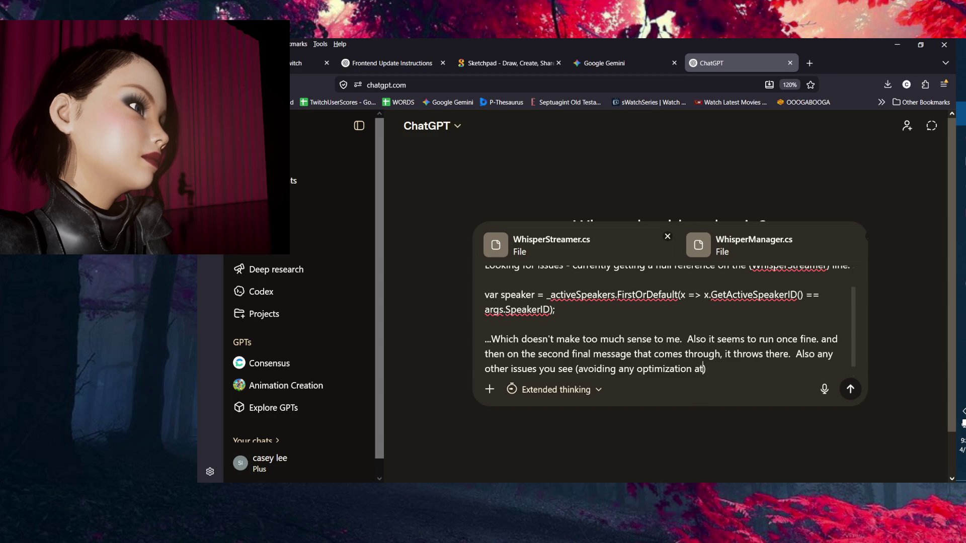
text(point))
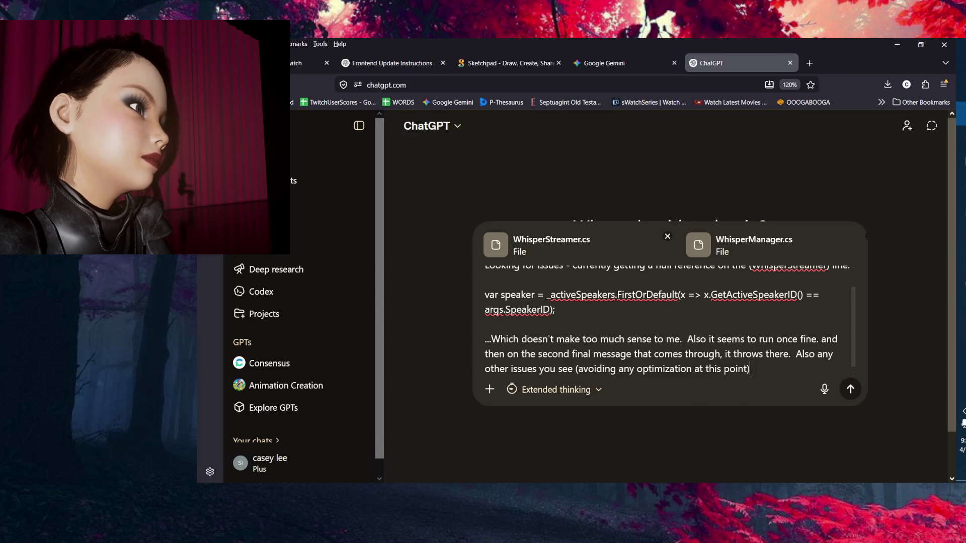
text(.)
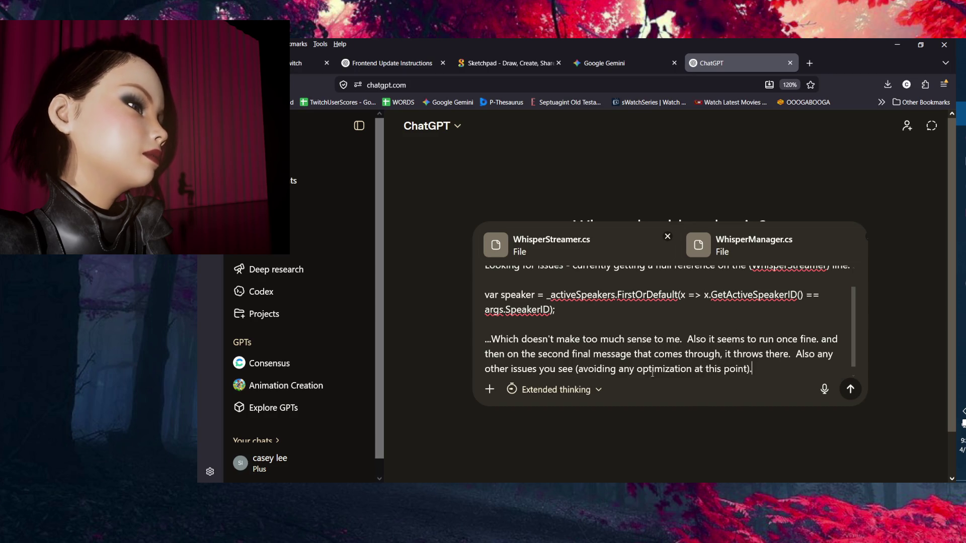
Tidy the wording of the final sentence and review the whole prompt.
double_click(629, 370)
text(all)
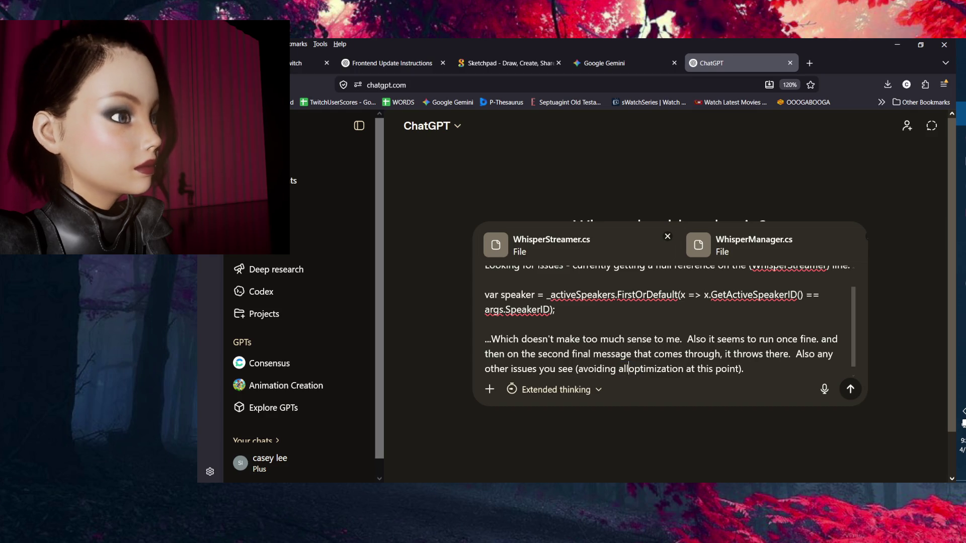
key(BackSpace)
key(BackSpace)
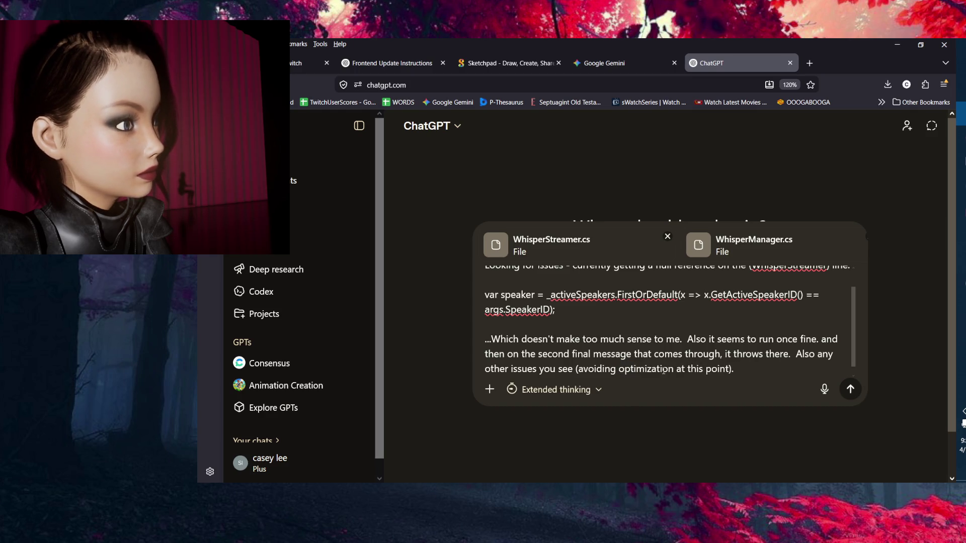
key(BackSpace)
text(- l)
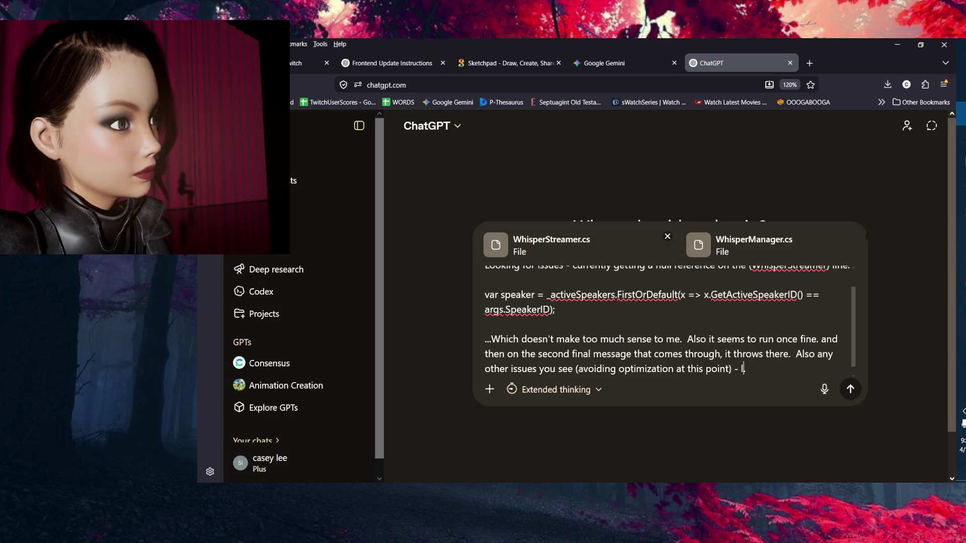
text(ooking for real us)
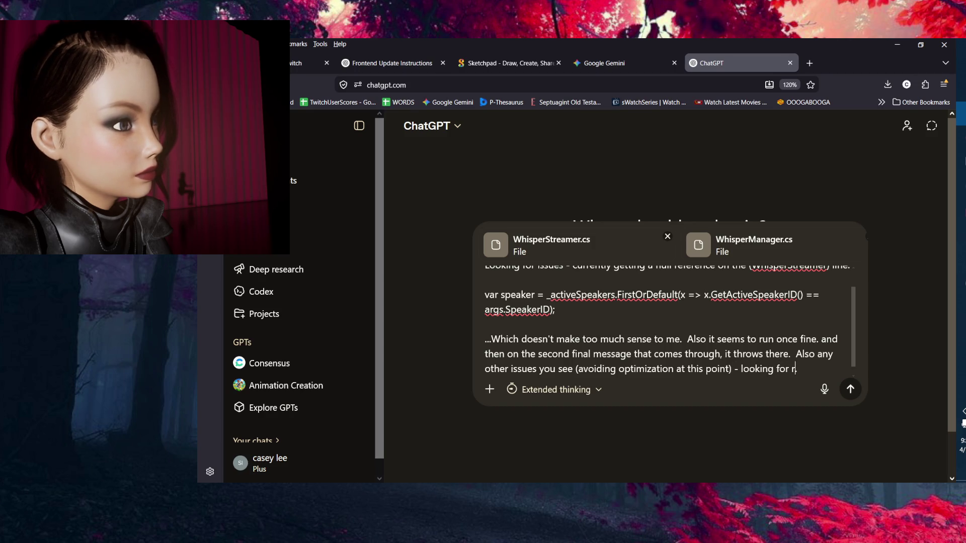
key(BackSpace)
key(BackSpace)
text(.)
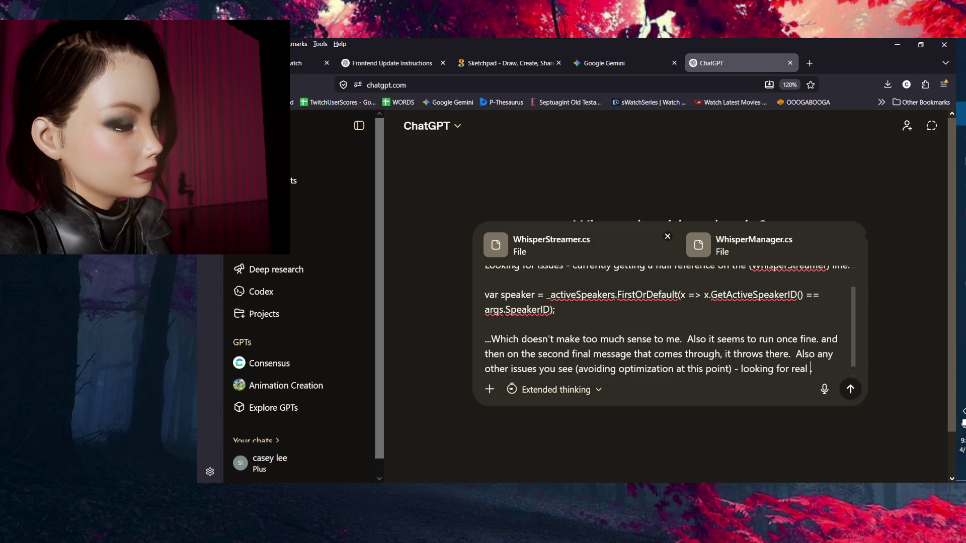
key(BackSpace)
key(BackSpace)
key(BackSpace)
text(.)
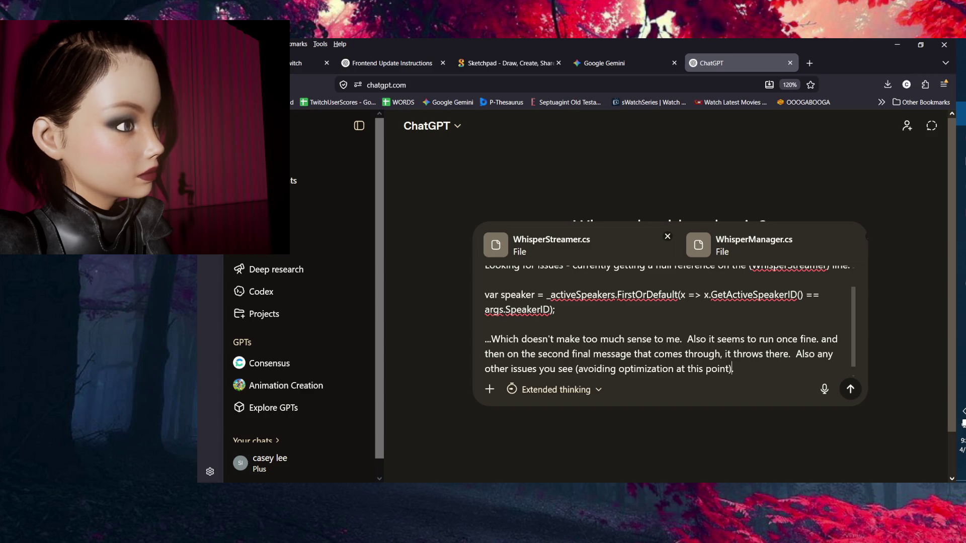
scroll(673, 333, up, 2)
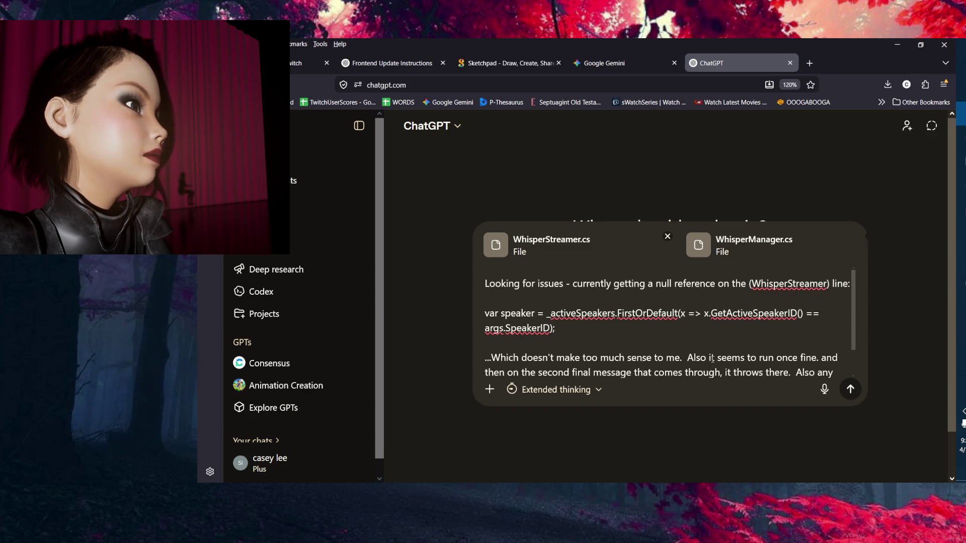
scroll(720, 358, down, 2)
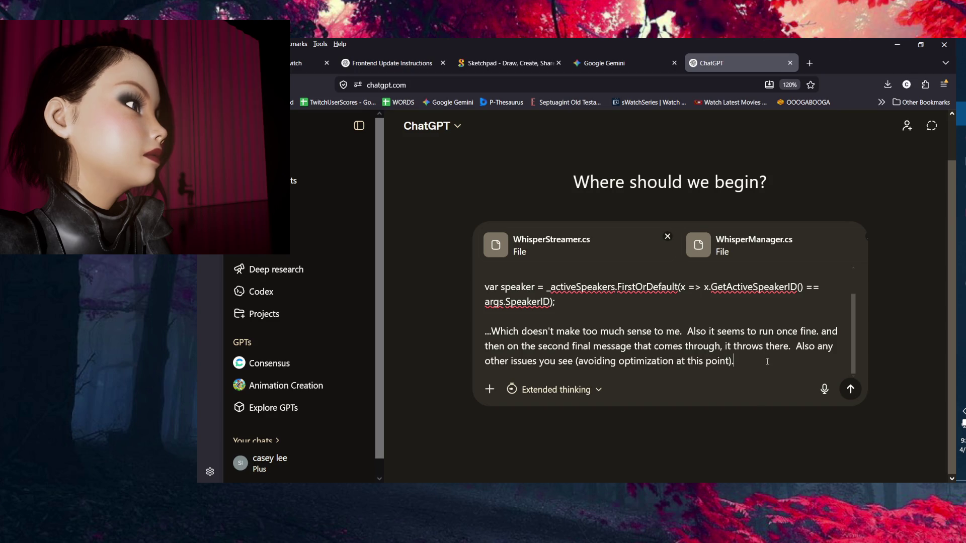
scroll(731, 336, up, 1)
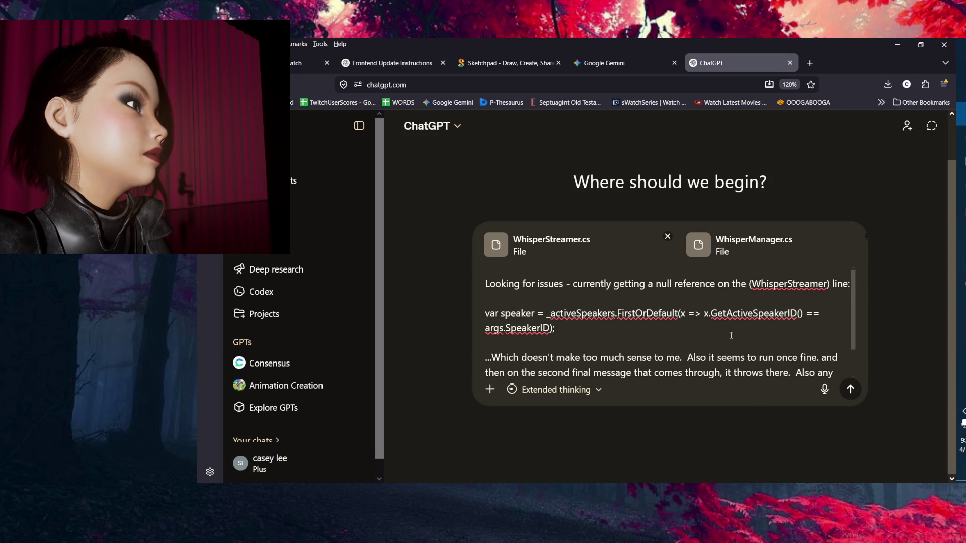
scroll(731, 335, down, 2)
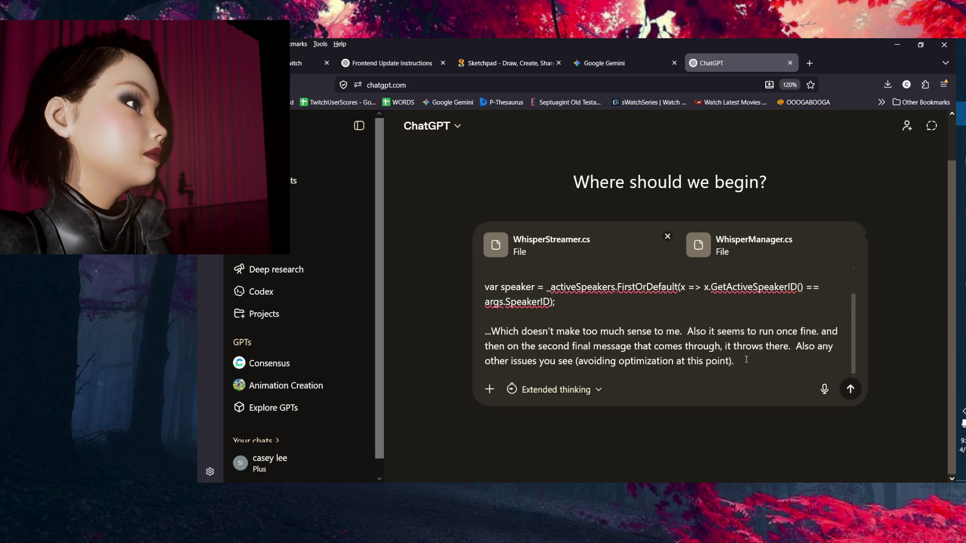
scroll(743, 354, up, 2)
scroll(744, 355, down, 2)
scroll(754, 359, up, 2)
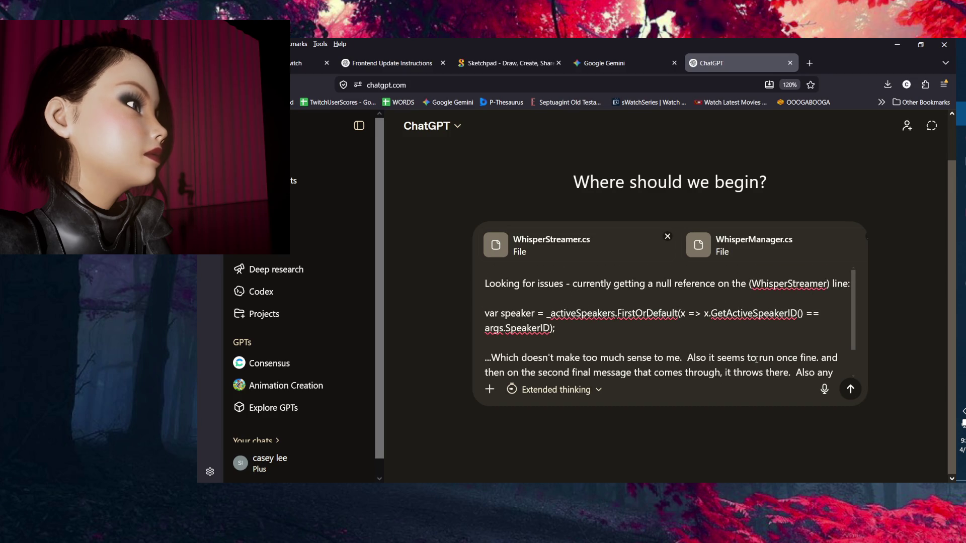
scroll(756, 359, down, 2)
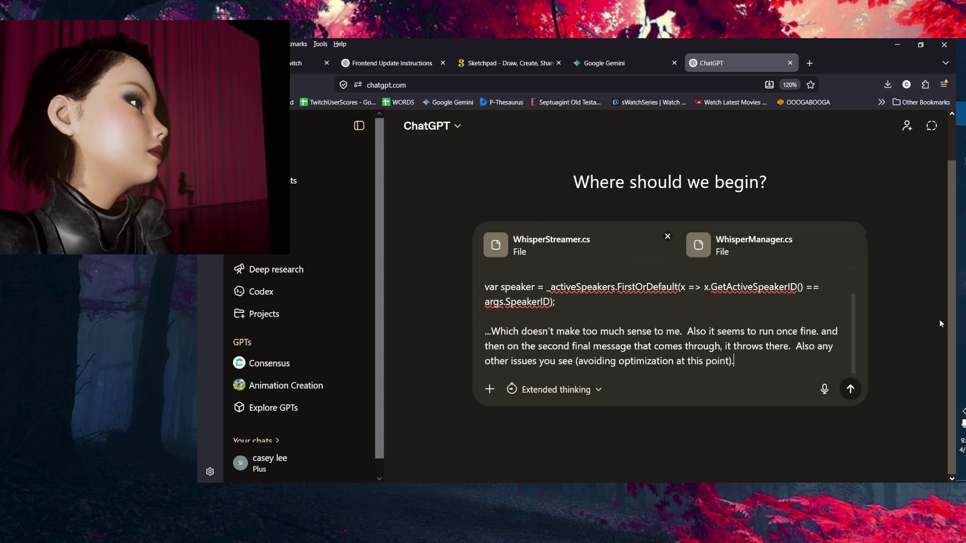
mouse_move(960, 332)
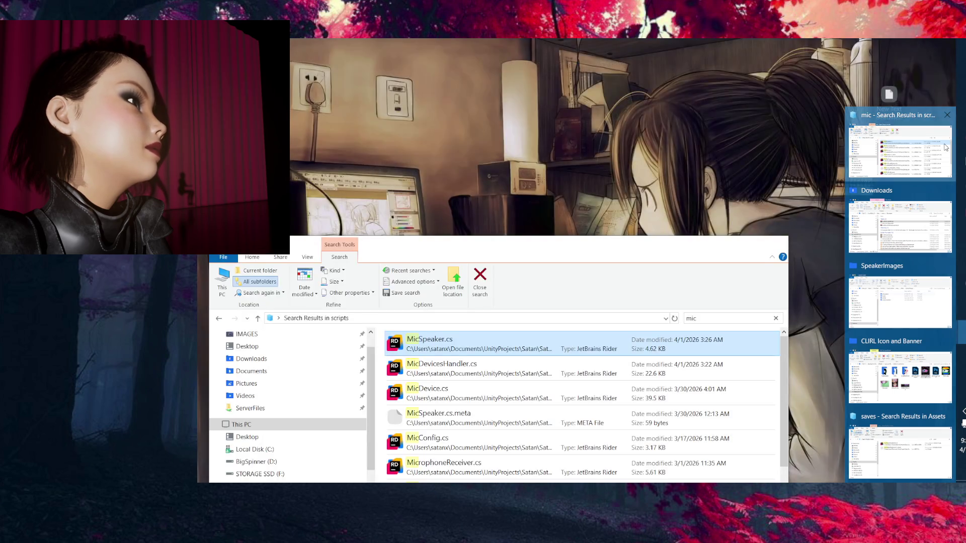
Move the 'mic' search results window up and to the left.
click(944, 143)
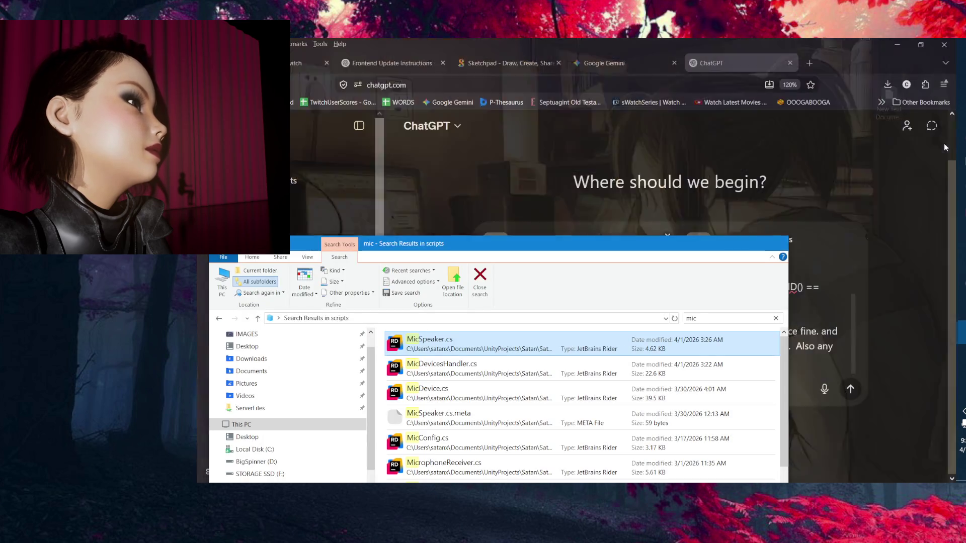
drag(610, 245, 655, 135)
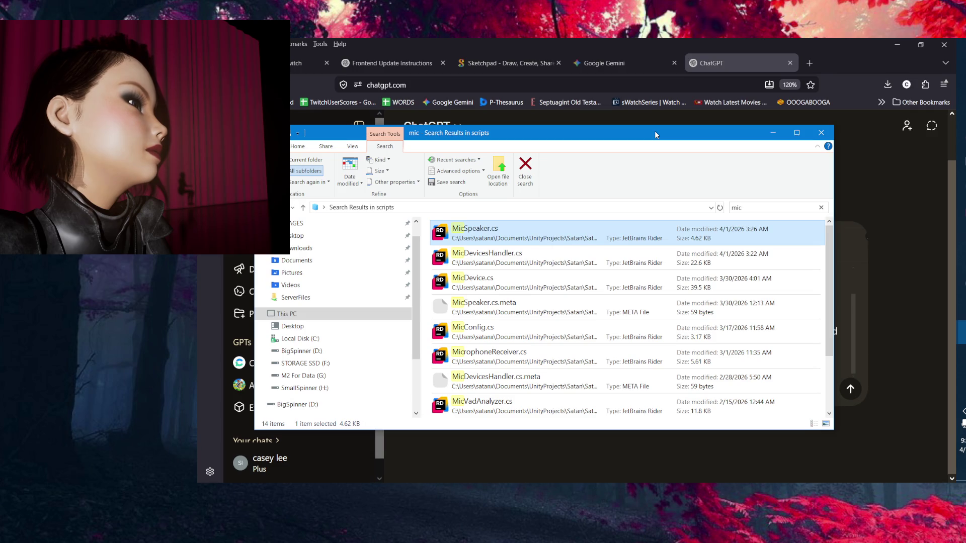
mouse_move(655, 133)
mouse_down()
mouse_move(667, 144)
mouse_move(597, 123)
mouse_move(450, 108)
mouse_up()
scroll(388, 297, down, 2)
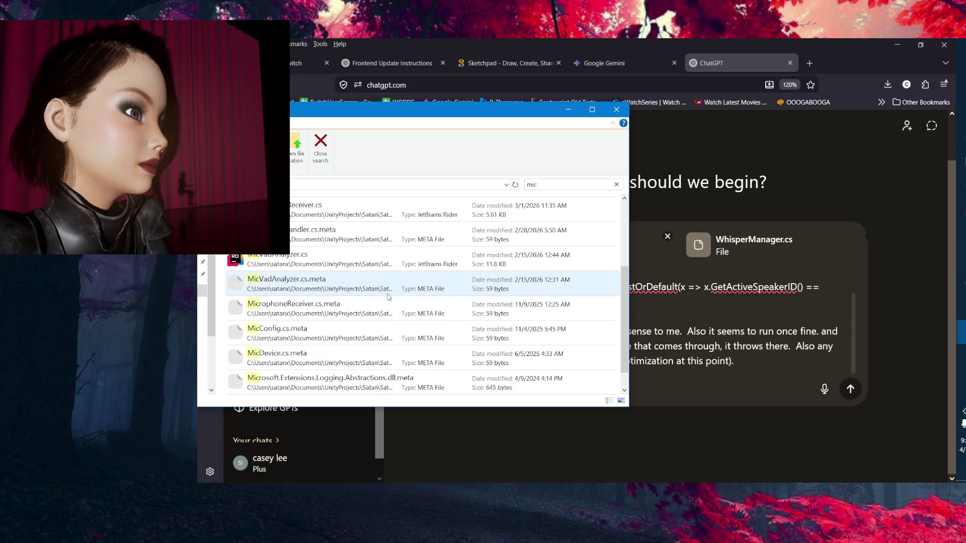
scroll(391, 302, up, 2)
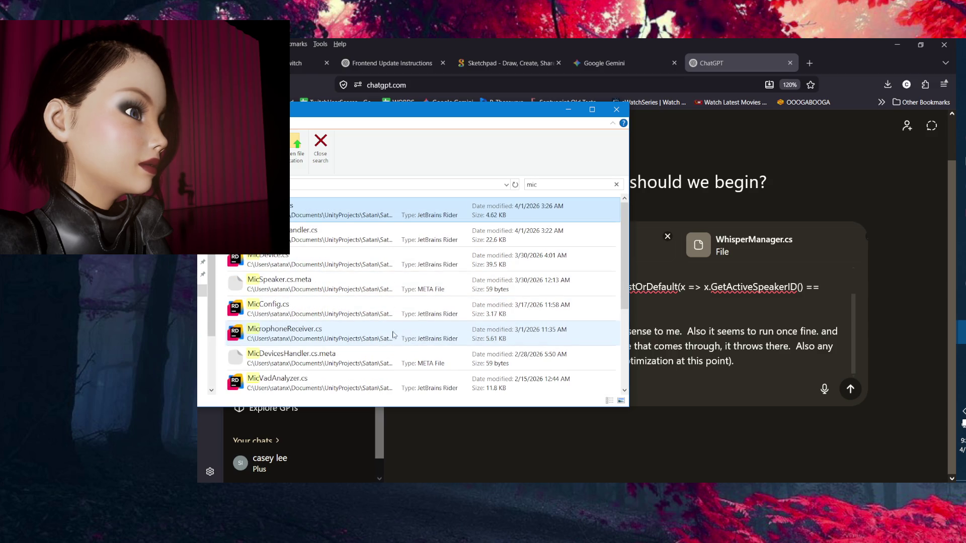
Attach MicDevicesHandler.cs from the search results to the ChatGPT message.
click(594, 184)
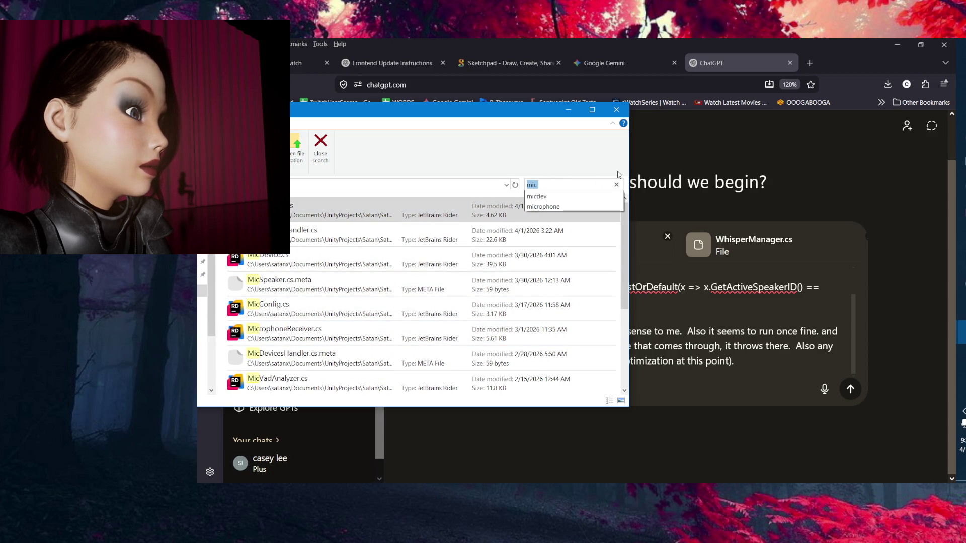
click(474, 240)
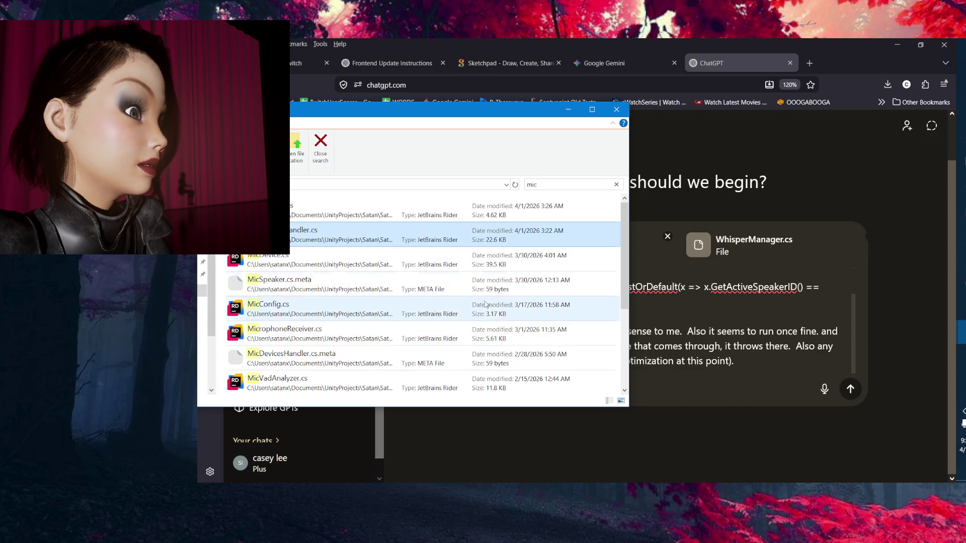
click(564, 186)
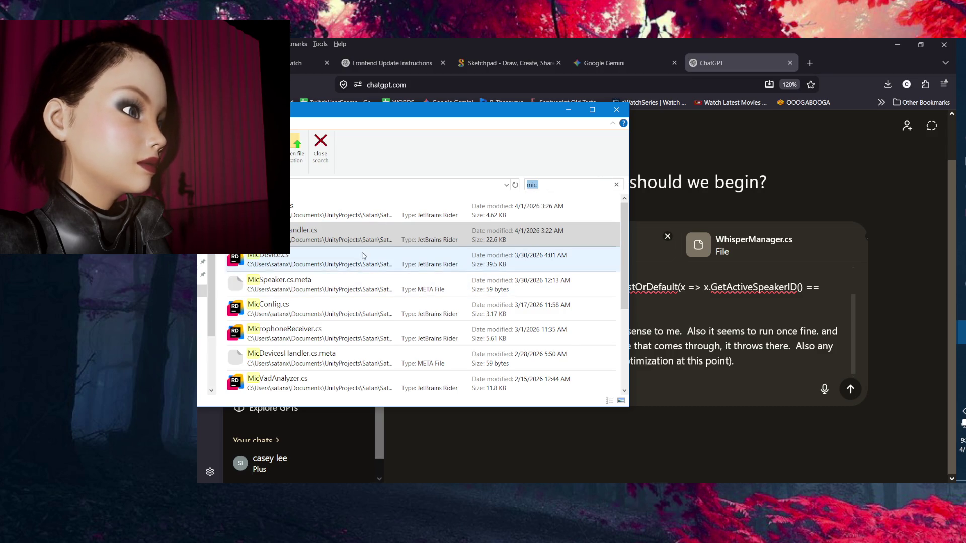
click(355, 239)
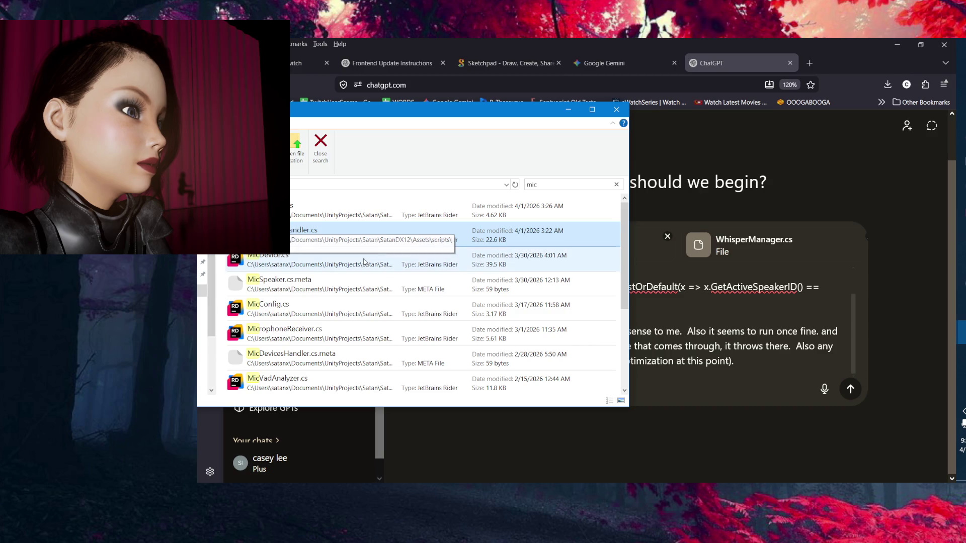
mouse_move(370, 237)
mouse_down()
mouse_move(838, 284)
mouse_move(755, 282)
mouse_up()
Search the project folder for 'speaker' and then 'micspea' to find more scripts.
click(584, 184)
text(speaker)
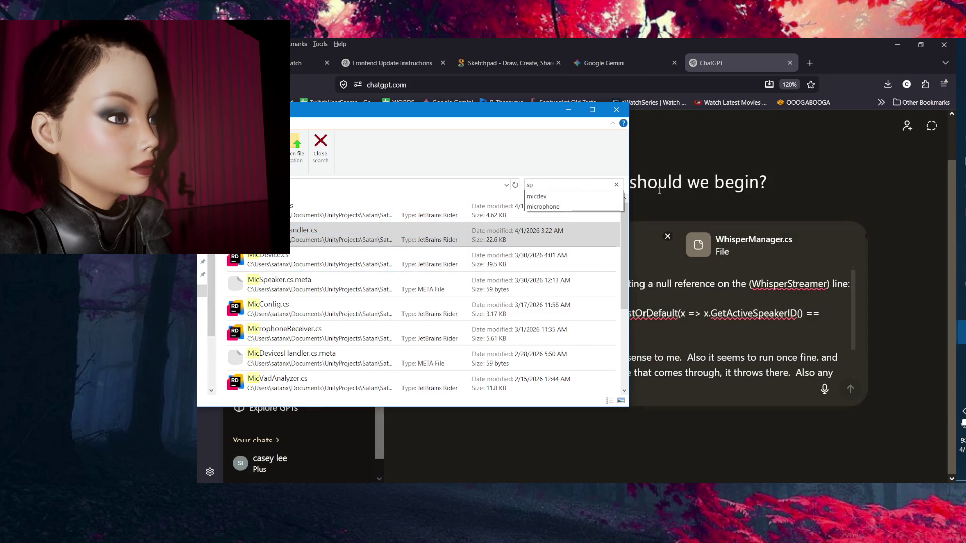
key(Return)
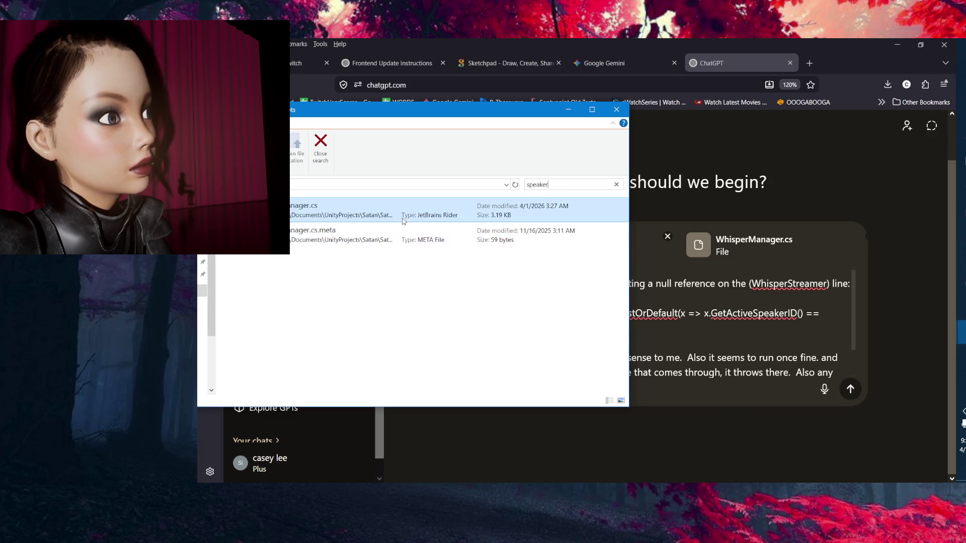
click(403, 217)
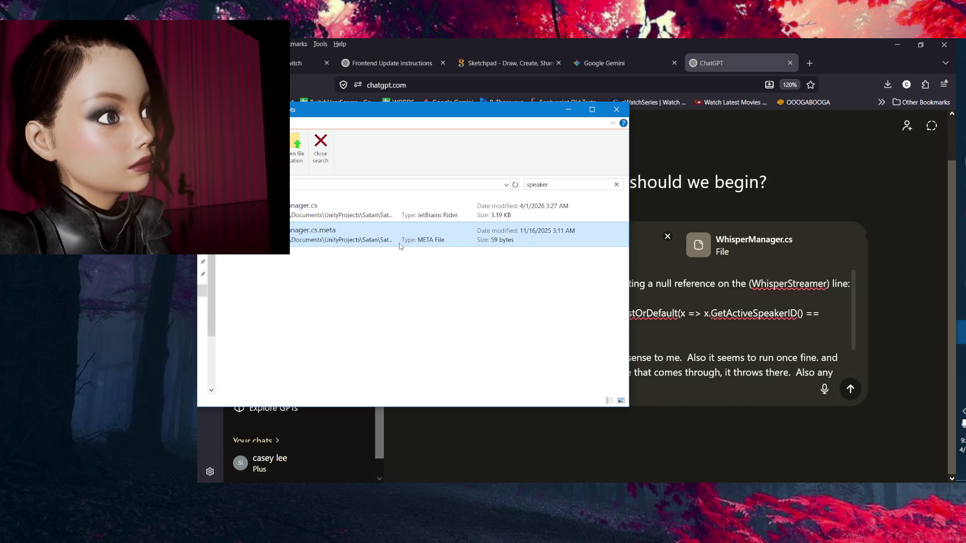
click(580, 186)
text(acty)
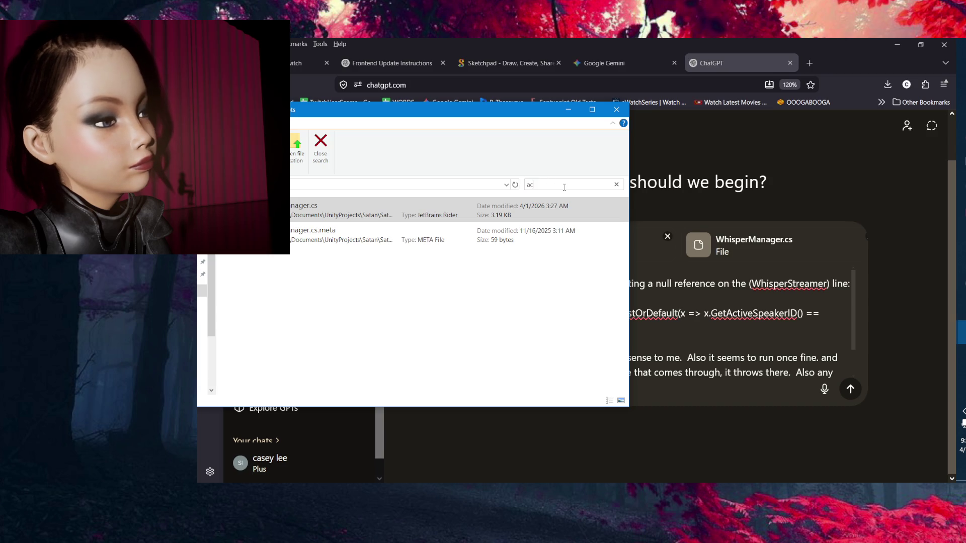
text(ive)
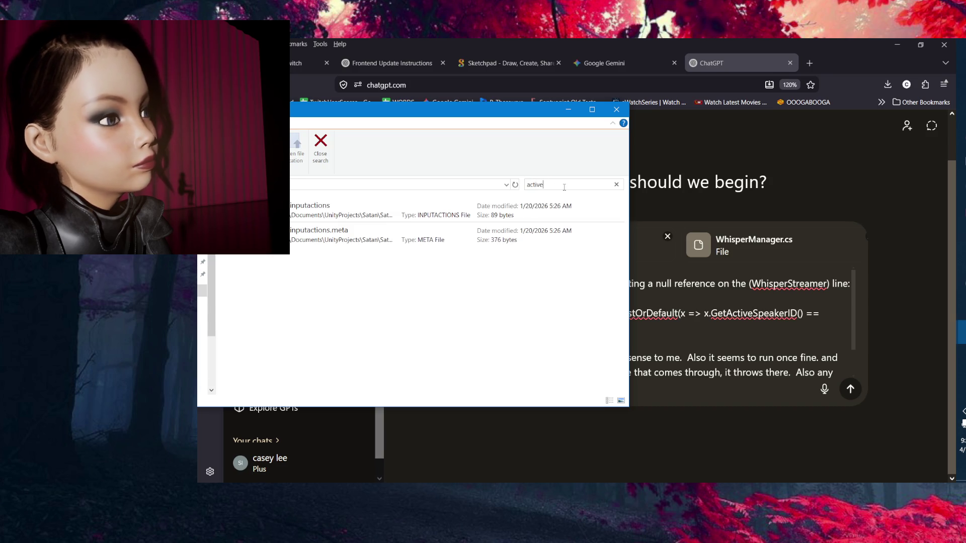
click(528, 186)
text(speaker)
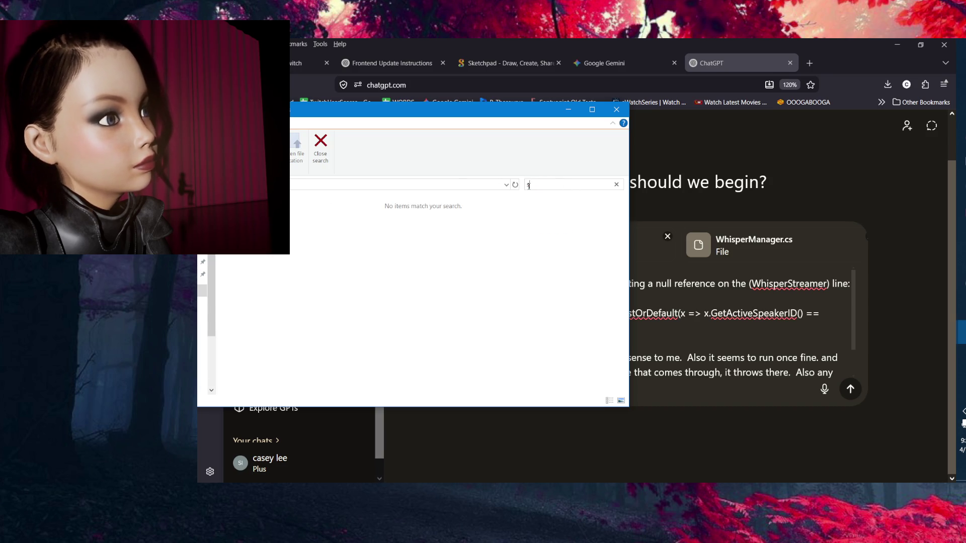
click(379, 205)
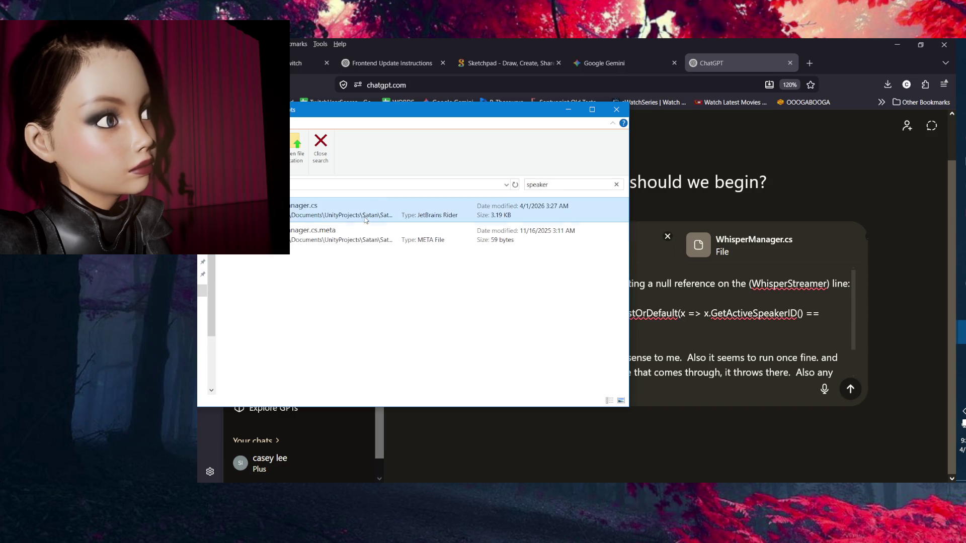
click(568, 185)
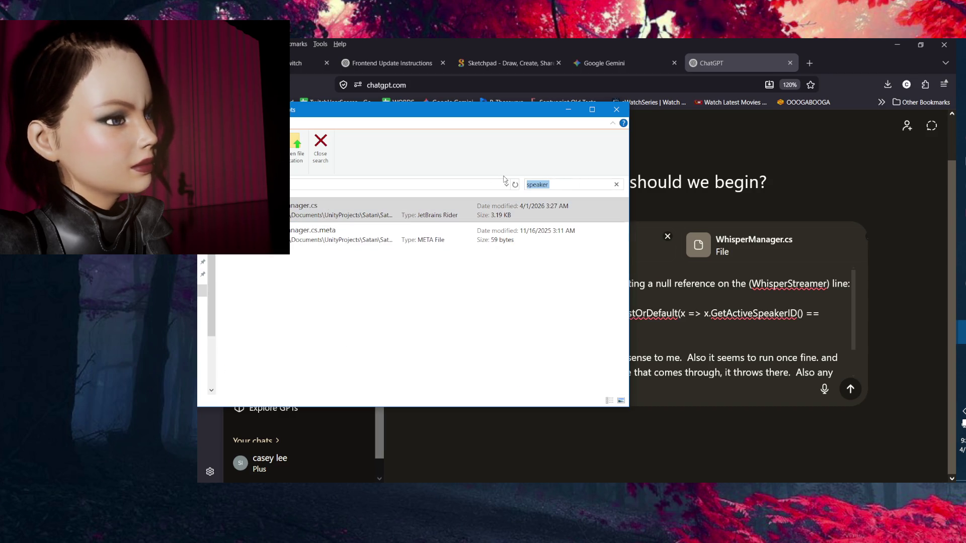
text(micspea)
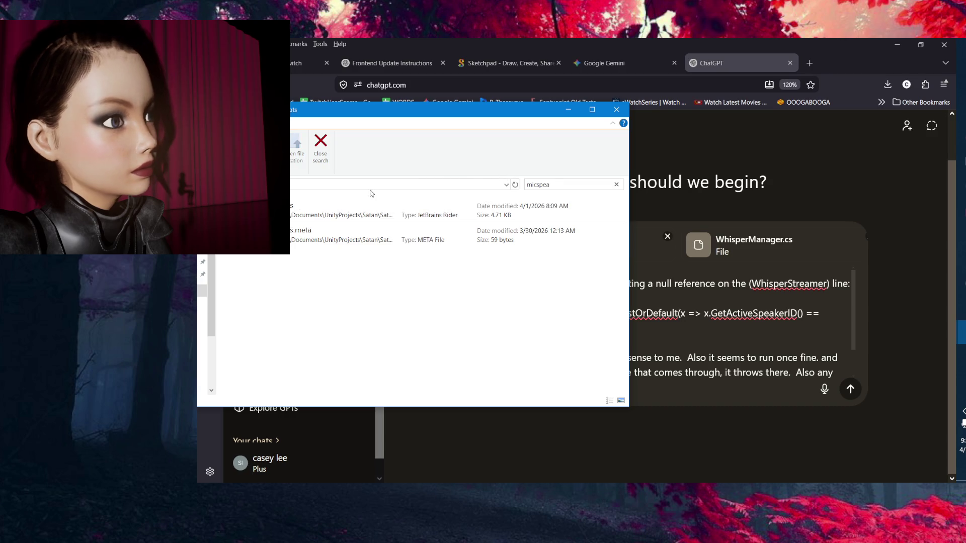
Send the null-reference question with the attached scripts to ChatGPT.
click(615, 338)
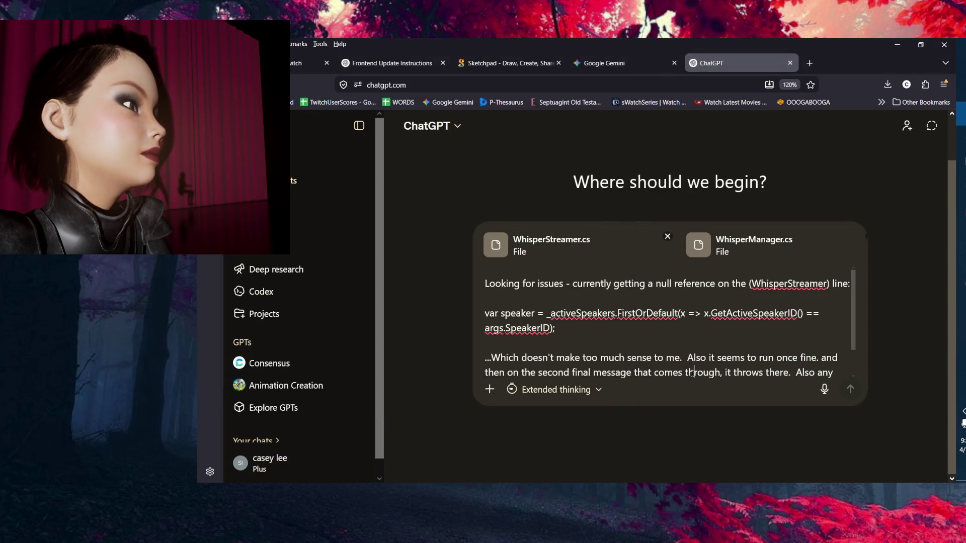
scroll(606, 332, down, 2)
scroll(606, 332, up, 1)
scroll(684, 364, down, 1)
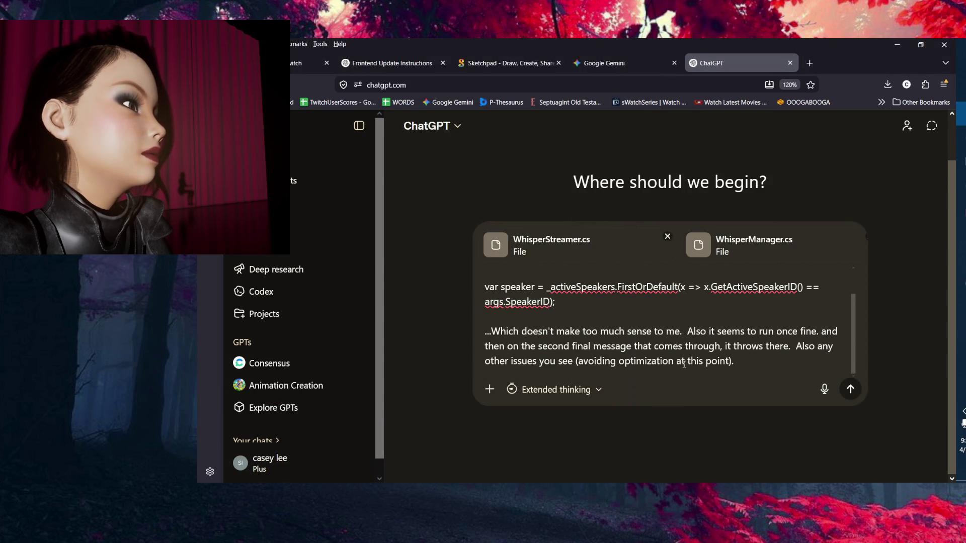
key(Return)
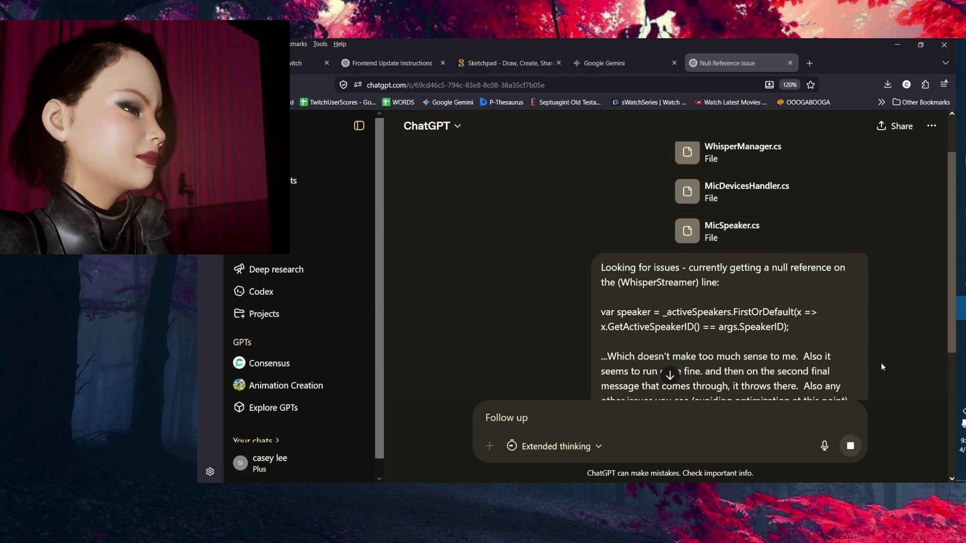
Pause the Linkin Park video playing on YouTube.
scroll(880, 363, down, 2)
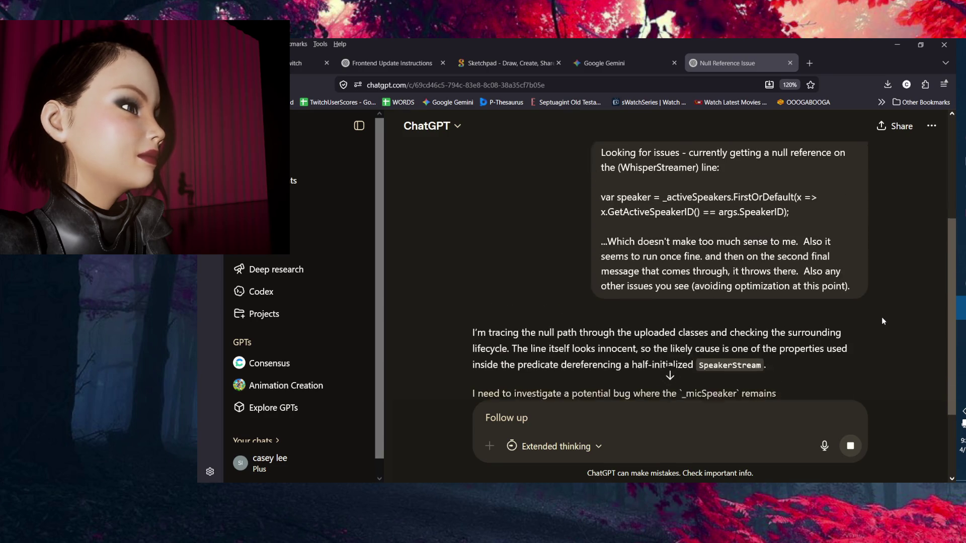
scroll(880, 316, up, 2)
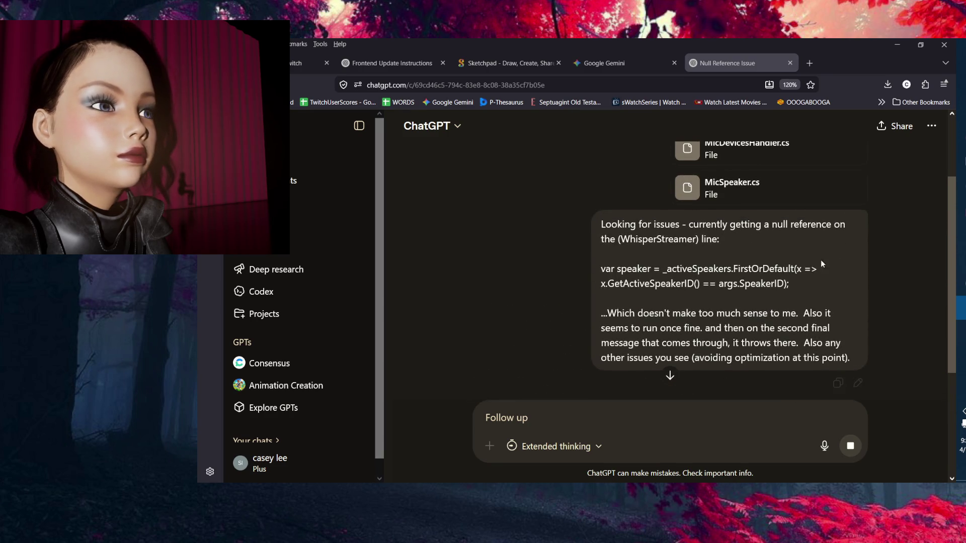
key(alt+Tab)
click(538, 241)
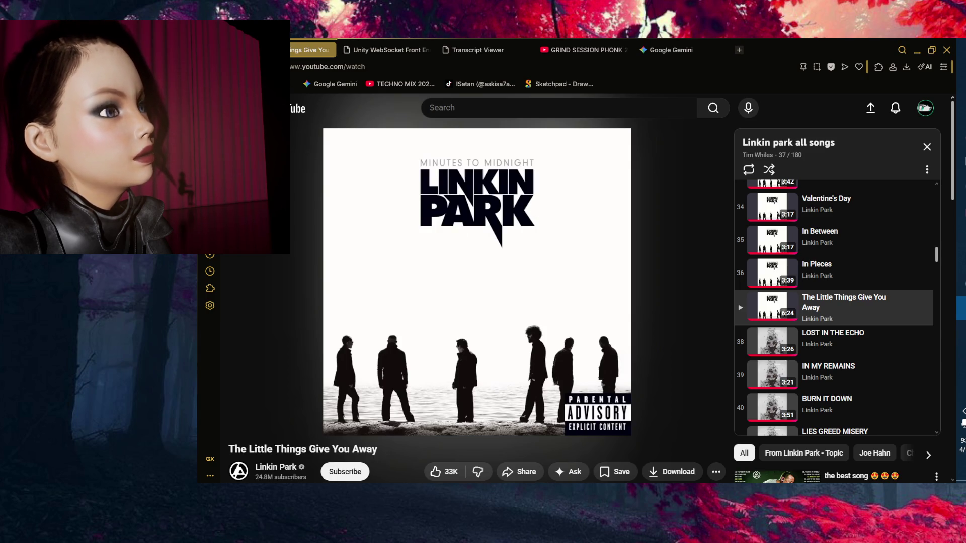
mouse_move(350, 253)
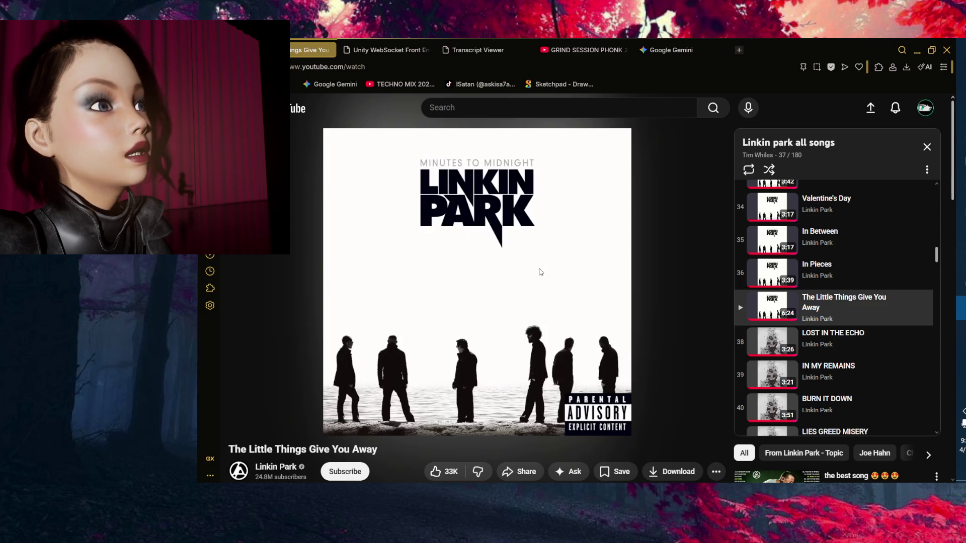
Glance over the Gemini, Unity WebSocket Front End and Transcript Viewer tabs, then return to ChatGPT's reply.
click(669, 49)
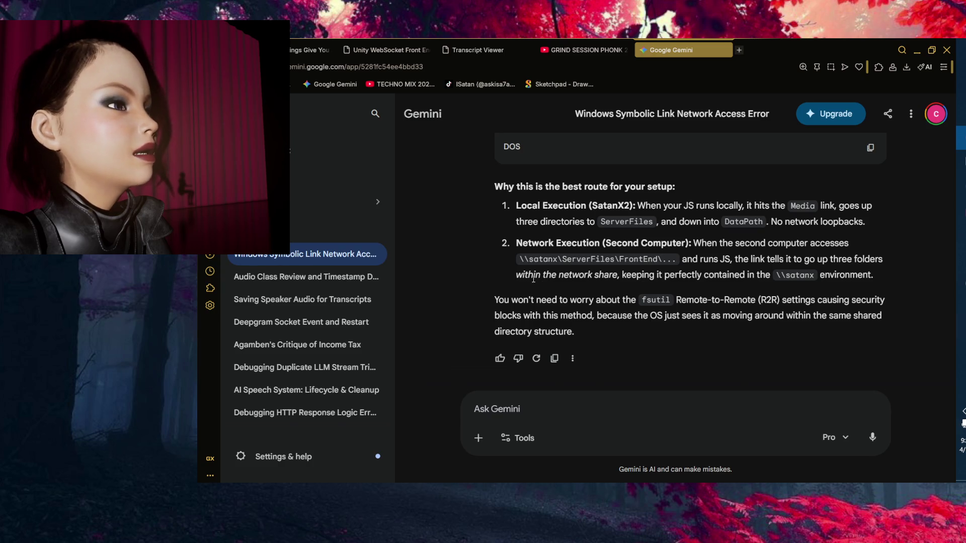
scroll(503, 282, up, 7)
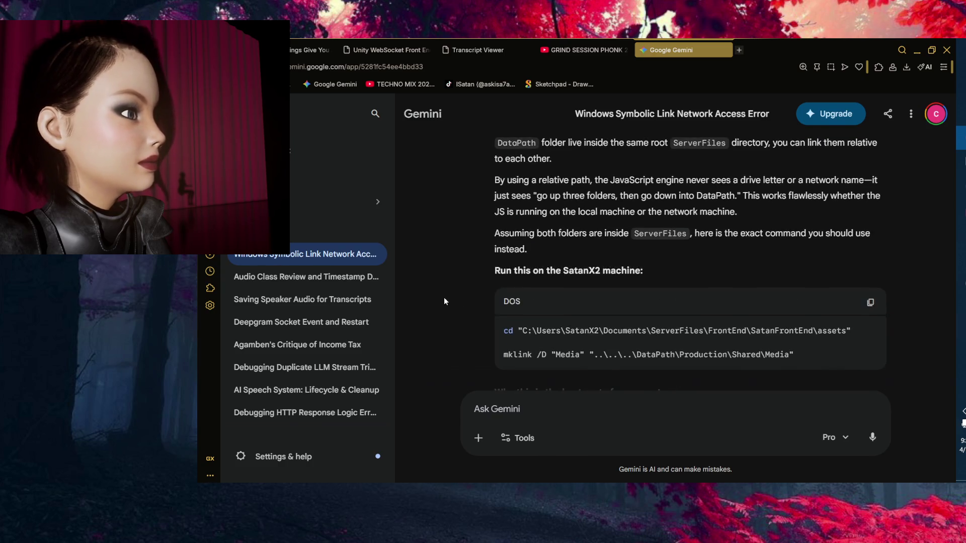
scroll(452, 299, down, 7)
click(367, 48)
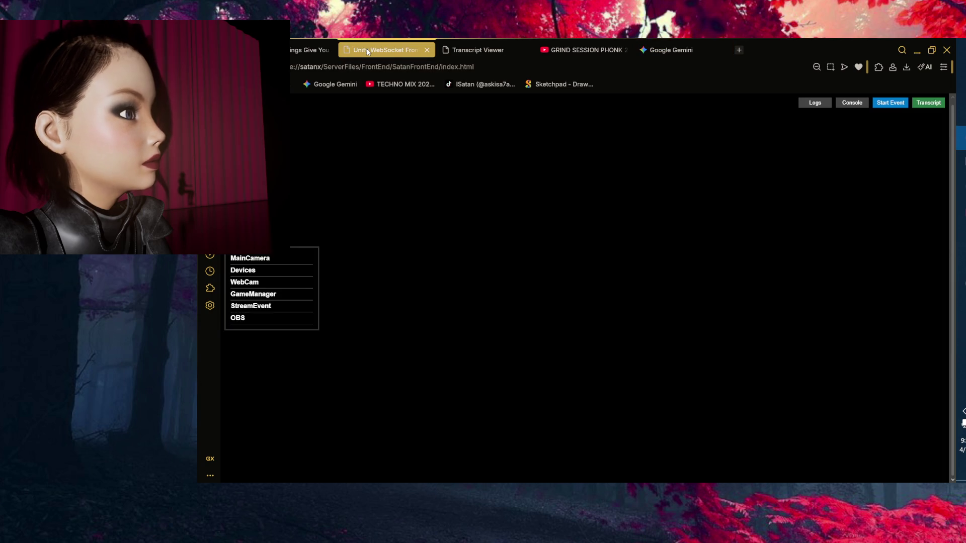
click(439, 50)
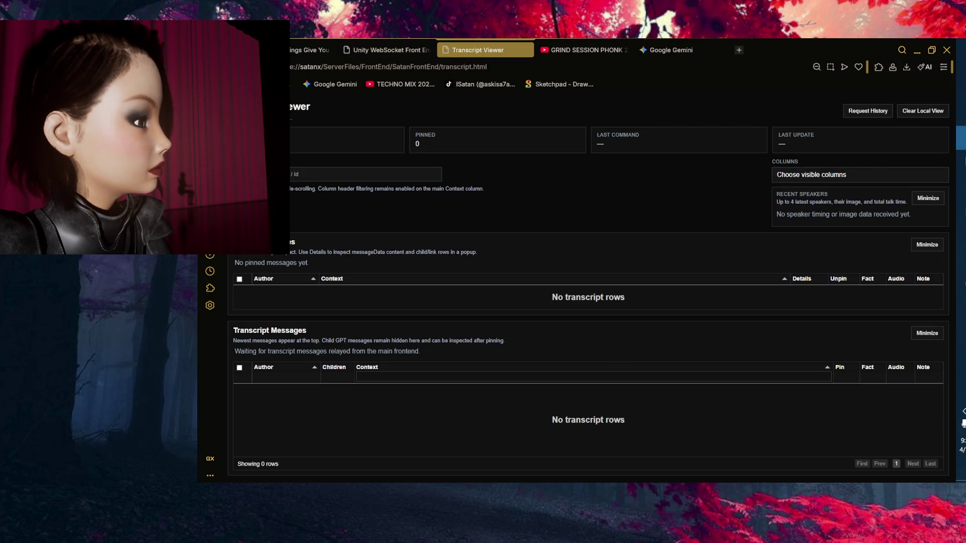
key(alt+Tab)
scroll(423, 264, down, 5)
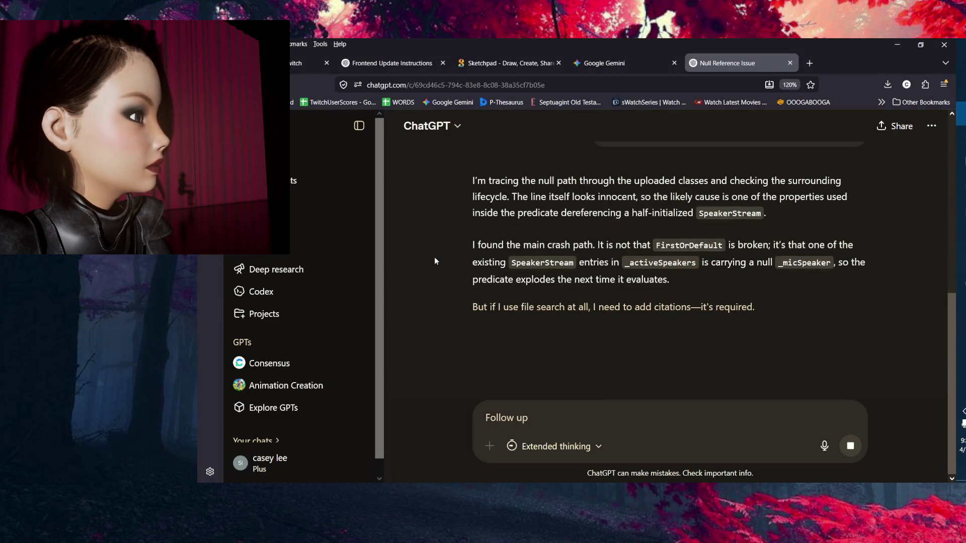
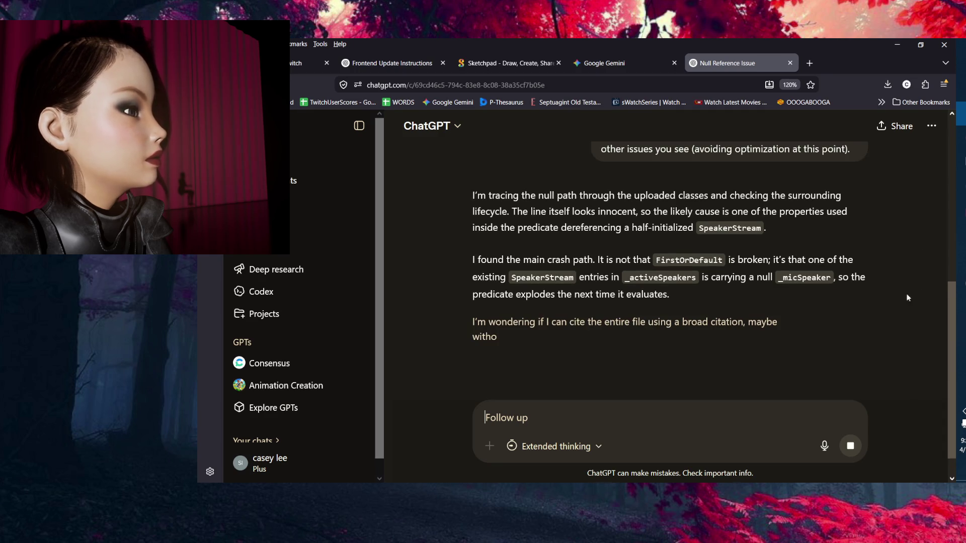
Read ChatGPT's reply on the predicate dereferencing problem, scrolling through the explanation.
double_click(538, 228)
double_click(592, 227)
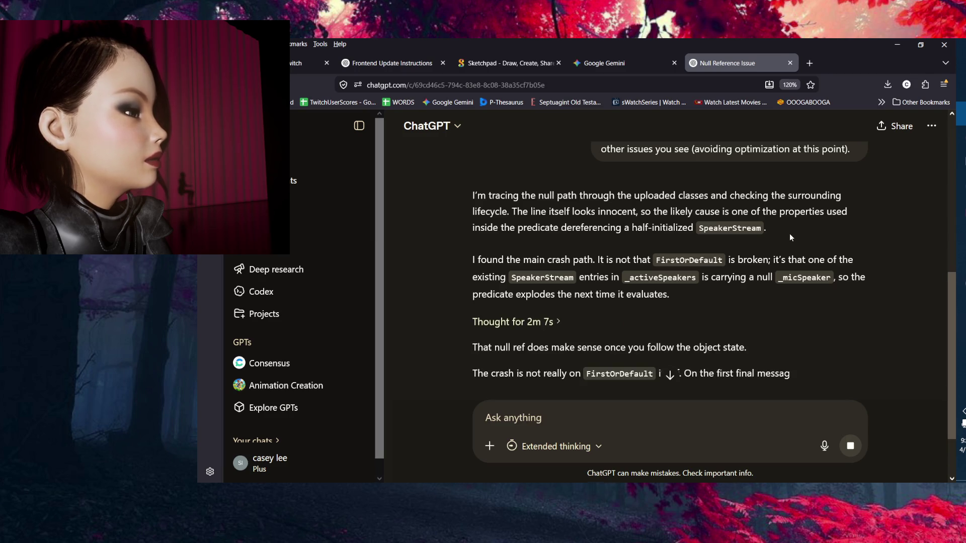
scroll(883, 265, down, 2)
scroll(883, 272, down, 1)
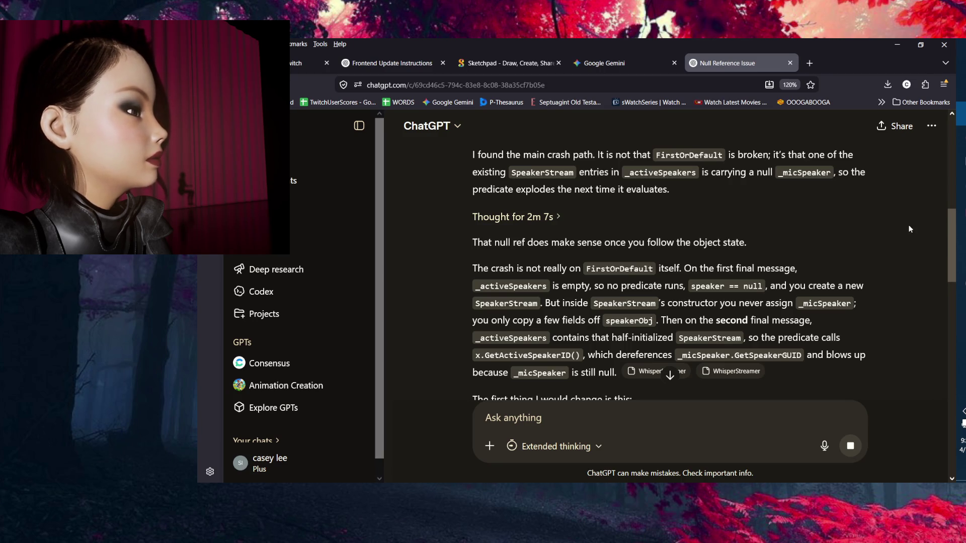
scroll(907, 225, down, 2)
scroll(907, 226, down, 1)
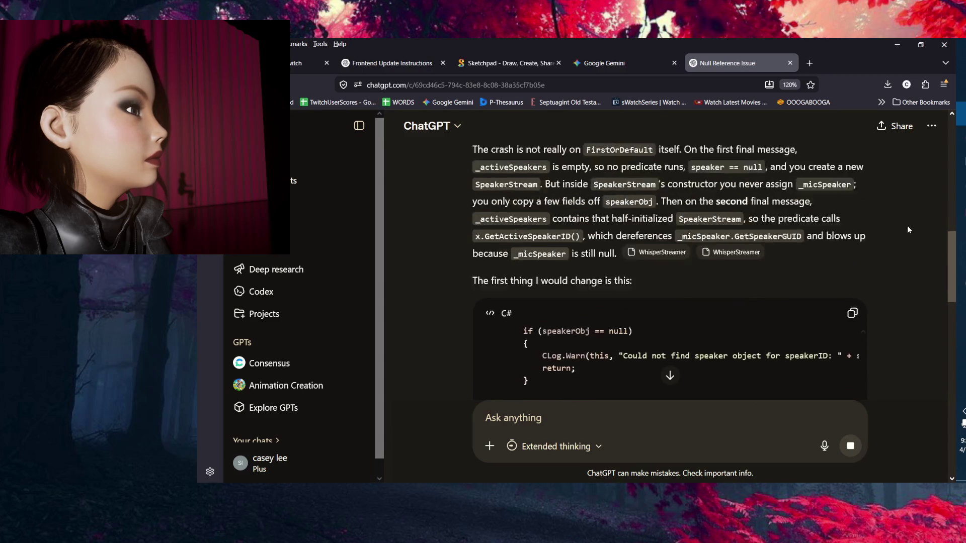
Find _micSpeaker in the explanation and the code fix, then return to WhisperStreamer.cs in Rider.
scroll(907, 227, up, 1)
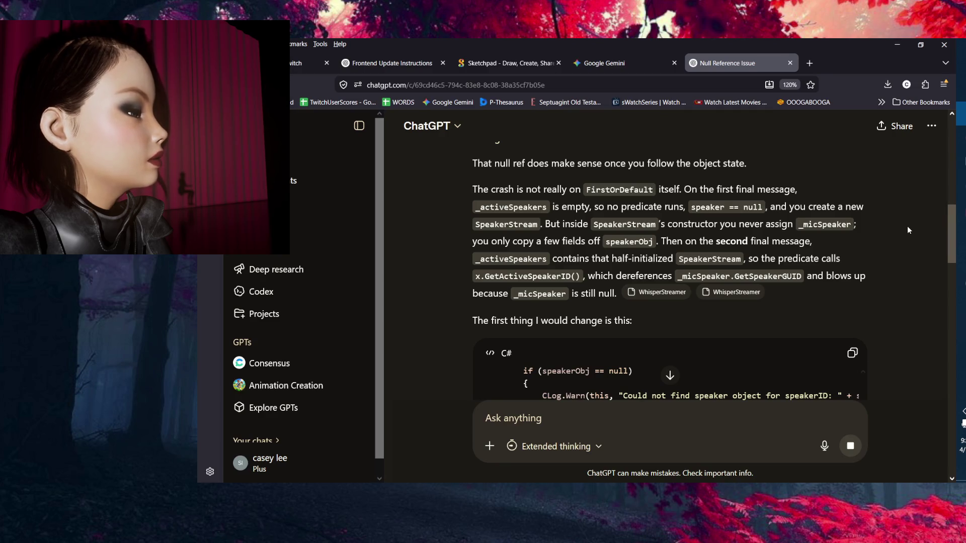
scroll(907, 225, down, 2)
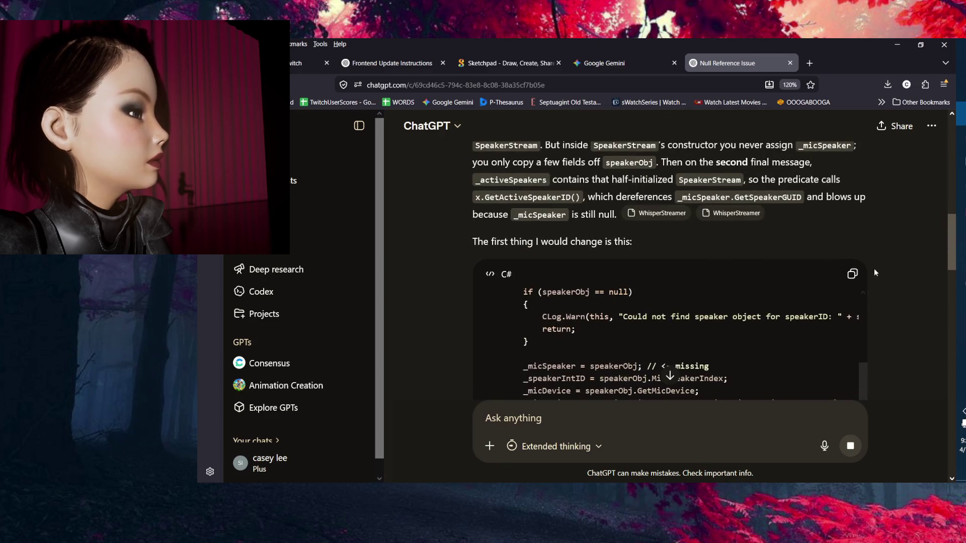
scroll(912, 307, up, 2)
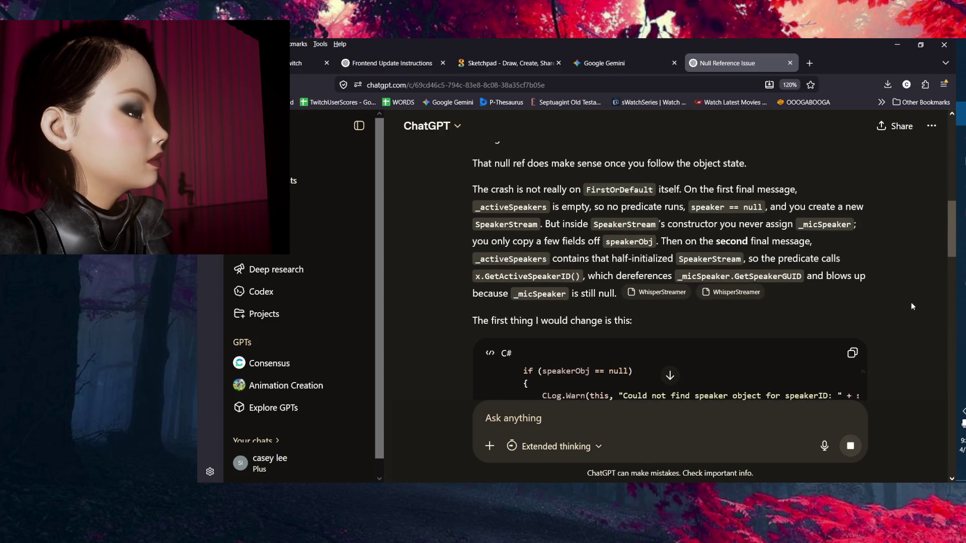
double_click(831, 227)
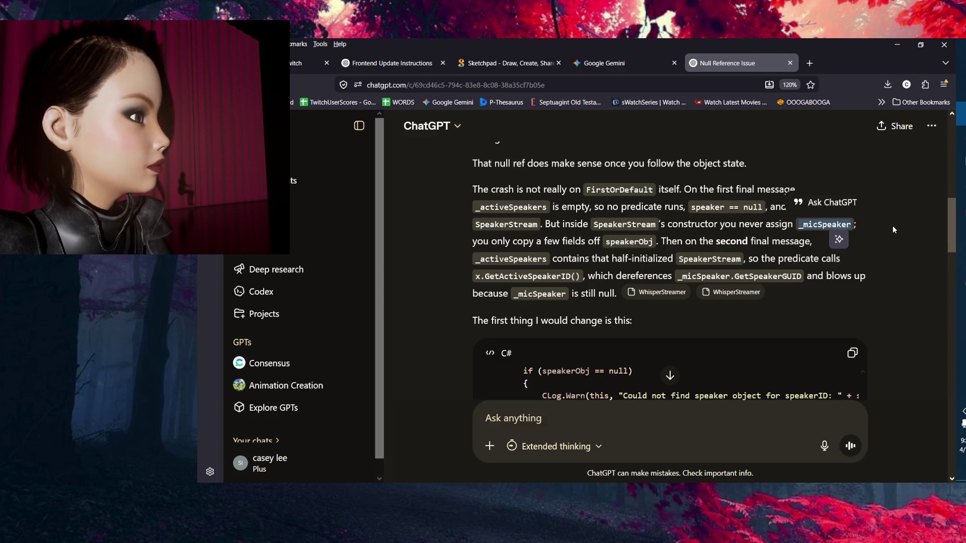
scroll(909, 255, down, 4)
scroll(914, 253, up, 4)
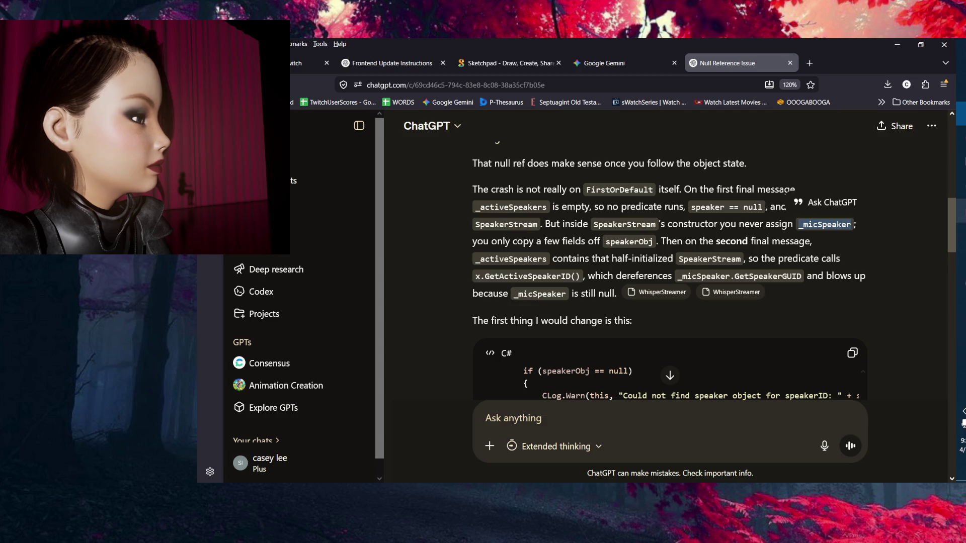
click(961, 212)
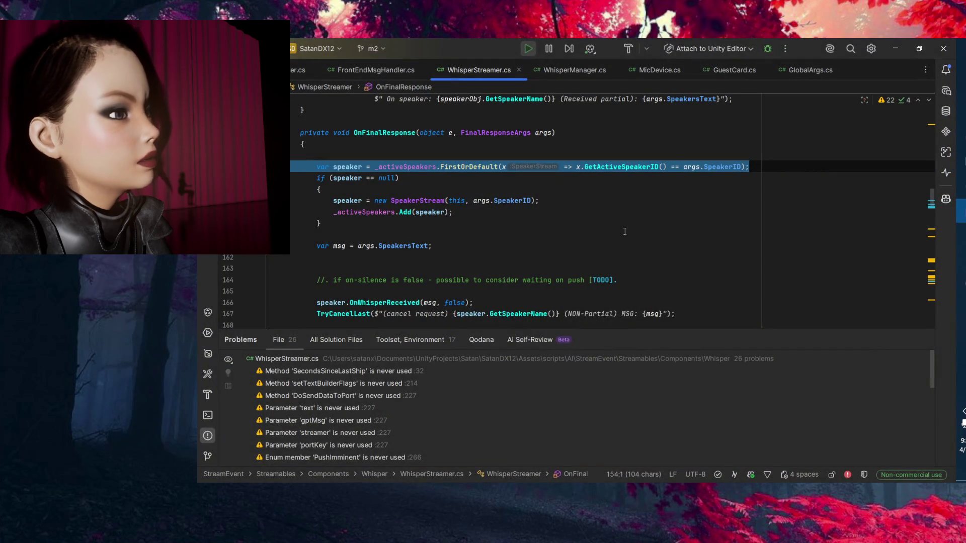
Jump to the declaration of GetActiveSpeakerID from the speaker lookup predicate with F12.
click(495, 222)
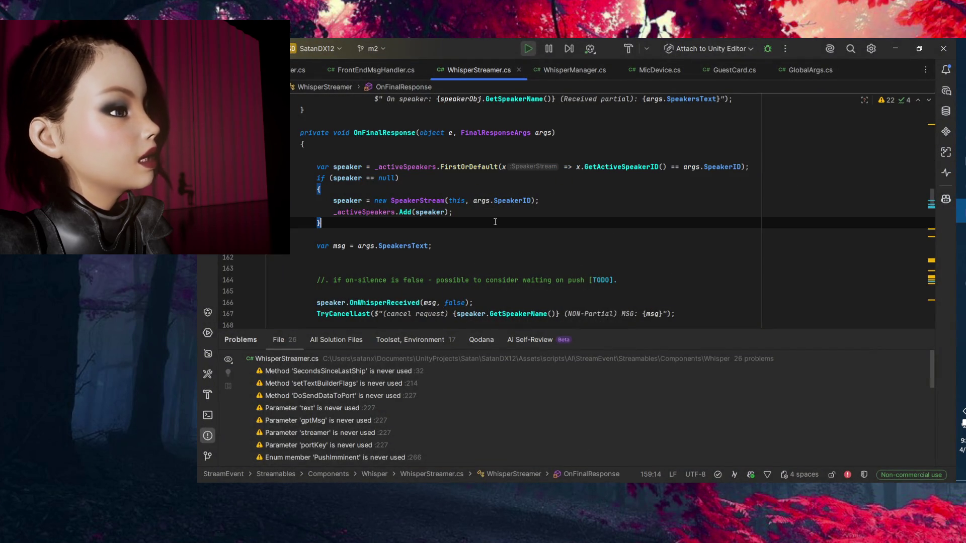
click(589, 204)
double_click(610, 167)
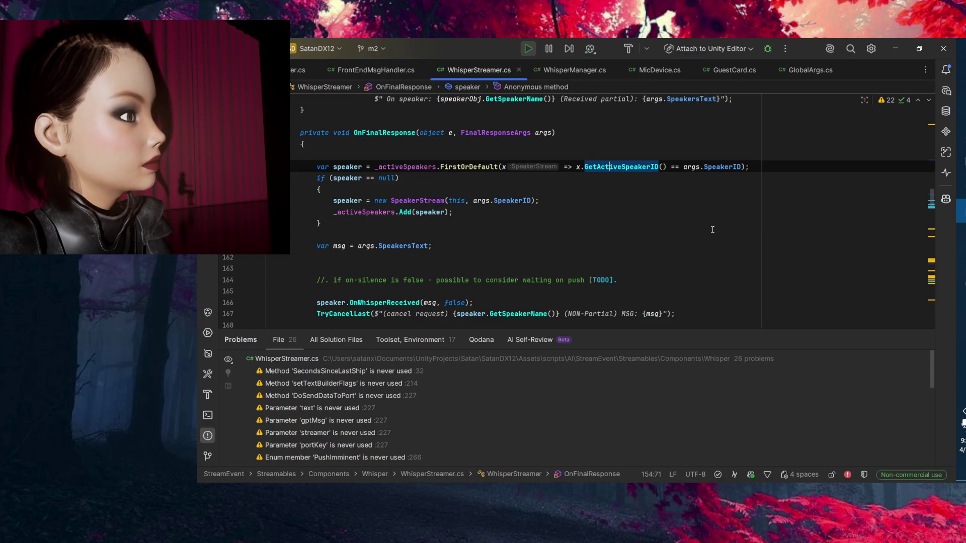
click(721, 200)
click(629, 167)
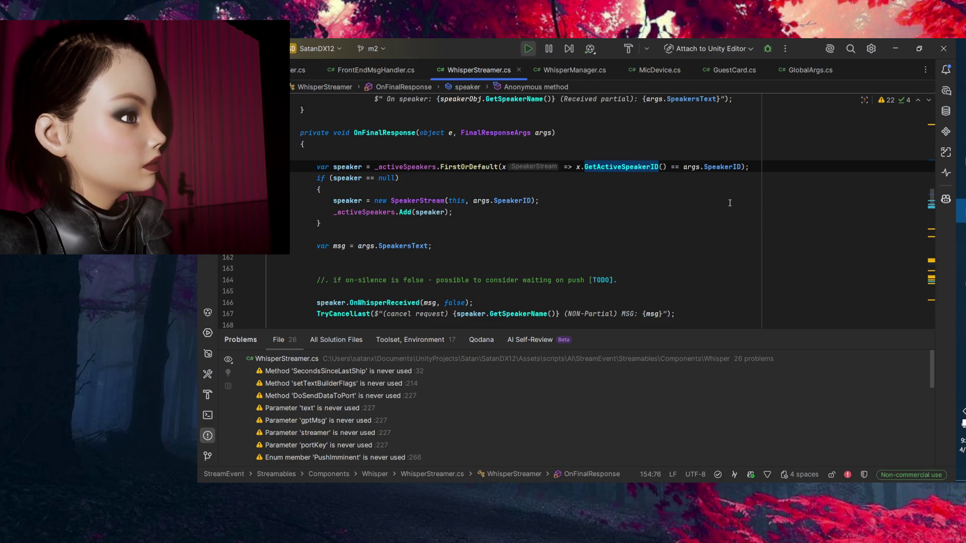
key(F12)
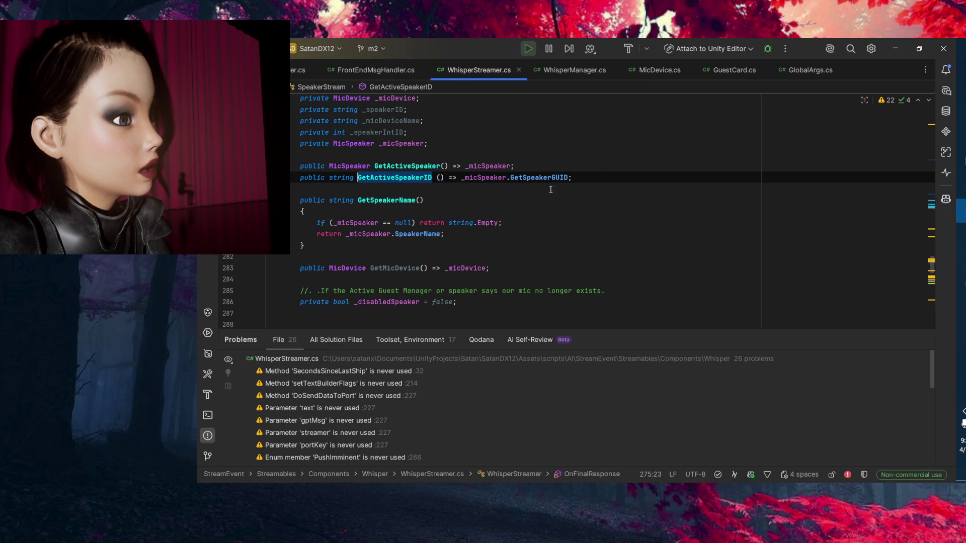
Examine the _micSpeaker usages and the GetActiveSpeaker and GetSpeakerGUID members on lines 274-275.
click(486, 177)
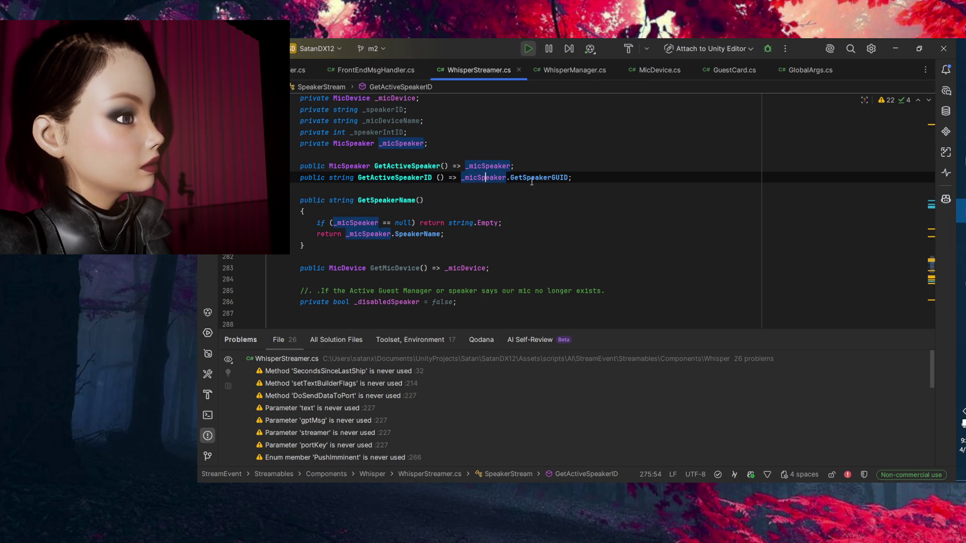
double_click(532, 178)
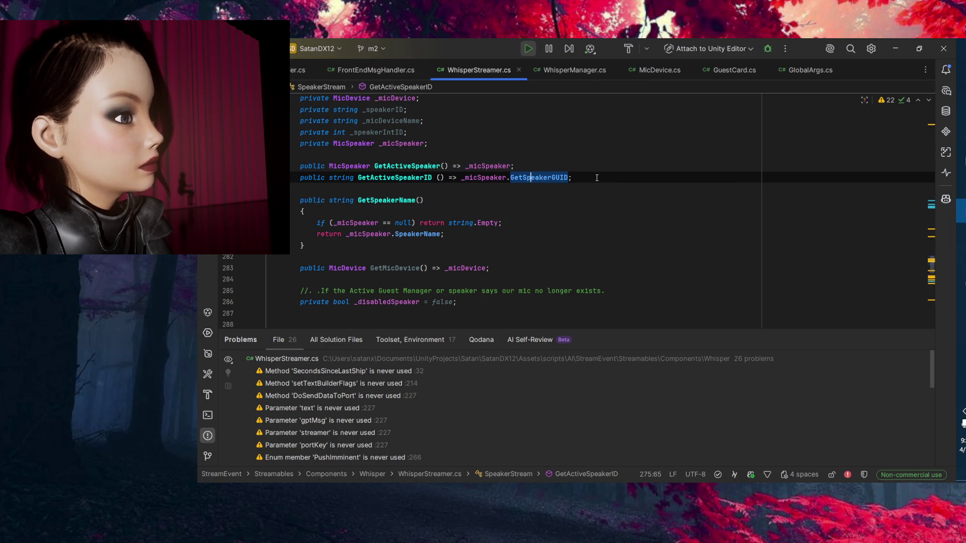
click(409, 167)
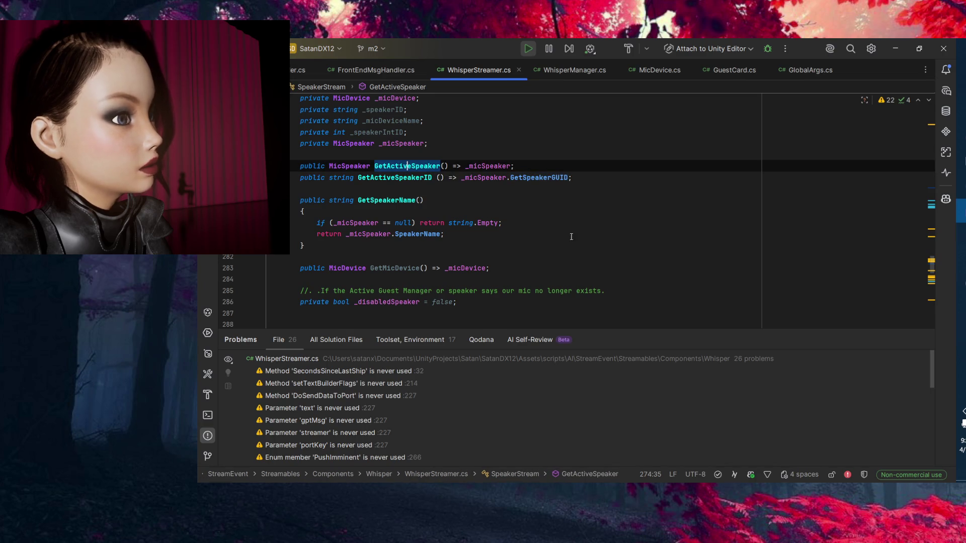
double_click(531, 177)
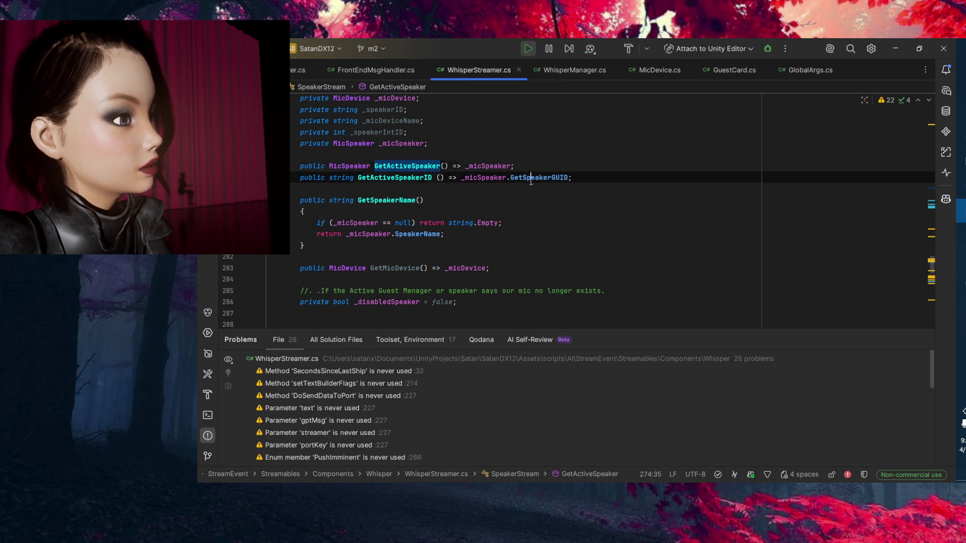
click(466, 205)
click(465, 178)
scroll(492, 245, up, 2)
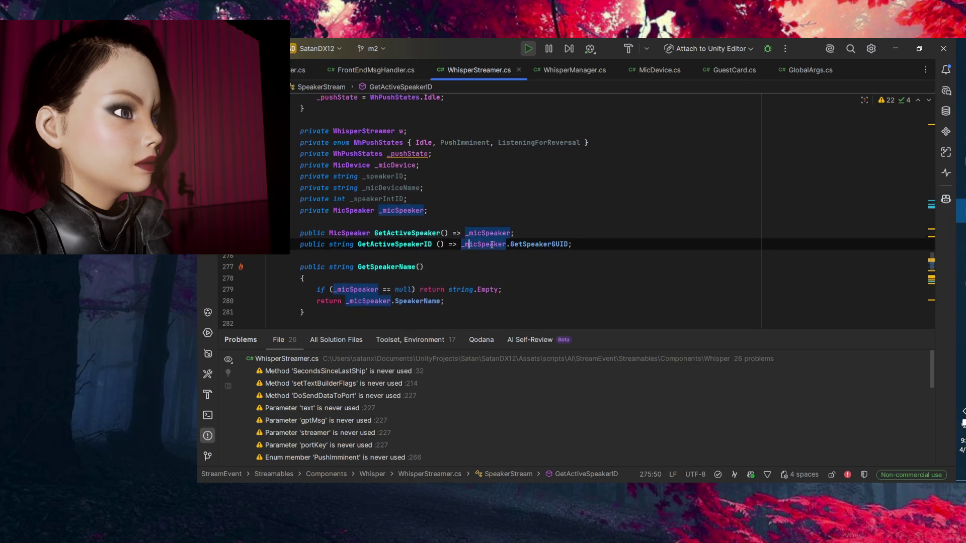
scroll(459, 238, up, 7)
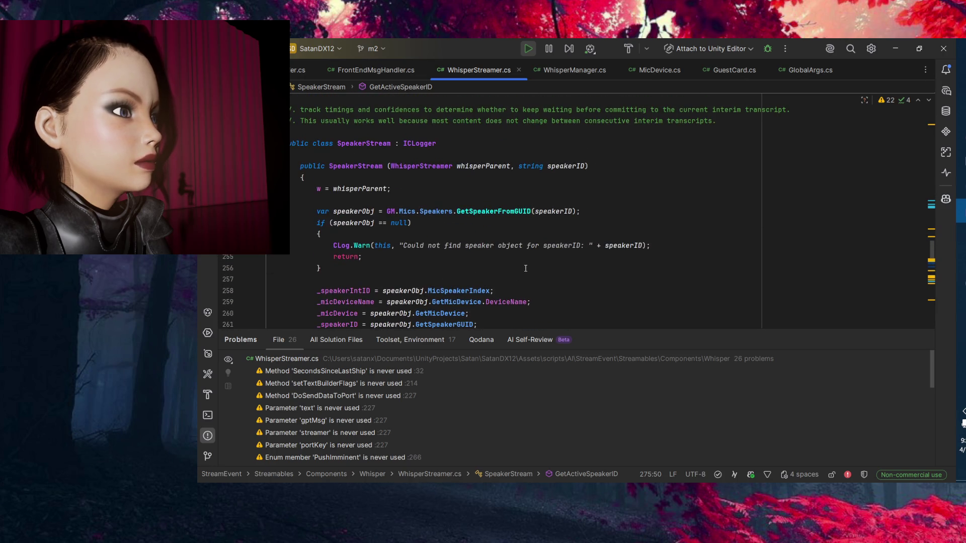
scroll(525, 268, down, 9)
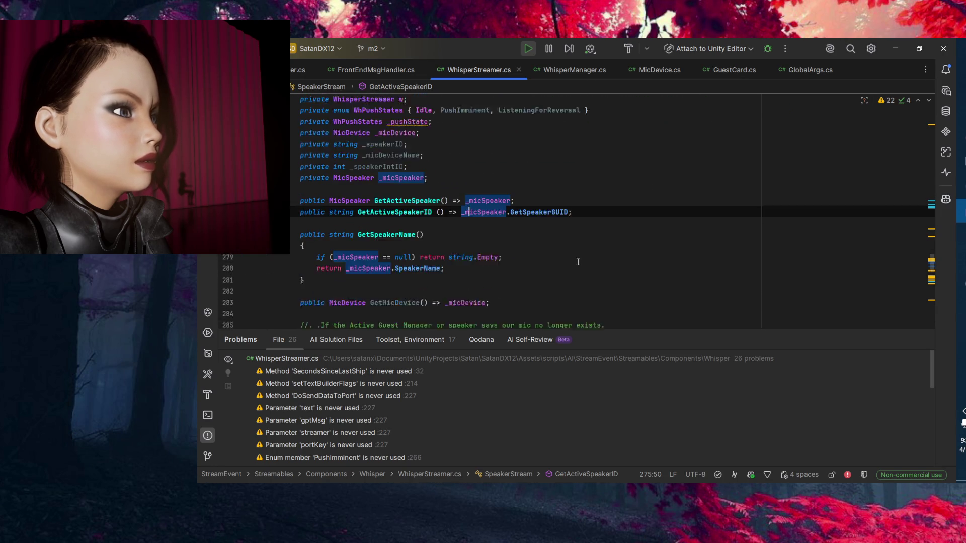
scroll(533, 217, up, 1)
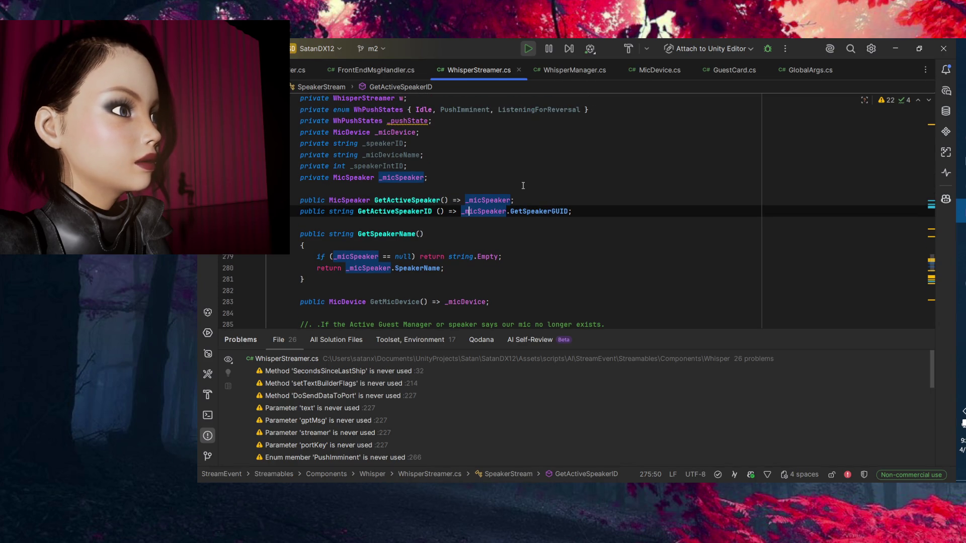
Select the _speakerIntID field declaration and check its warning.
click(507, 168)
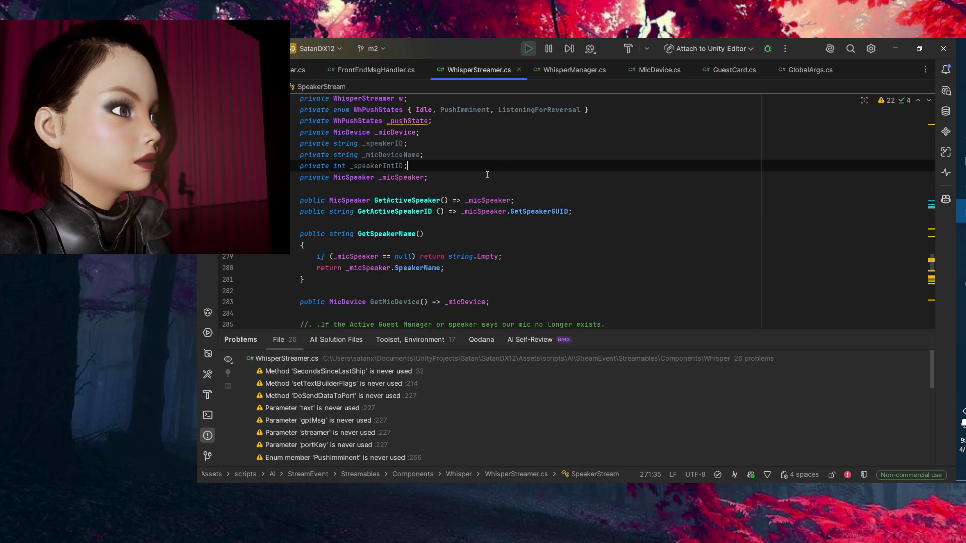
double_click(364, 164)
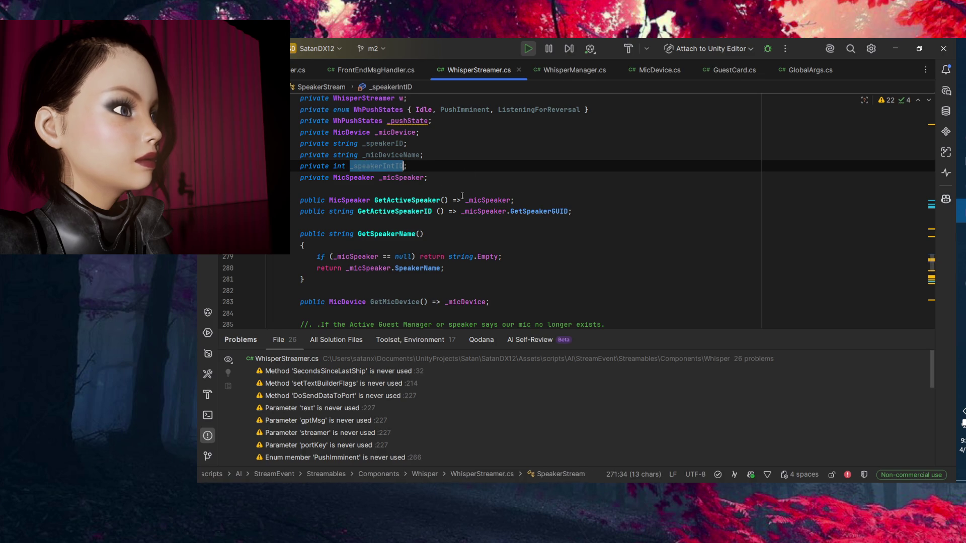
click(425, 166)
mouse_move(408, 169)
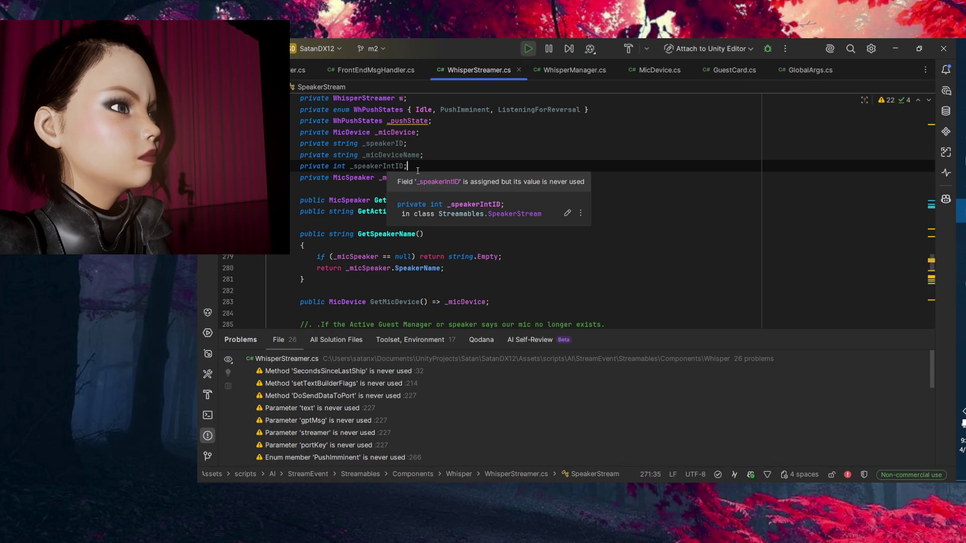
Trim the _speakerIntID field name and delete the duplicate string _speakerID declaration.
click(397, 168)
key(BackSpace)
key(BackSpace)
key(BackSpace)
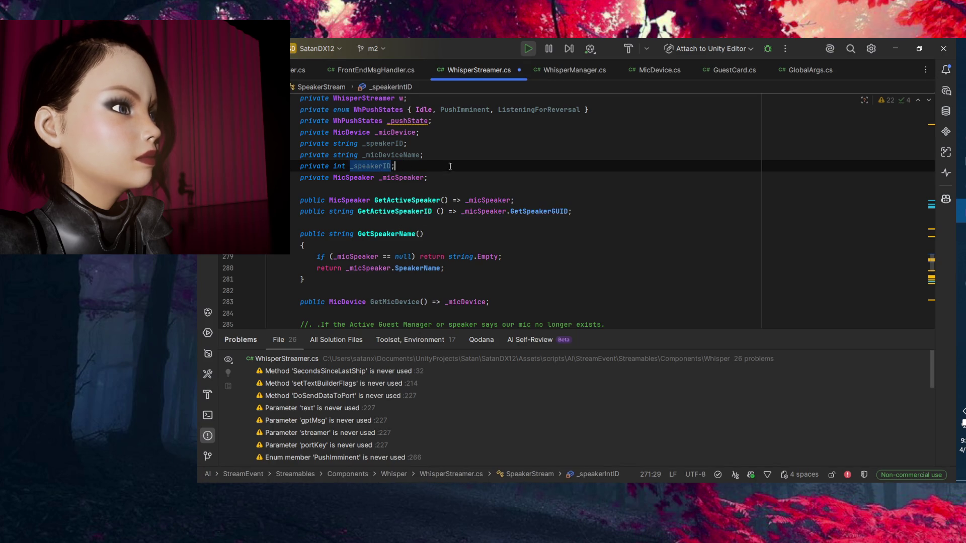
key(Down)
key(End)
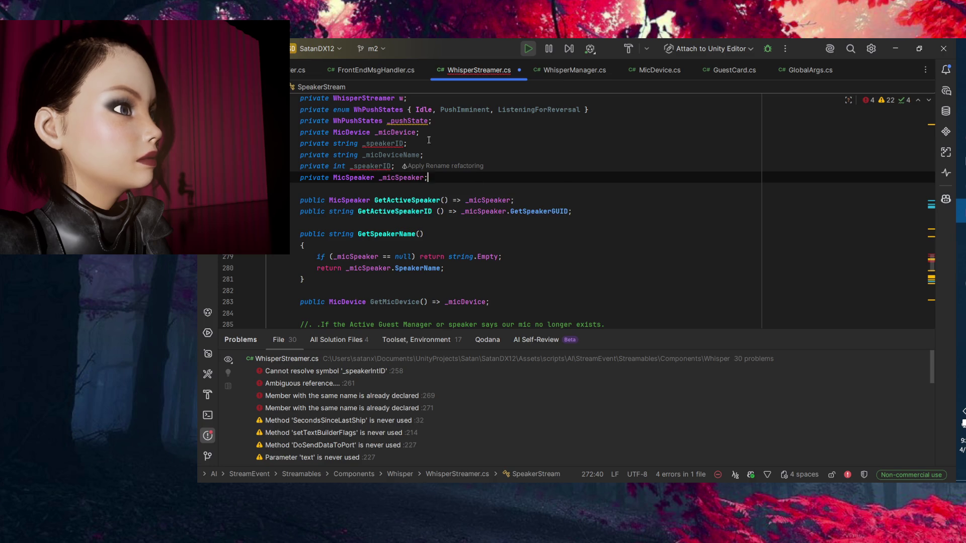
drag(408, 144, 282, 132)
key(Delete)
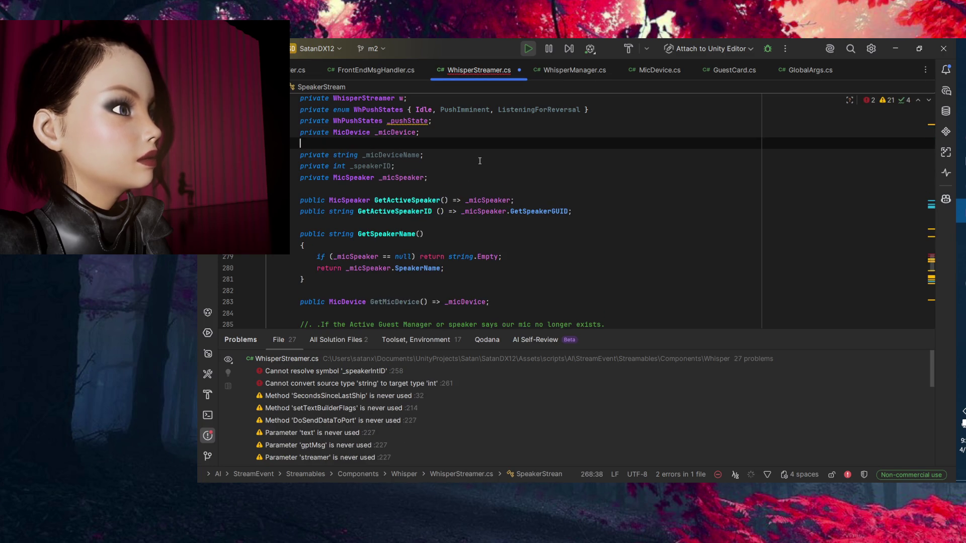
click(414, 169)
Inspect the GetSpeakerGUID, GetSpeakerName and GetActiveSpeakerID members.
click(548, 212)
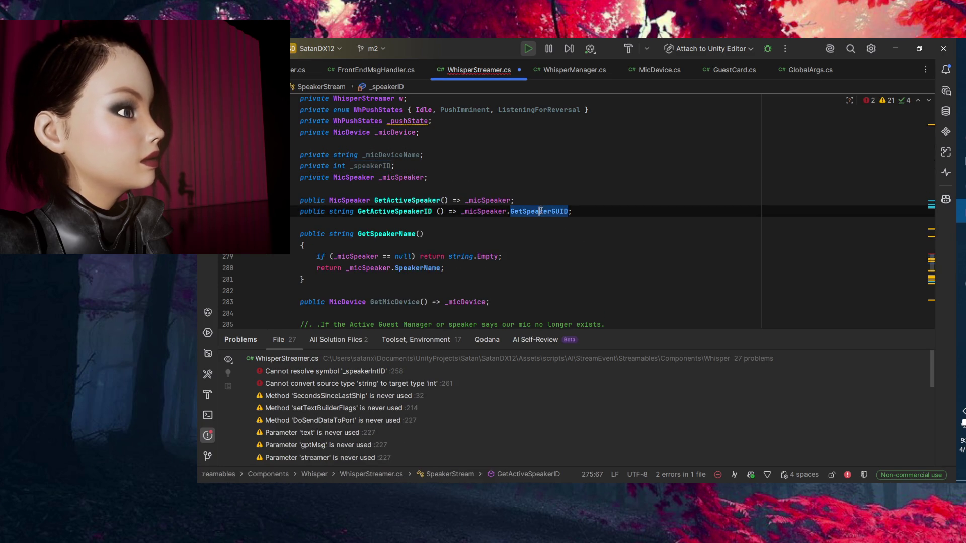
click(515, 232)
click(381, 211)
scroll(340, 206, down, 6)
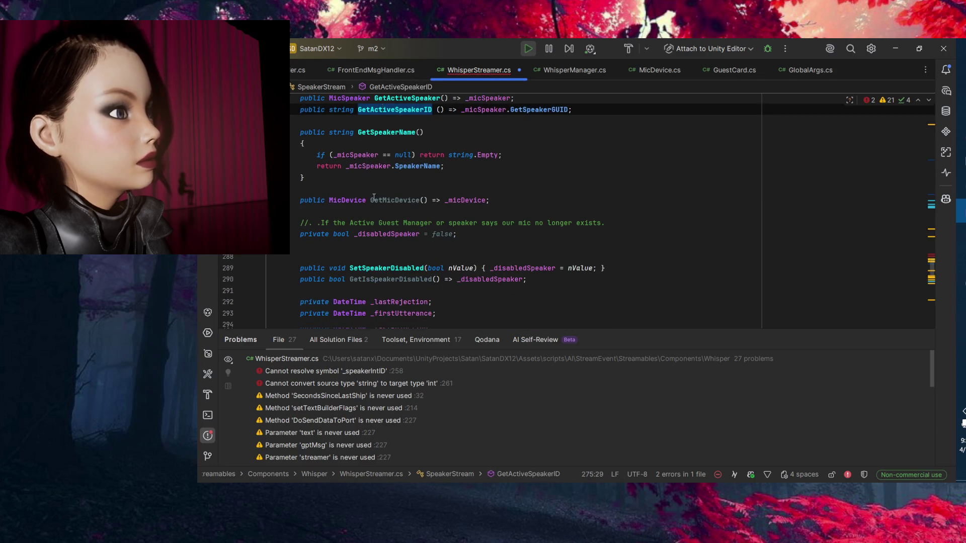
scroll(340, 207, down, 7)
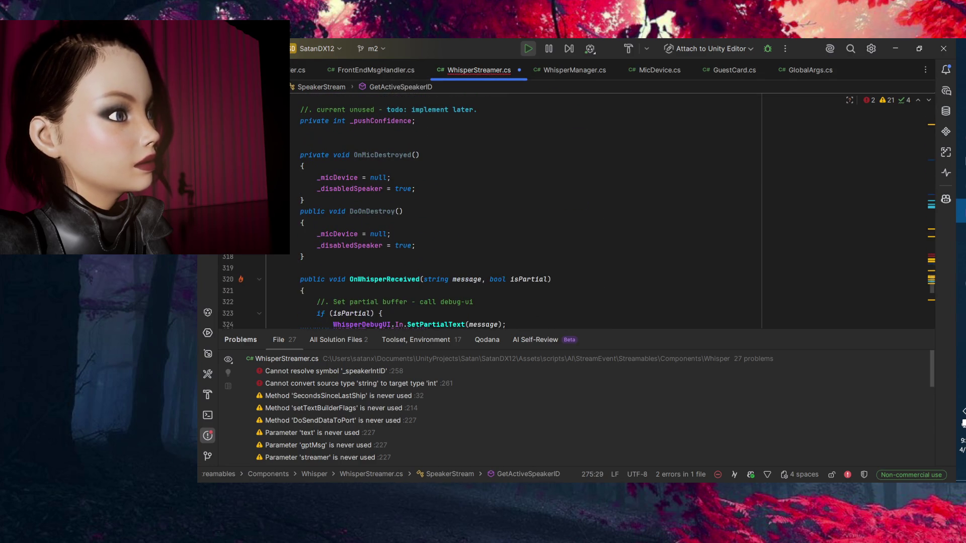
Collapse OnMicDestroyed, DoOnDestroy, OnWhisperReceived and OnSpeakerDestroy, then add a blank line after SetPartialBuffer.
click(259, 155)
click(259, 166)
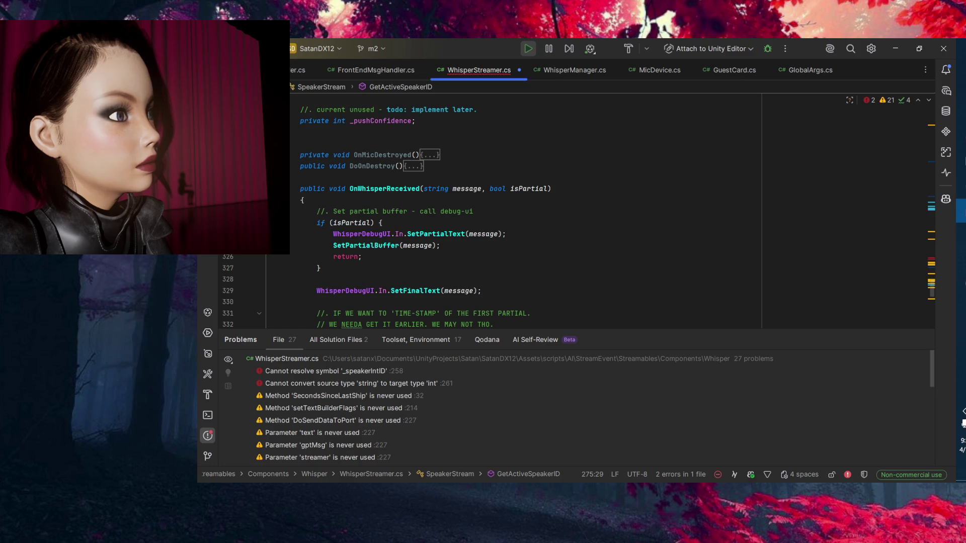
click(259, 189)
click(260, 189)
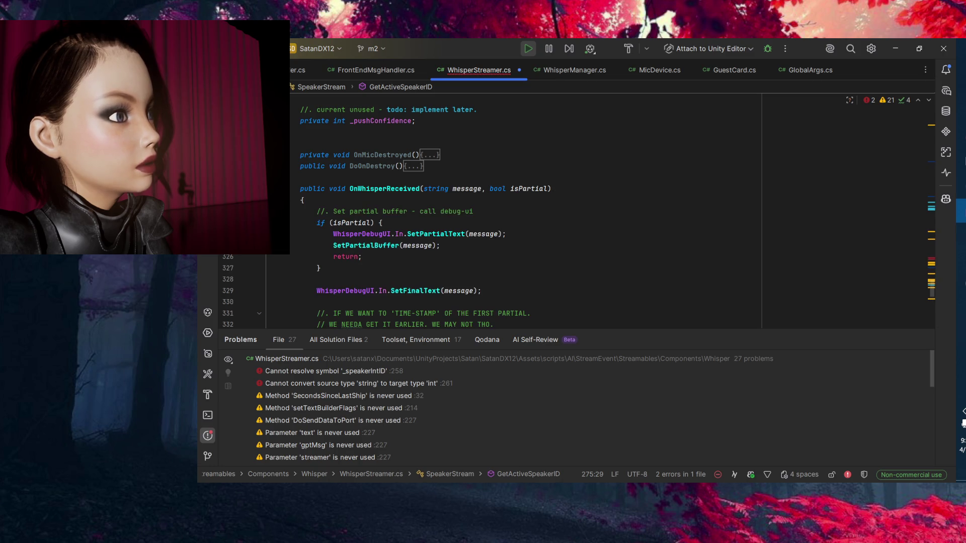
click(259, 189)
click(260, 201)
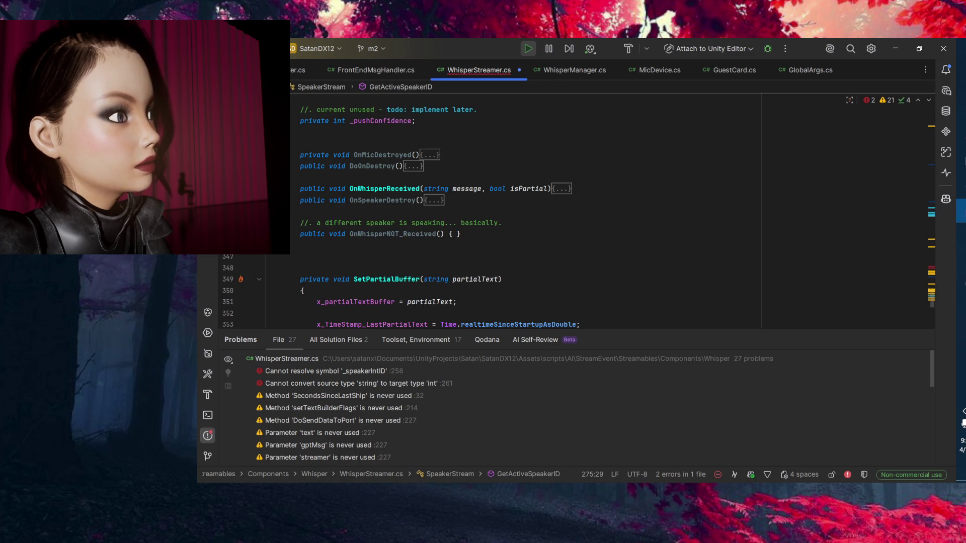
scroll(490, 211, down, 5)
click(322, 222)
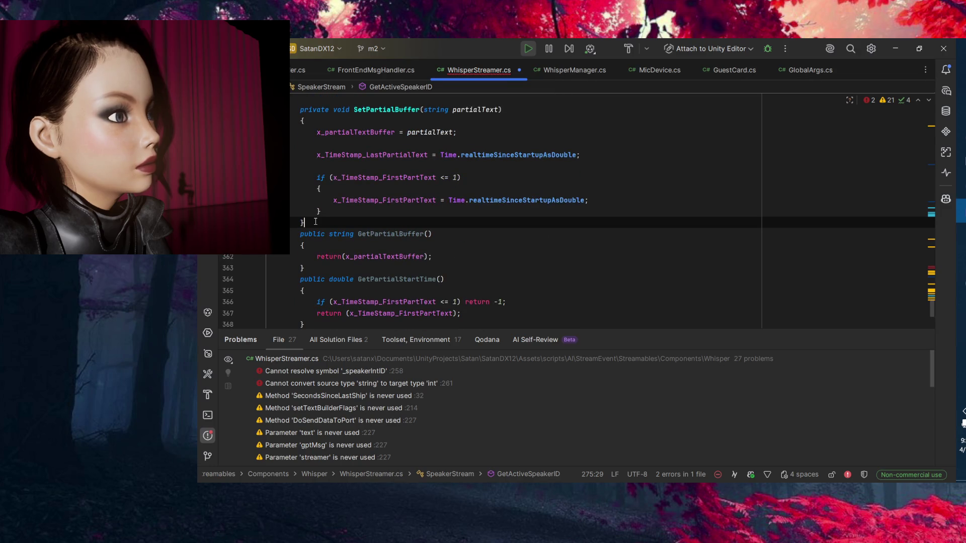
key(Return)
Review the SpeakerStream constructor signature and its whisperParent and speakerID parameters.
scroll(270, 274, up, 20)
scroll(270, 275, up, 5)
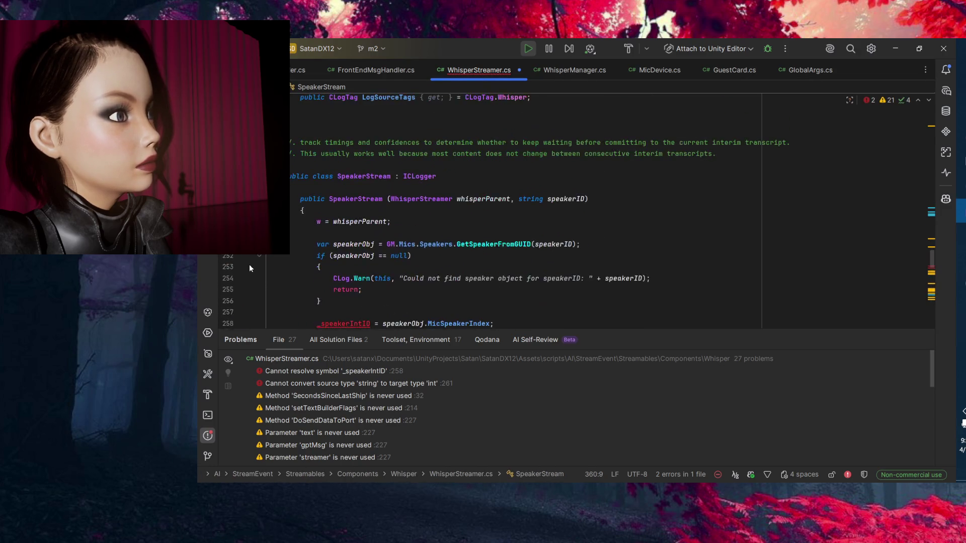
click(359, 132)
click(481, 131)
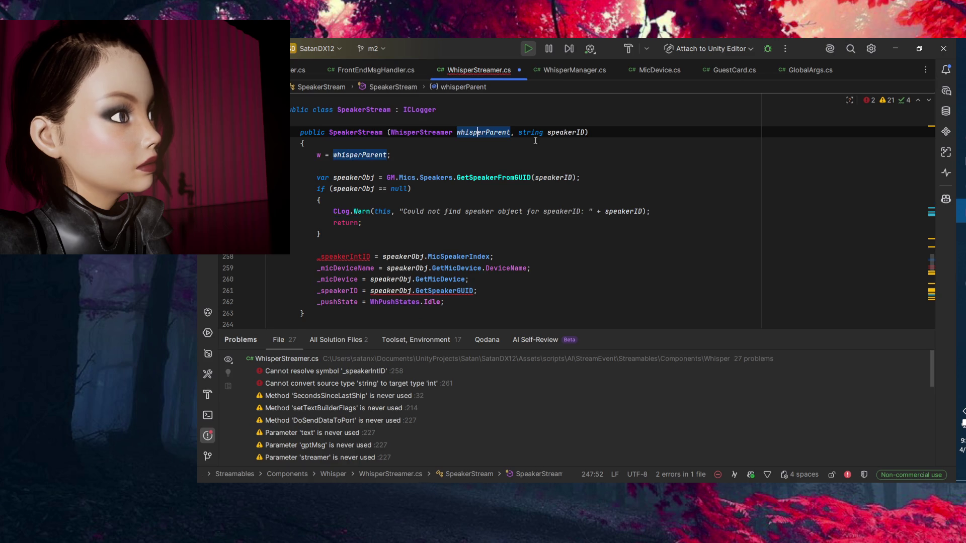
click(568, 131)
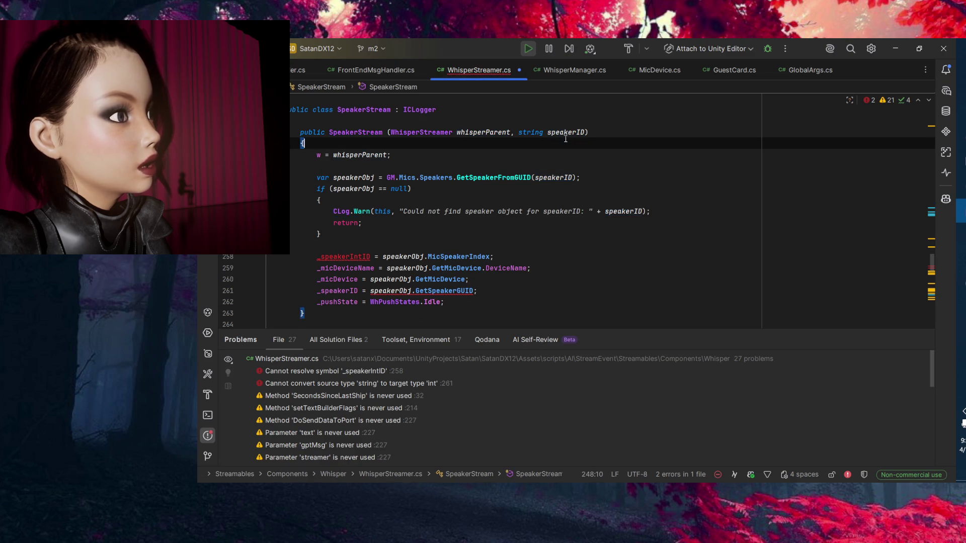
key(End)
Trace speakerObj, the GetSpeakerFromGUID lookup, its null check and the constructor's field assignments.
click(425, 157)
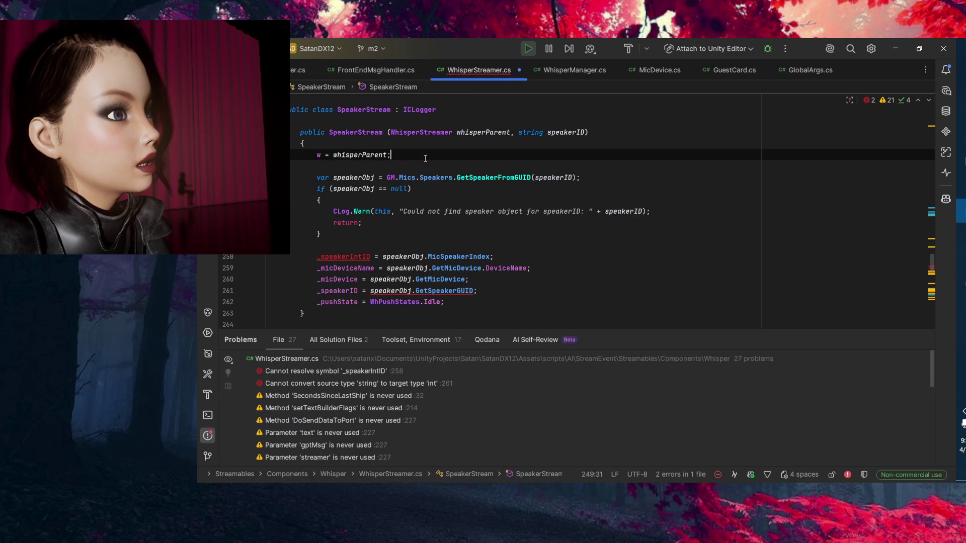
click(361, 177)
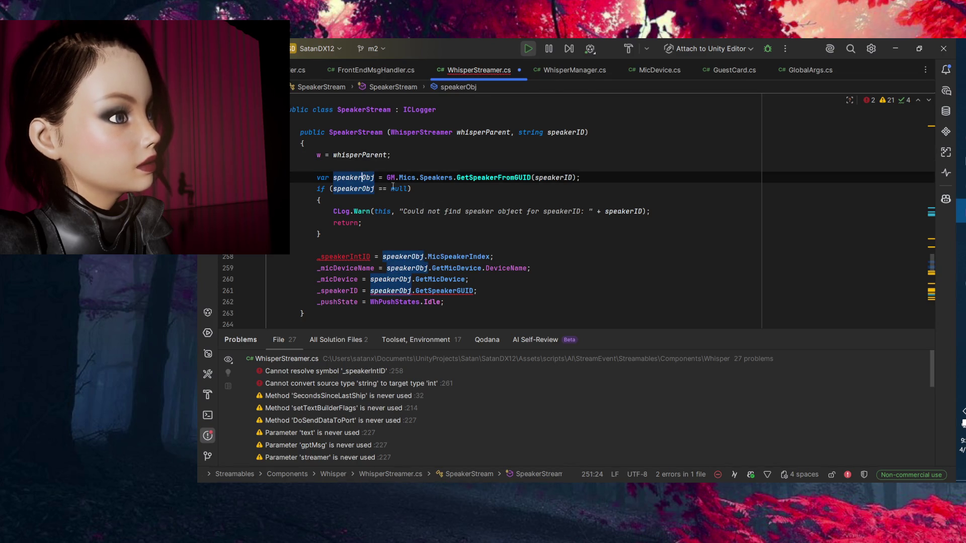
click(484, 178)
click(568, 177)
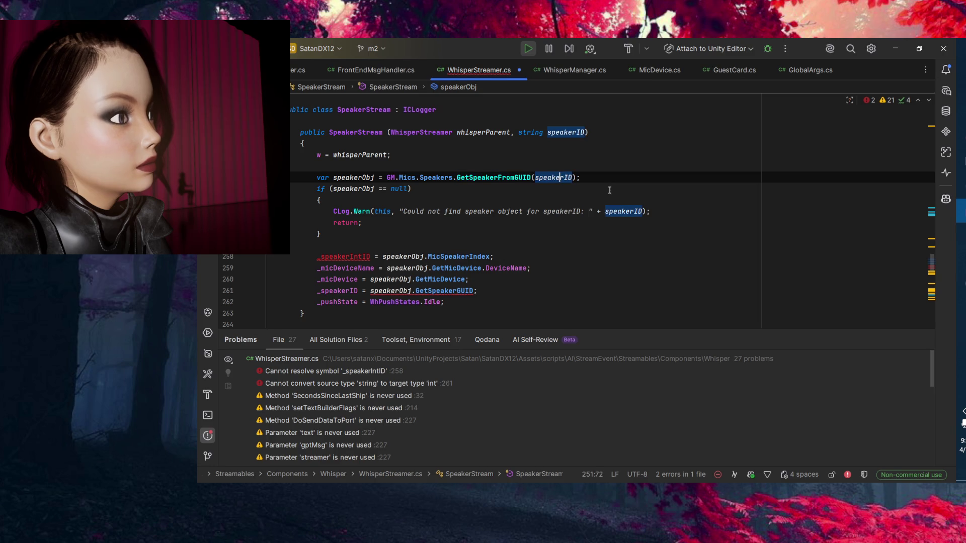
click(385, 189)
click(320, 234)
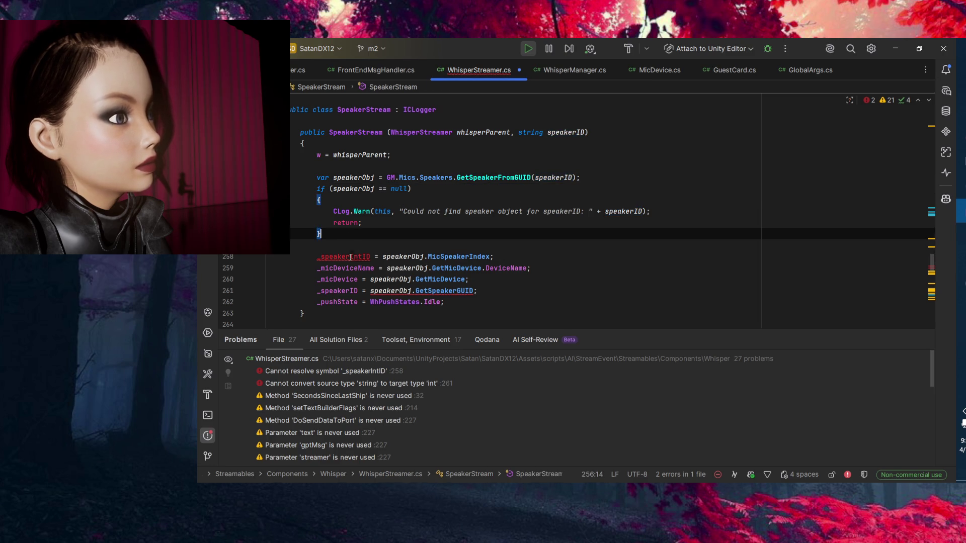
click(356, 257)
click(366, 280)
Change the _speakerIntID assignment to _speakerID and select the duplicate _speakerID assignment line.
double_click(356, 256)
key(BackSpace)
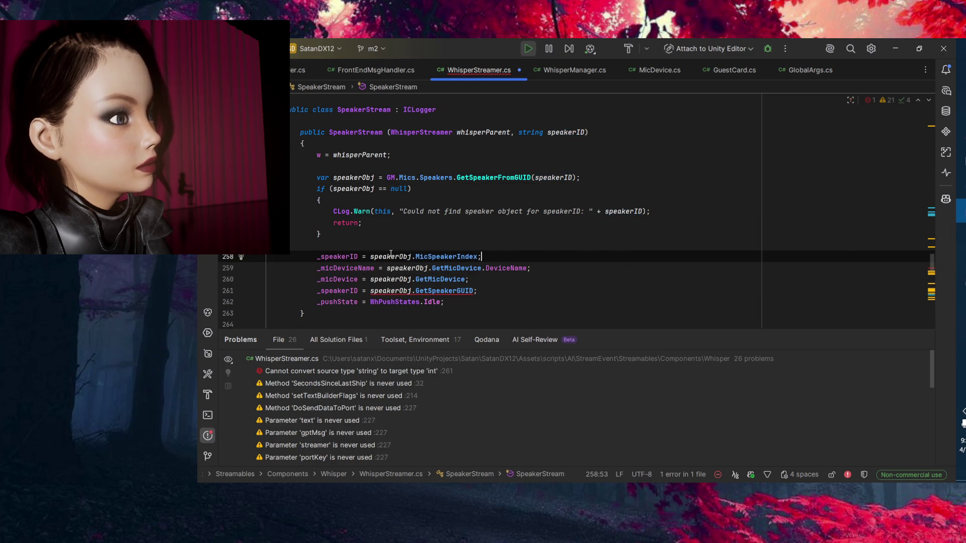
click(390, 257)
click(444, 257)
click(541, 260)
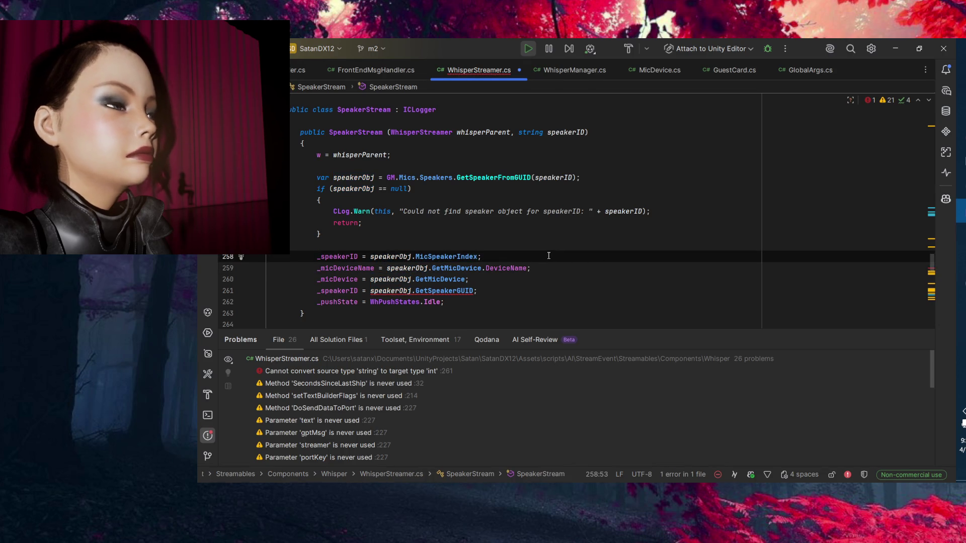
scroll(398, 269, down, 3)
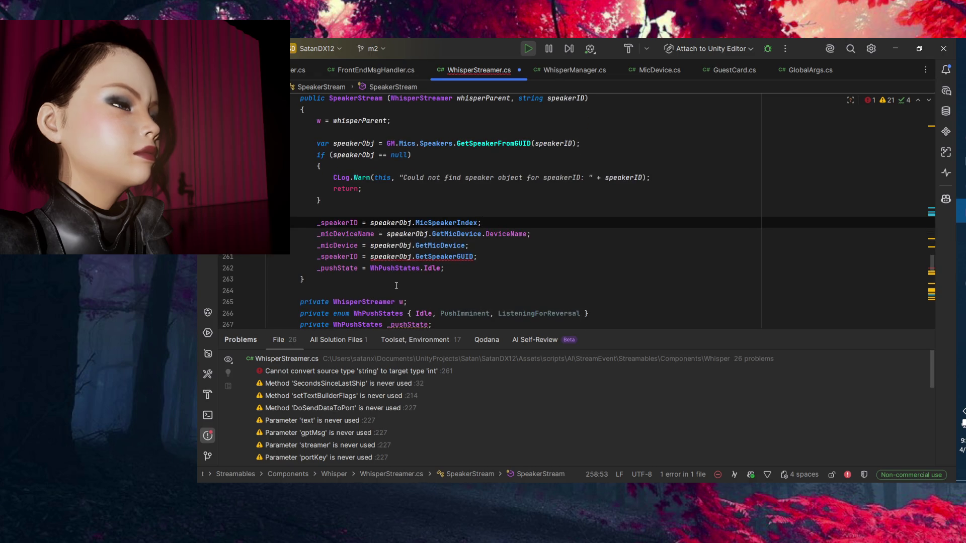
click(359, 257)
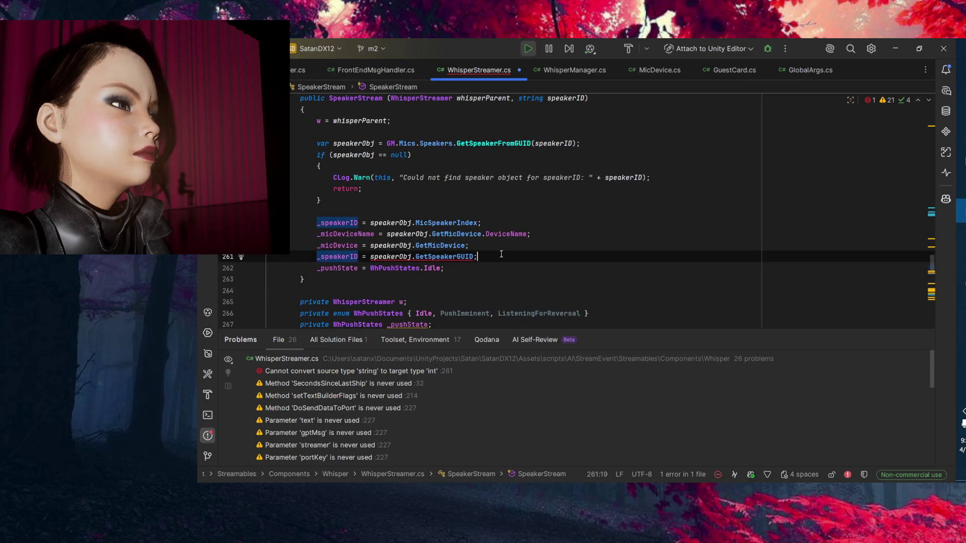
click(346, 257)
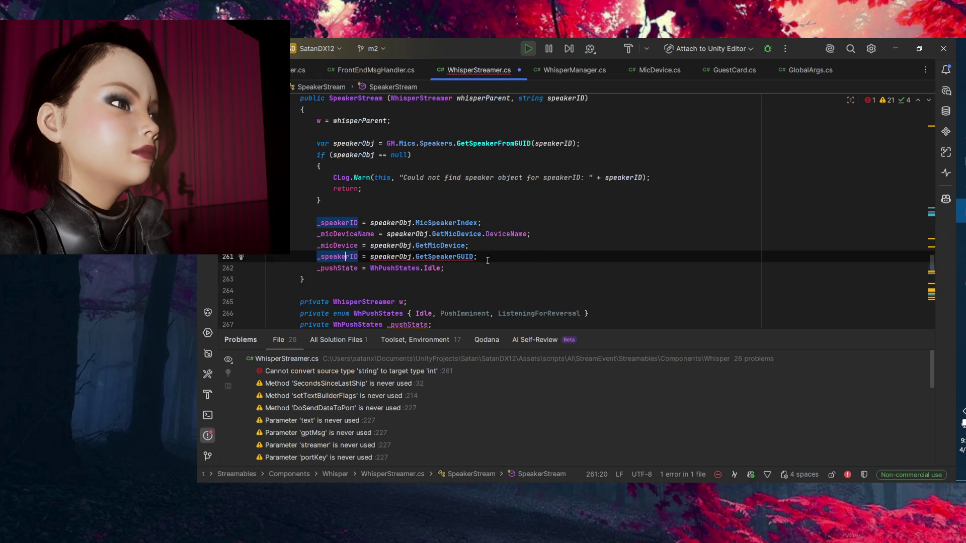
key(ctrl+w)
key(ctrl+w)
key(ctrl+w)
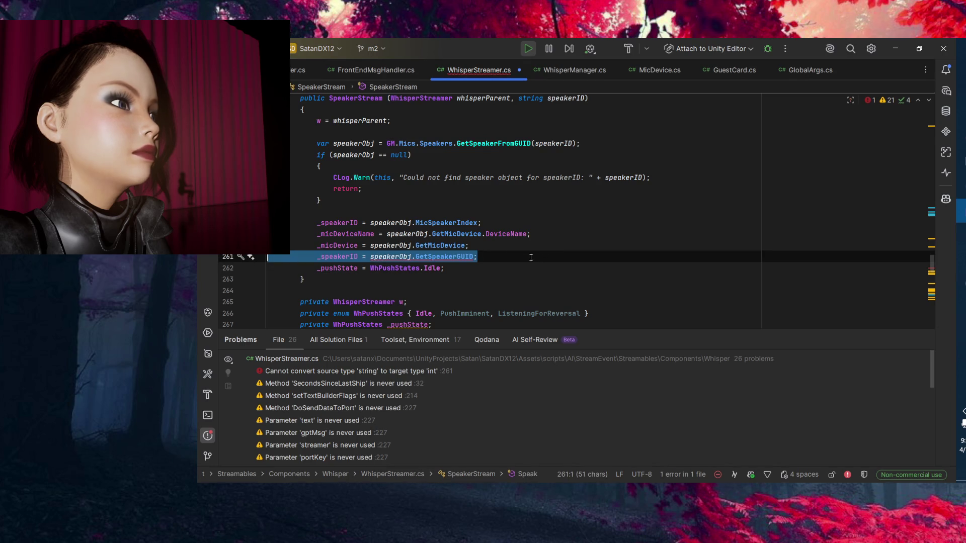
Rename the MicSpeakerIndex assignment target on line 258 to _speakerInt and select the name to copy.
click(457, 267)
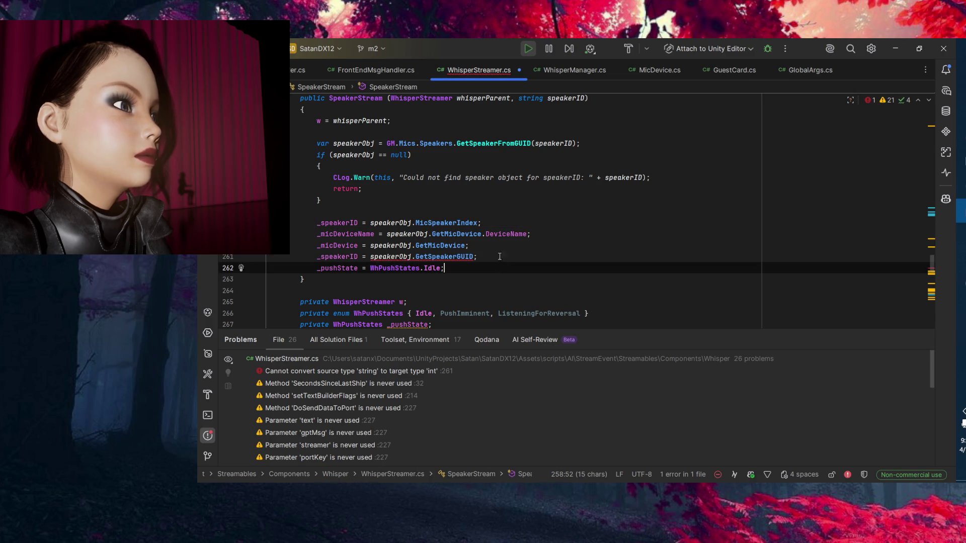
key(ctrl+shift+BackSpace)
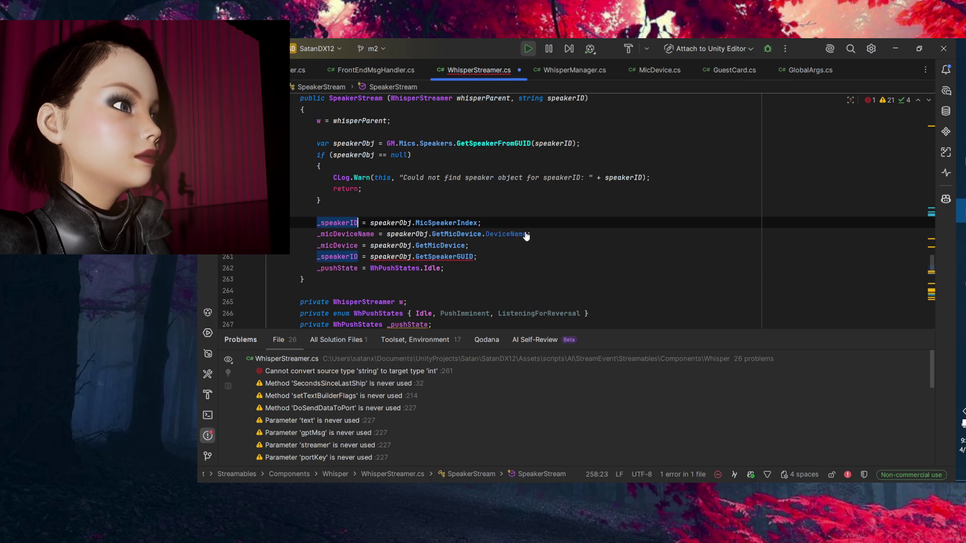
click(351, 225)
text(Int)
key(Down)
key(Down)
key(Down)
key(End)
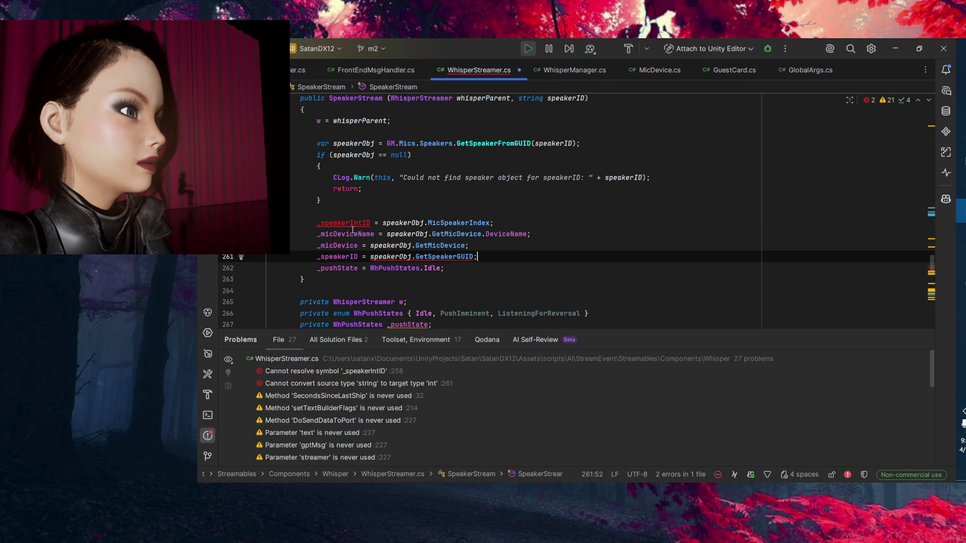
click(370, 223)
key(BackSpace)
key(BackSpace)
click(413, 234)
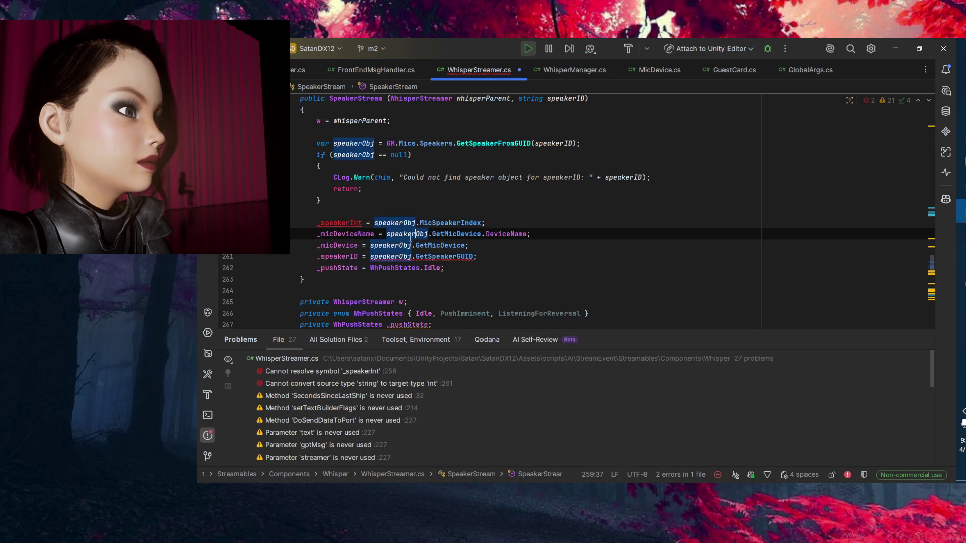
key(Up)
key(ctrl+Left)
key(ctrl+Left)
key(ctrl+shift+Left)
key(ctrl+shift+Left)
key(ctrl+c)
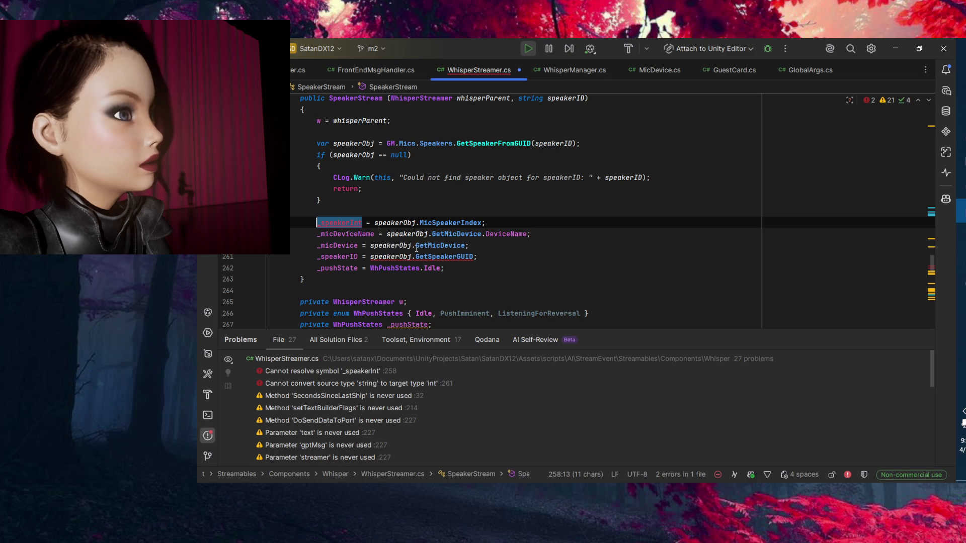
Paste _speakerInt among the SpeakerStream fields and start turning it into a private field declaration.
scroll(417, 249, down, 10)
scroll(403, 251, up, 15)
scroll(382, 257, down, 3)
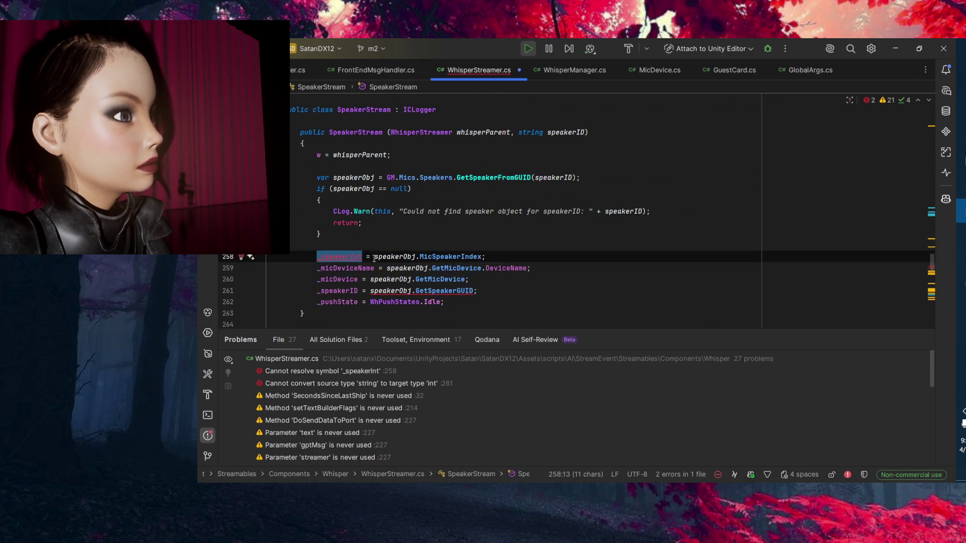
scroll(374, 258, up, 20)
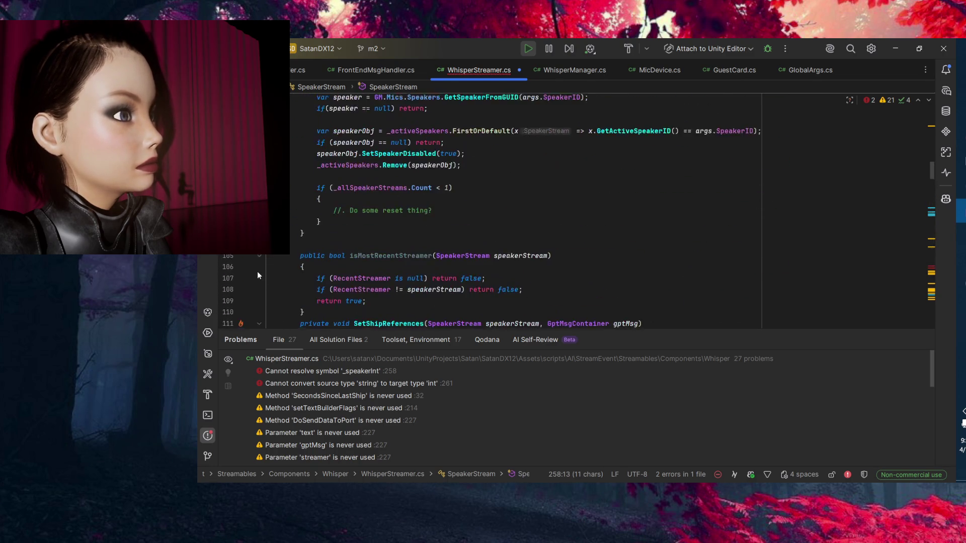
scroll(257, 275, up, 15)
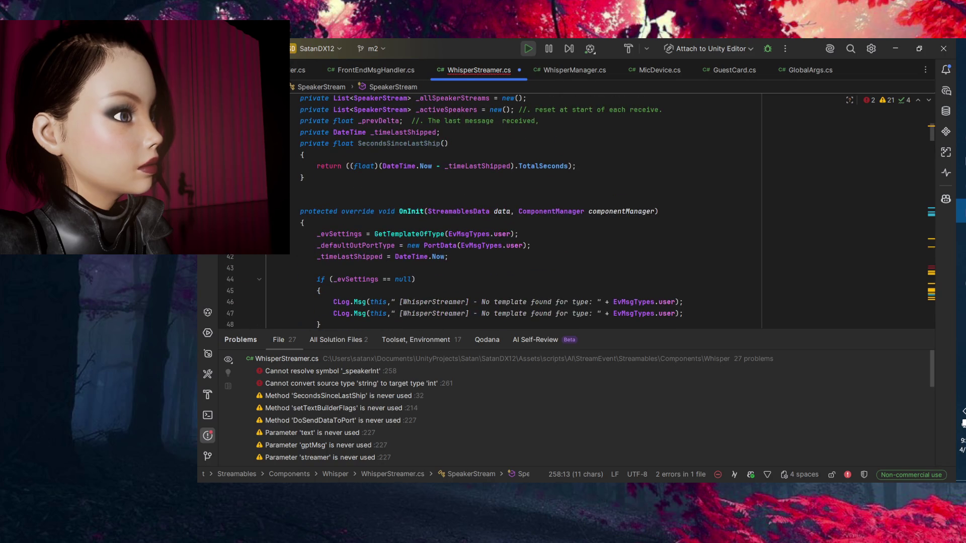
scroll(245, 284, down, 20)
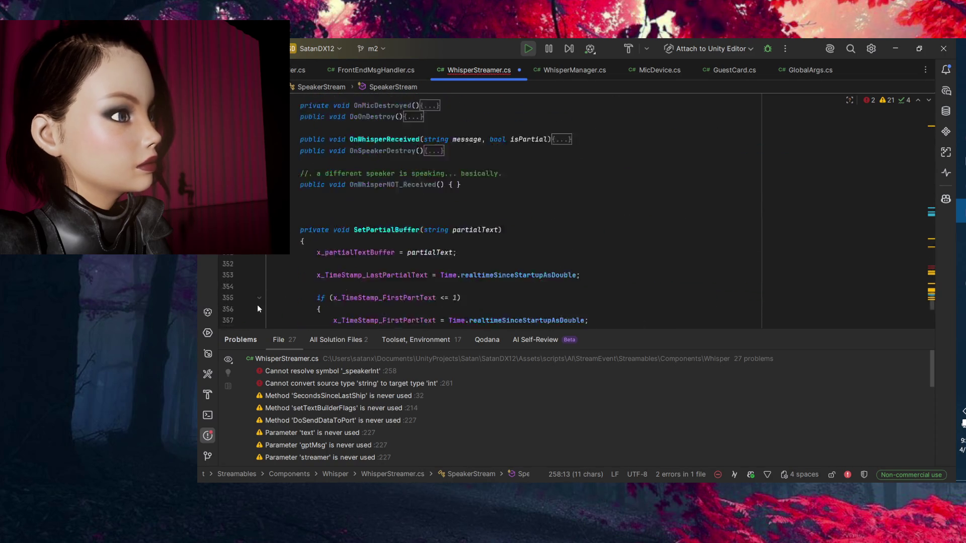
scroll(258, 292, up, 12)
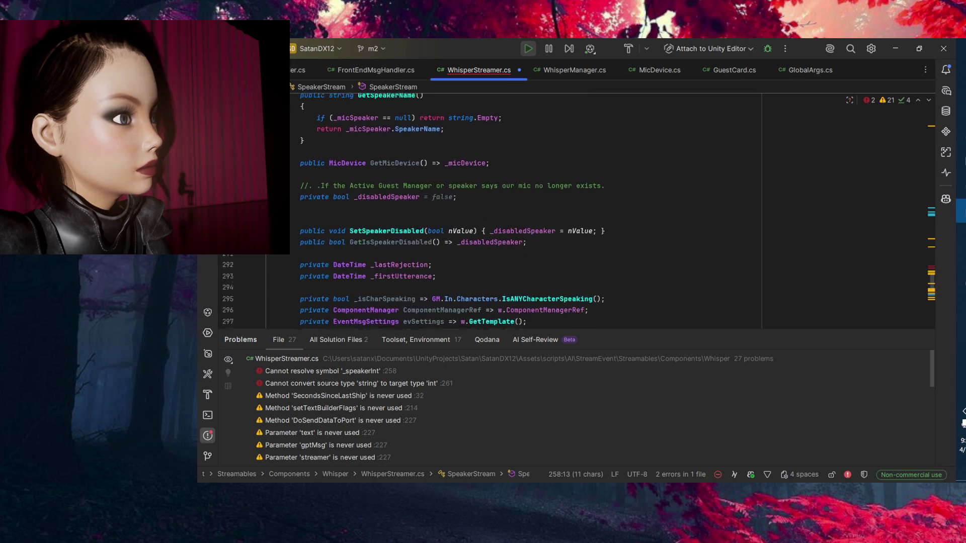
scroll(269, 258, up, 8)
scroll(268, 258, up, 6)
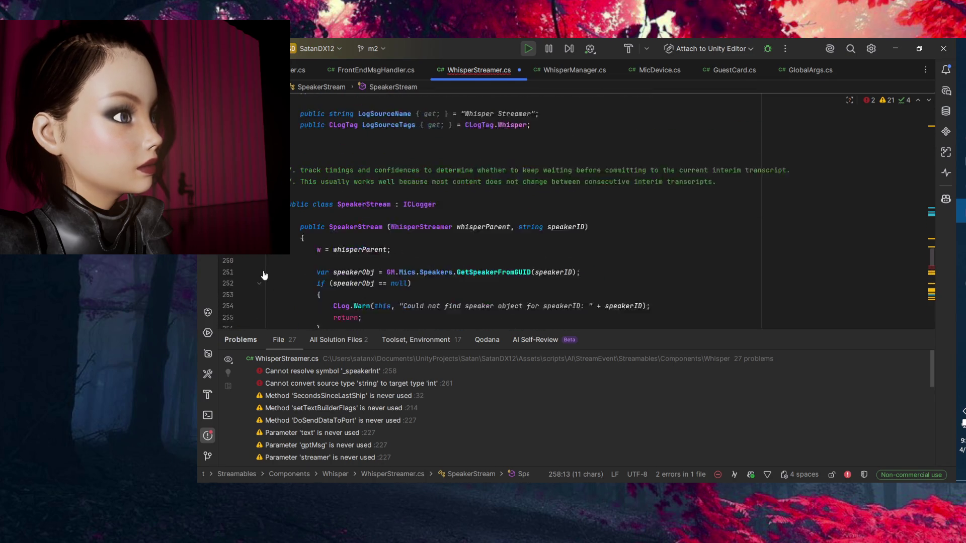
scroll(269, 258, down, 7)
scroll(268, 258, down, 6)
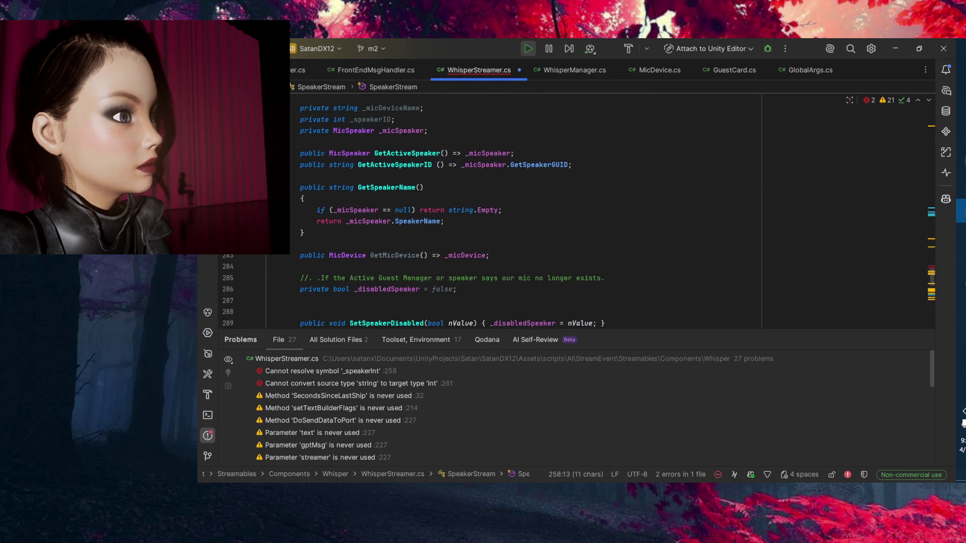
scroll(269, 258, up, 4)
click(438, 193)
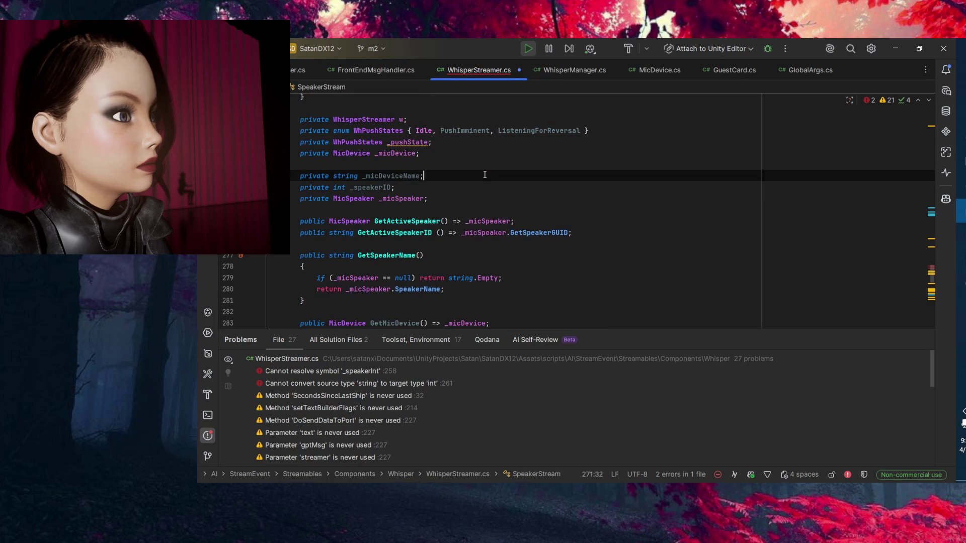
key(ctrl+v)
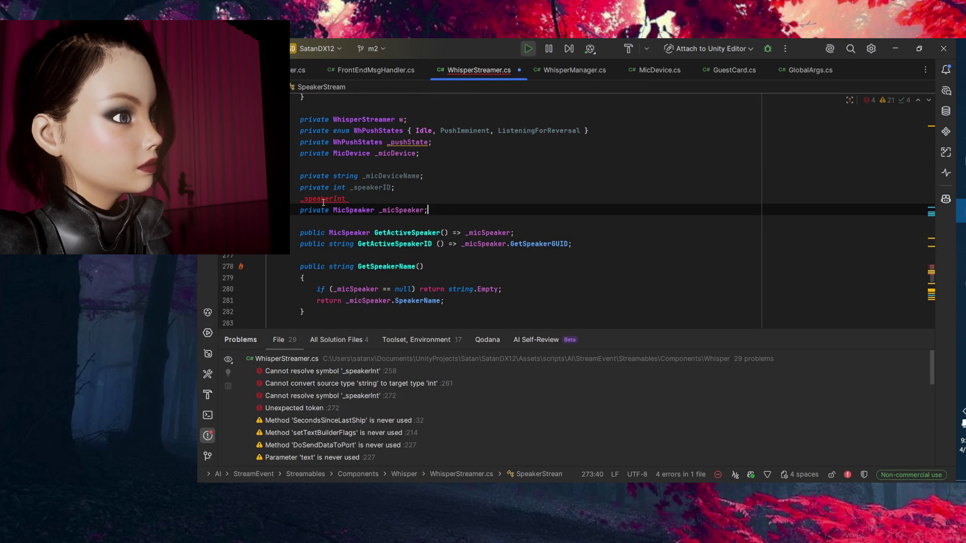
click(379, 203)
key(shift+Home)
text(p)
text(rivat)
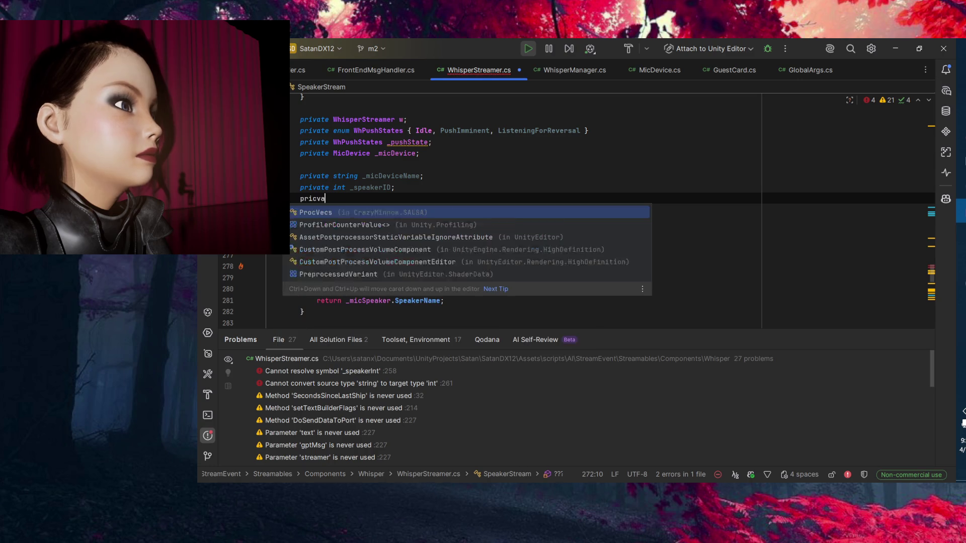
text(te int _speakerIndex;)
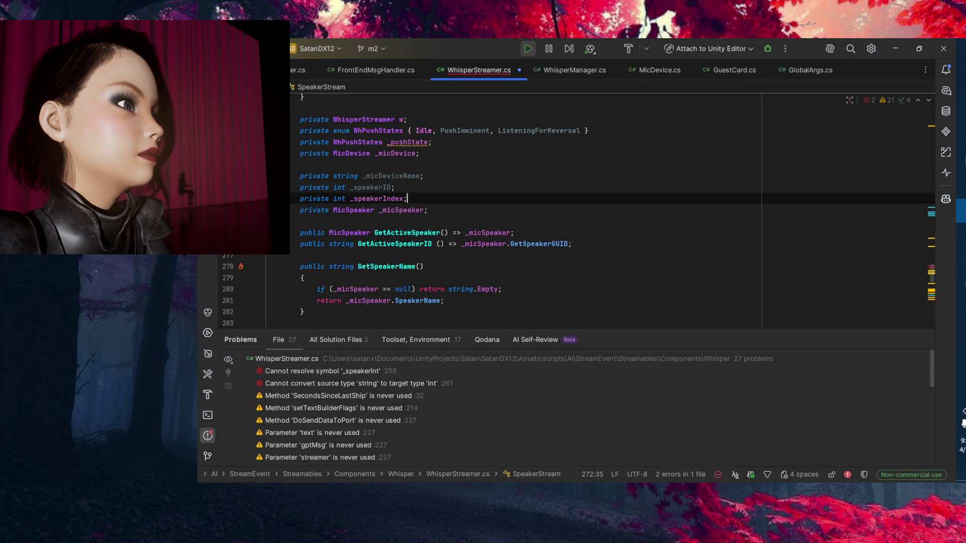
Check the _micSpeaker field line and its usages.
key(Up)
key(Down)
click(441, 208)
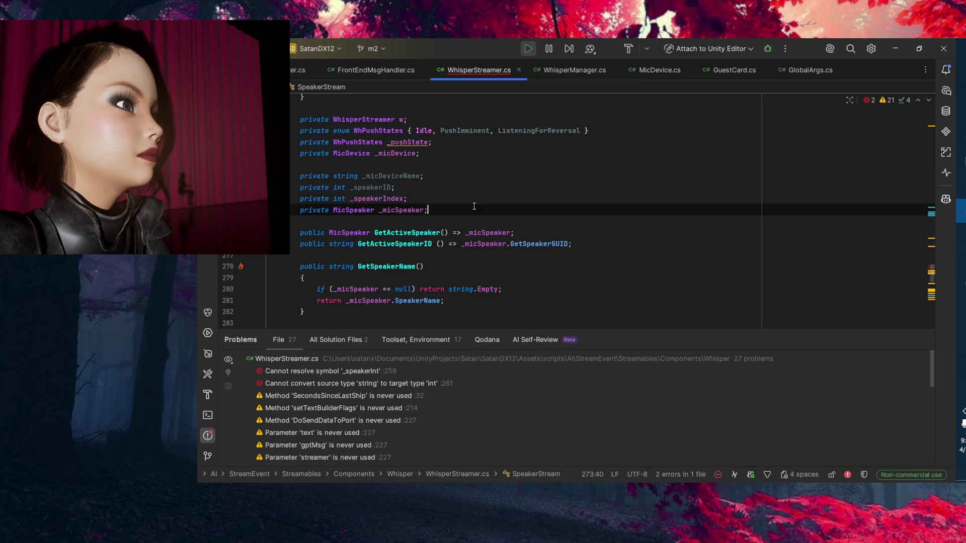
key(Up)
key(Down)
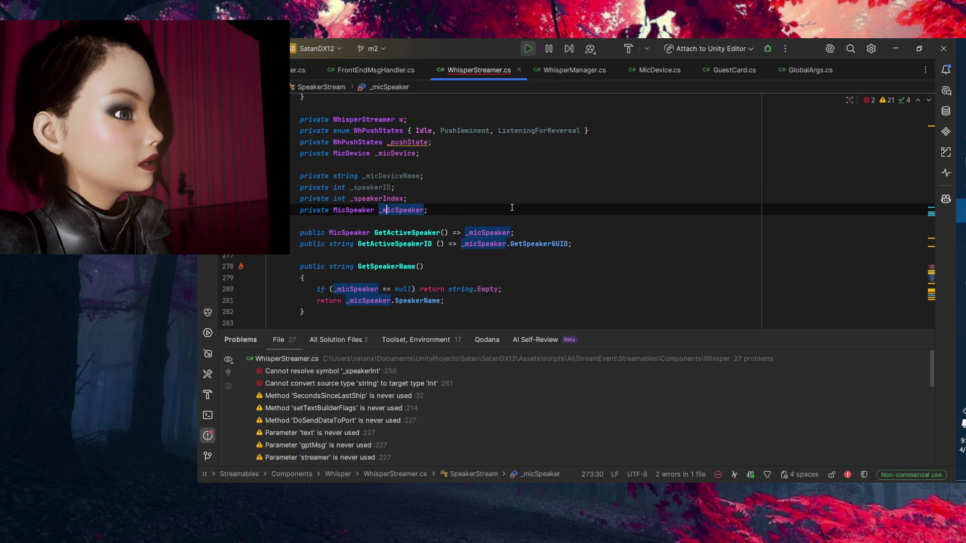
Jump to the unresolved _speakerInt error with F2 and rename it to _speakerIndex.
key(F2)
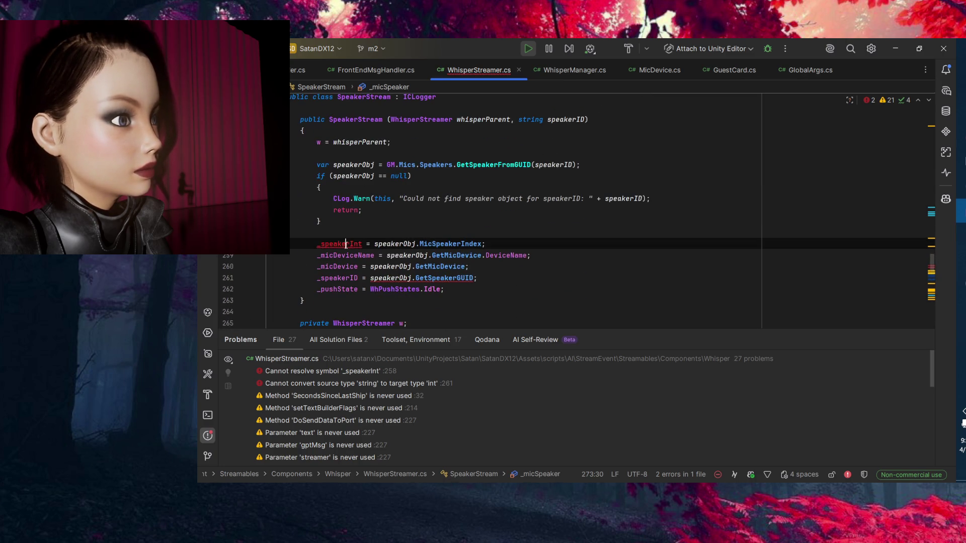
text(_speakerIndex)
key(Down)
key(Down)
key(Down)
key(Up)
key(Up)
key(Up)
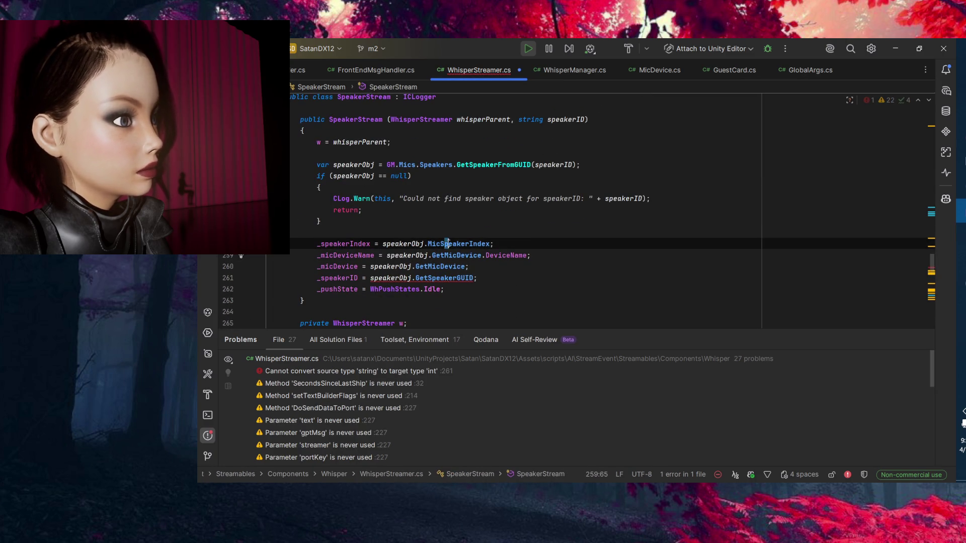
Inspect speakerObj, the DeviceName property on line 259 and the GetMicDevice call on line 260.
key(Left)
key(Left)
key(Left)
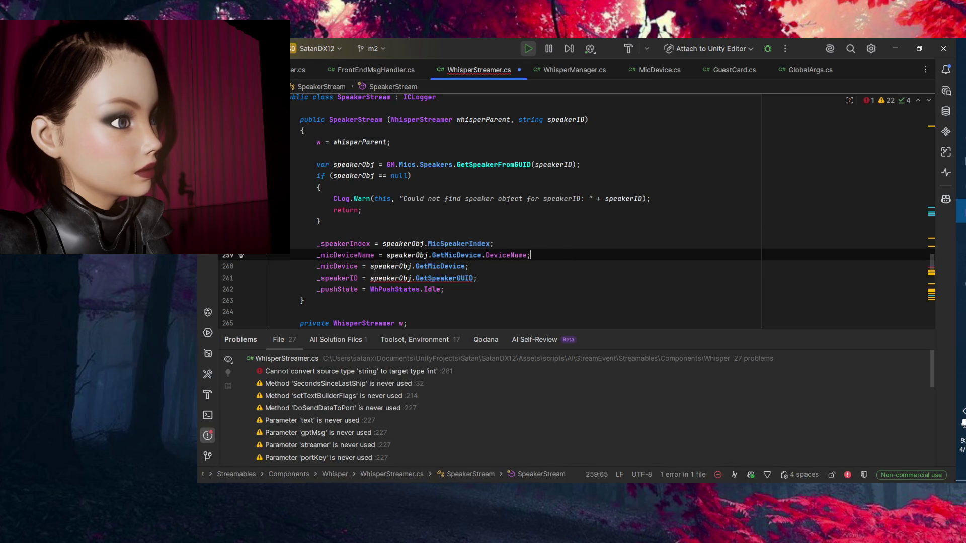
click(458, 256)
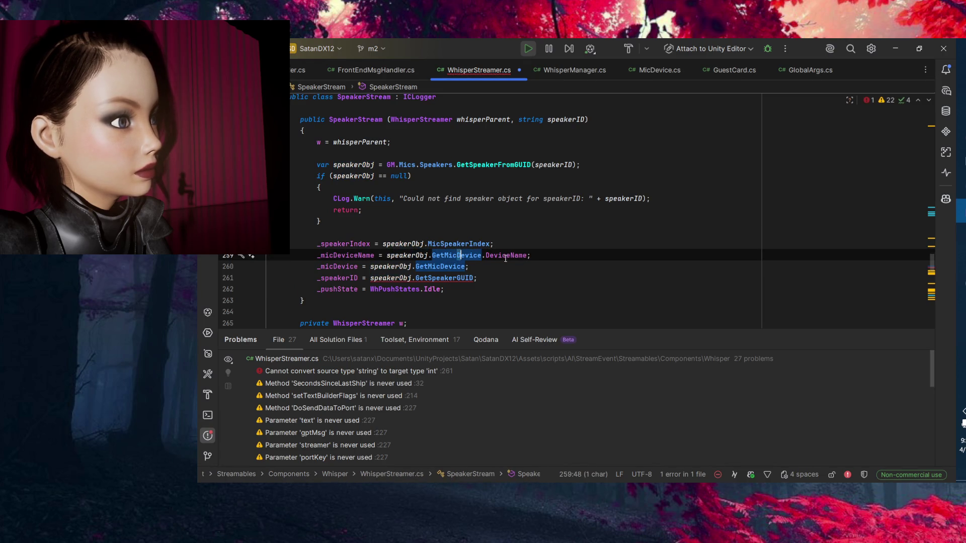
click(502, 255)
click(429, 267)
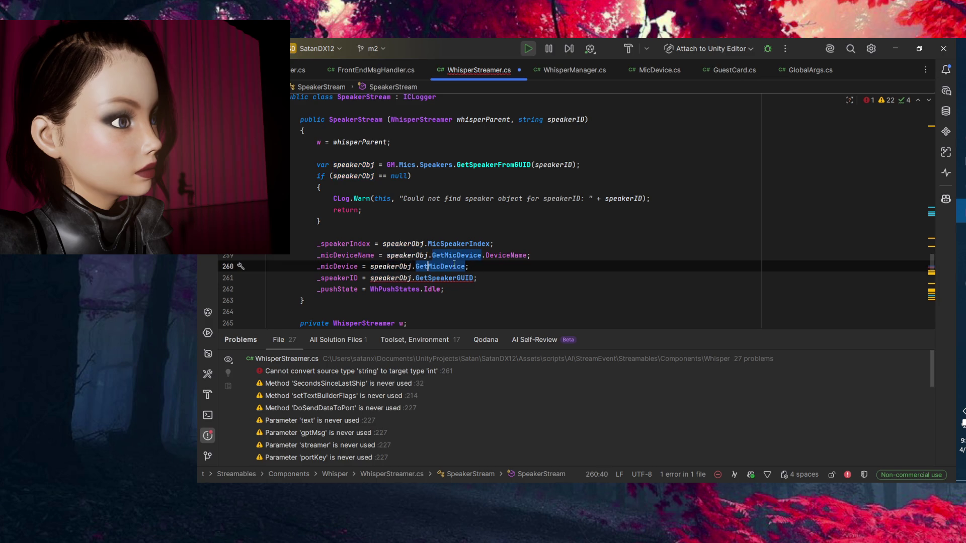